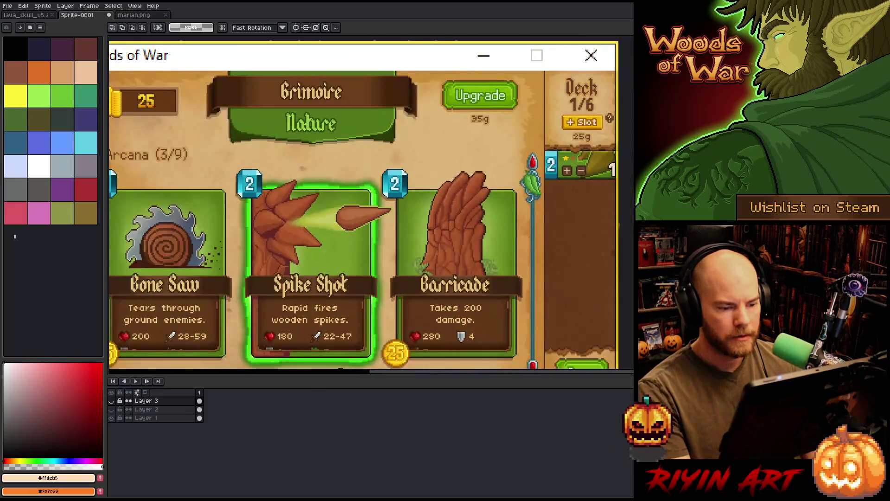
- Zoom in on the Spike Shot card's + / 1 / − counter and marquee-select its + button
scroll(326, 271, "up", 1)
scroll(326, 271, "up", 2)
scroll(327, 272, "up", 3)
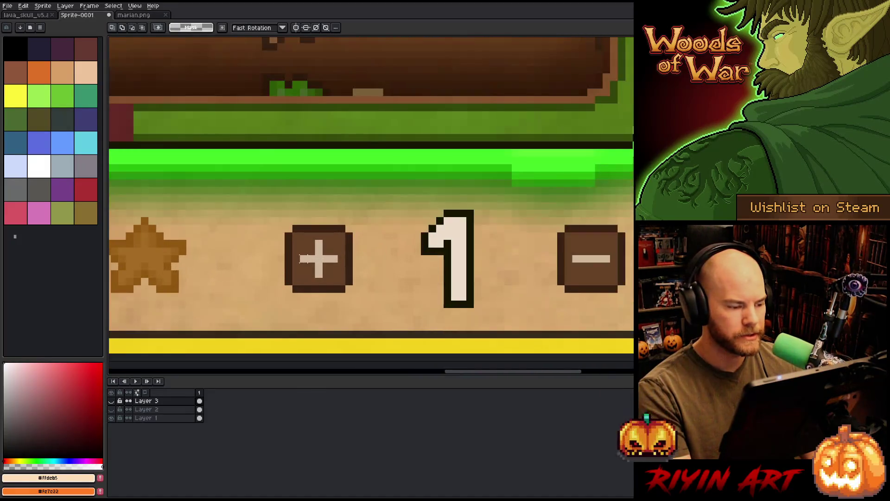
mouse_move(284, 224)
left_mouse_down()
mouse_move(324, 287)
mouse_move(354, 294)
left_mouse_up()
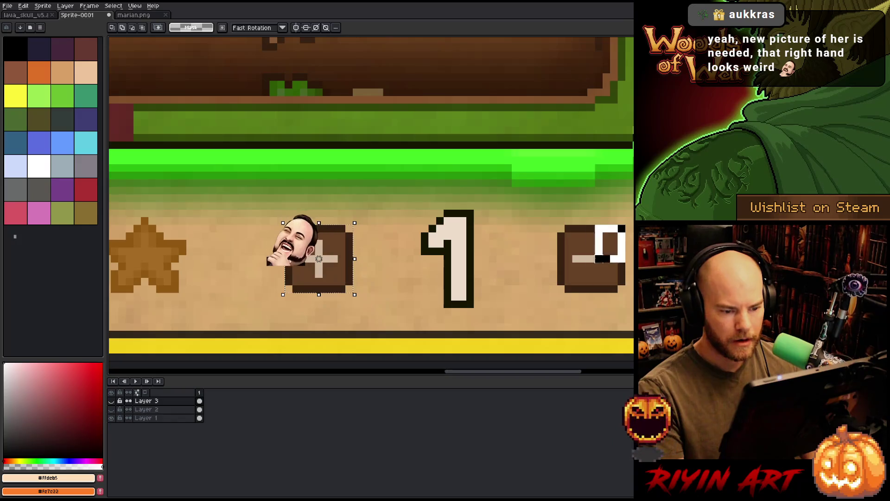
scroll(563, 289, "down", 1)
scroll(563, 288, "down", 3)
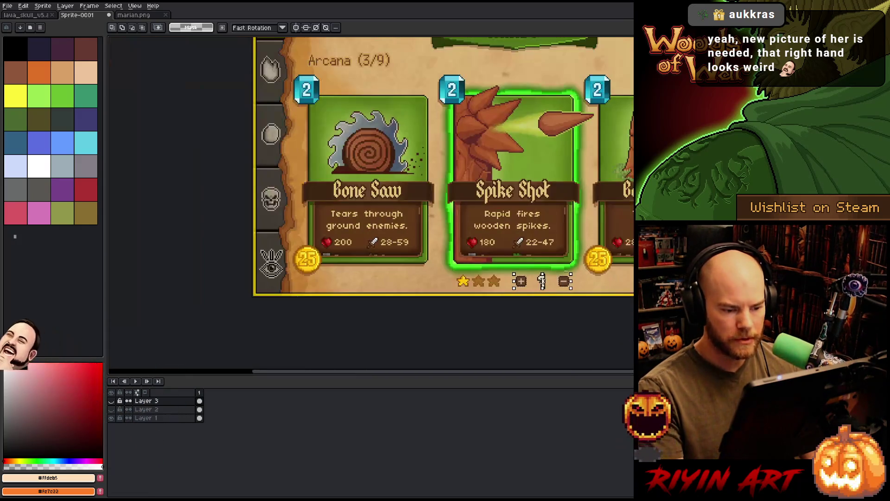
scroll(503, 306, "up", 3)
scroll(447, 328, "up", 3)
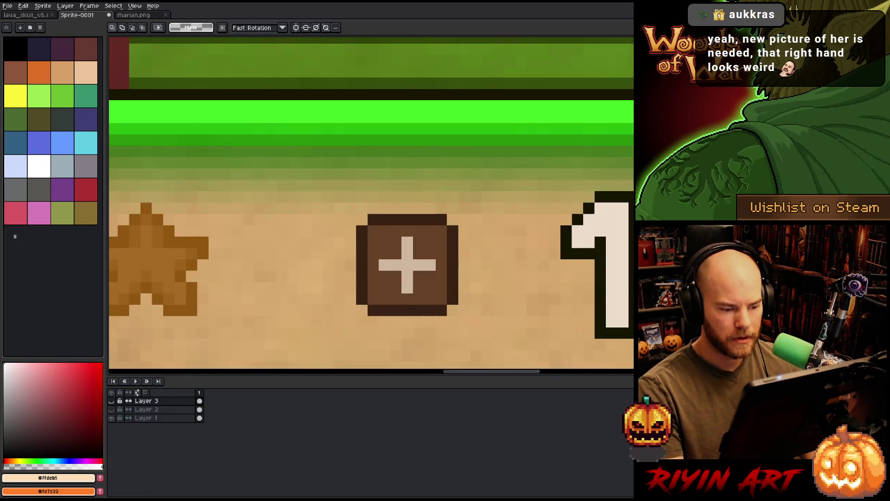
scroll(423, 265, "down", 5)
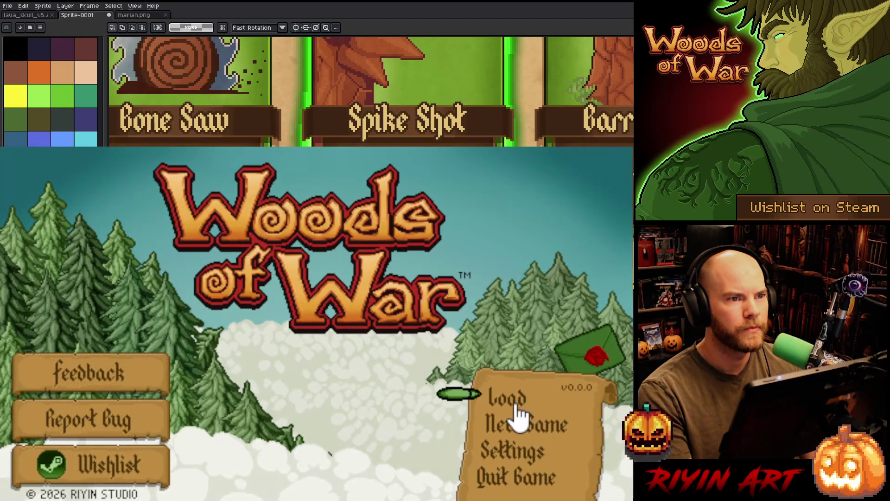
- Load a saved game from the Bank slot via the title screen's Load option
left_click(514, 402)
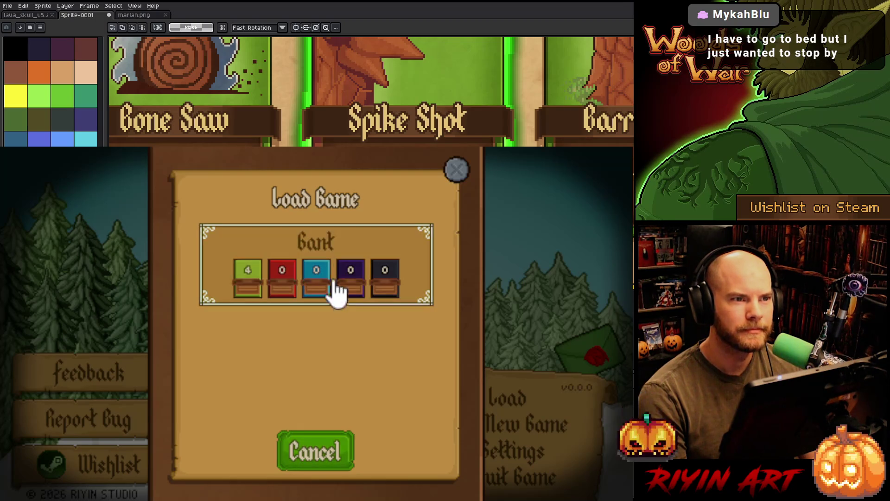
left_click(335, 262)
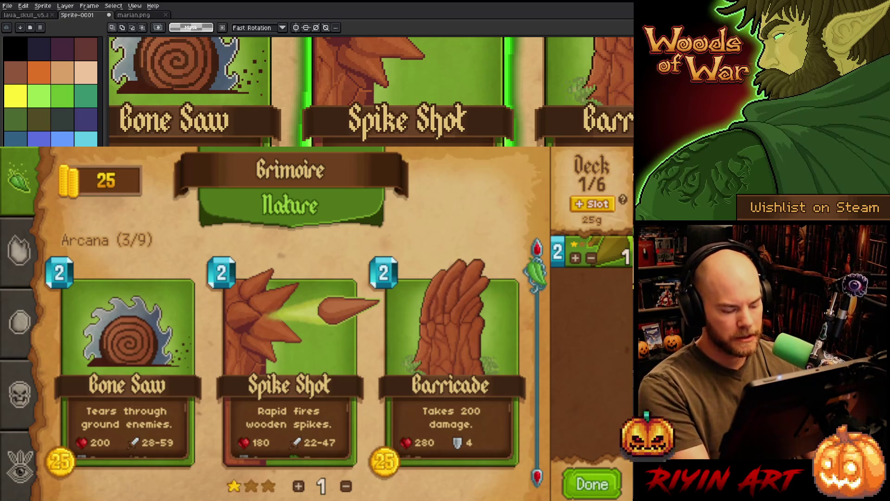
- Paste the new grimoire screenshot onto Layer 4 and select the Spike Shot + 1 − counter
key("ctrl+v")
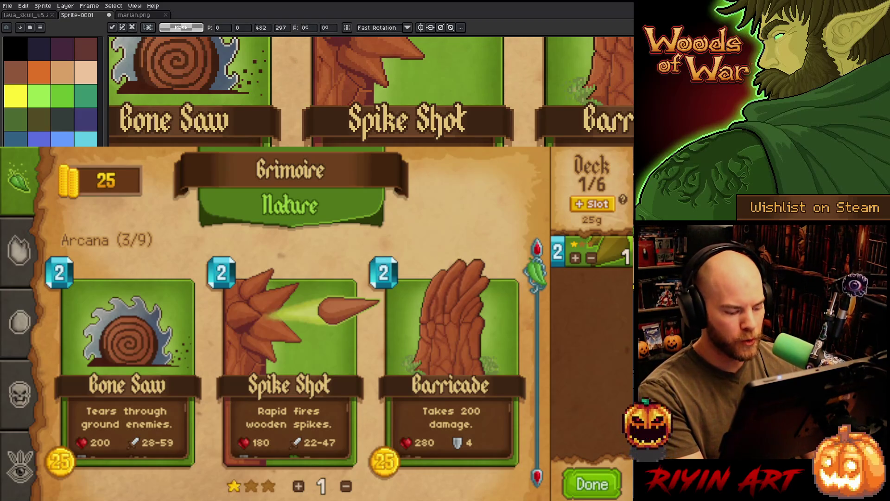
key("Return")
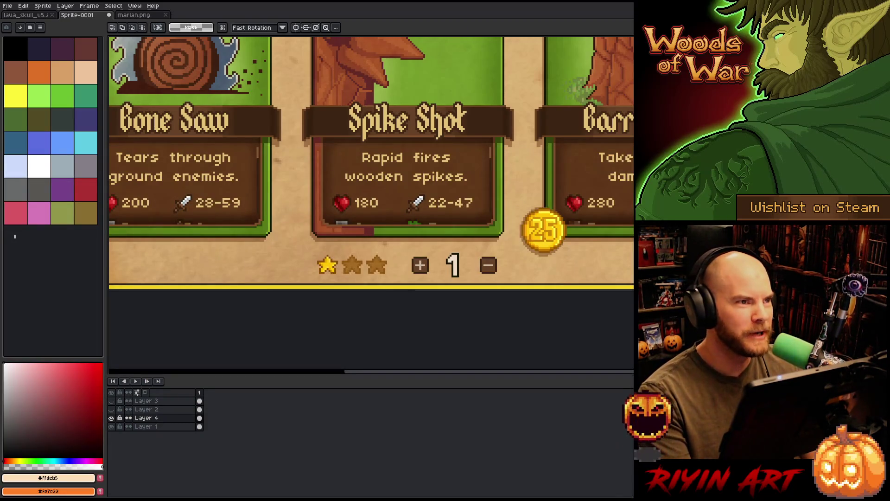
scroll(487, 290, "up", 2)
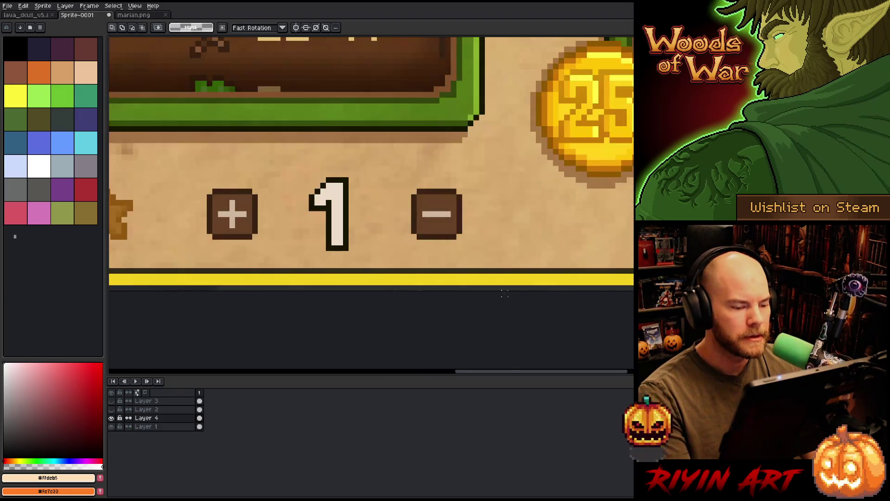
left_click_drag(284, 260, 369, 252)
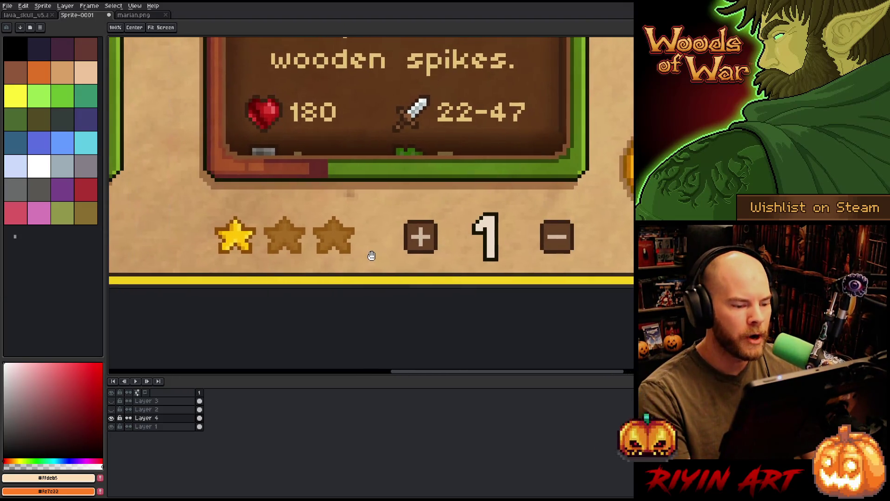
left_click_drag(392, 204, 586, 270)
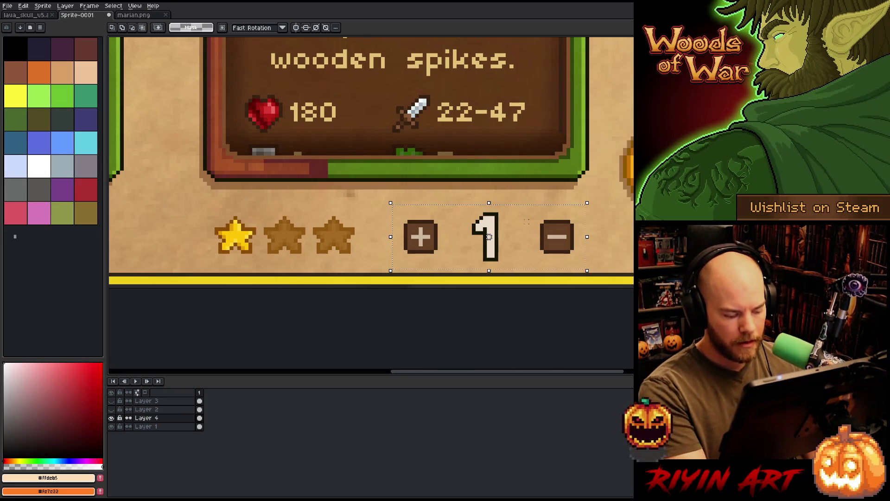
- Add a new Layer 5 and paste the copied + 1 − counter onto it
left_click(164, 402)
key("shift+n")
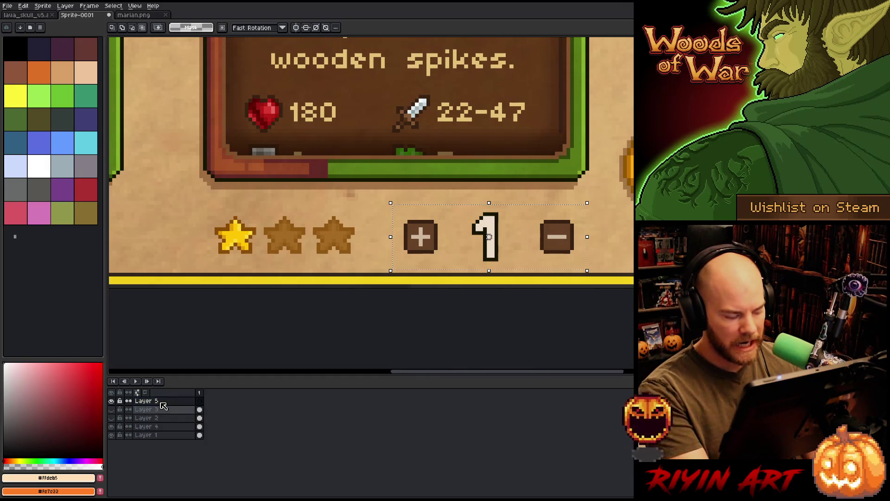
key("ctrl+v")
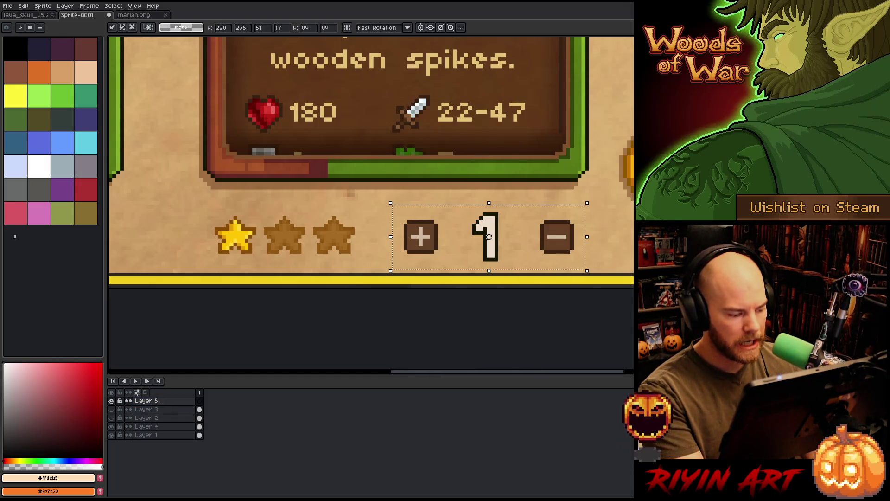
left_click(165, 406)
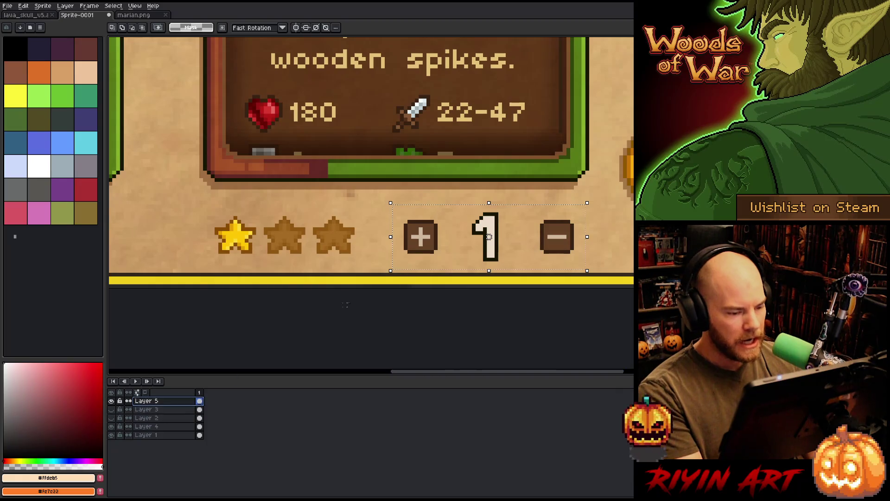
- Zoom to the deck slot and marquee-select its + / − panel
scroll(487, 211, "down", 2)
scroll(488, 211, "up", 5)
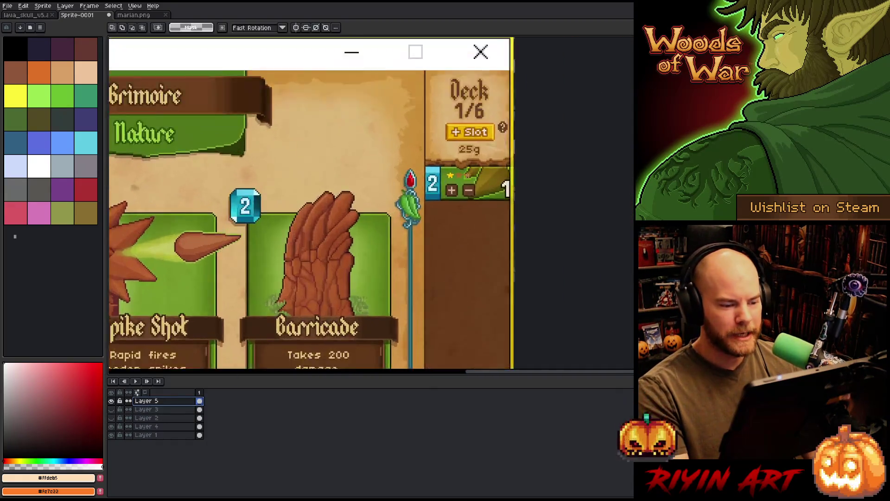
scroll(466, 211, "down", 2)
scroll(456, 192, "up", 2)
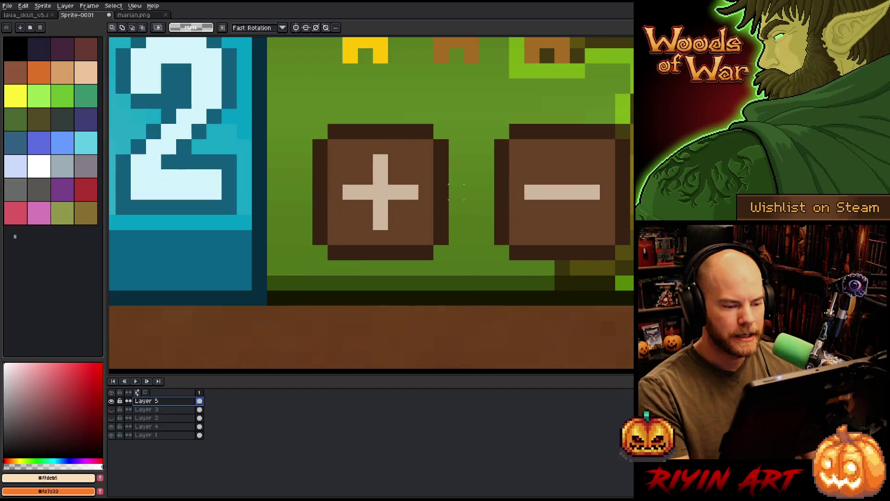
scroll(464, 204, "down", 3)
scroll(464, 204, "up", 2)
scroll(463, 204, "down", 1)
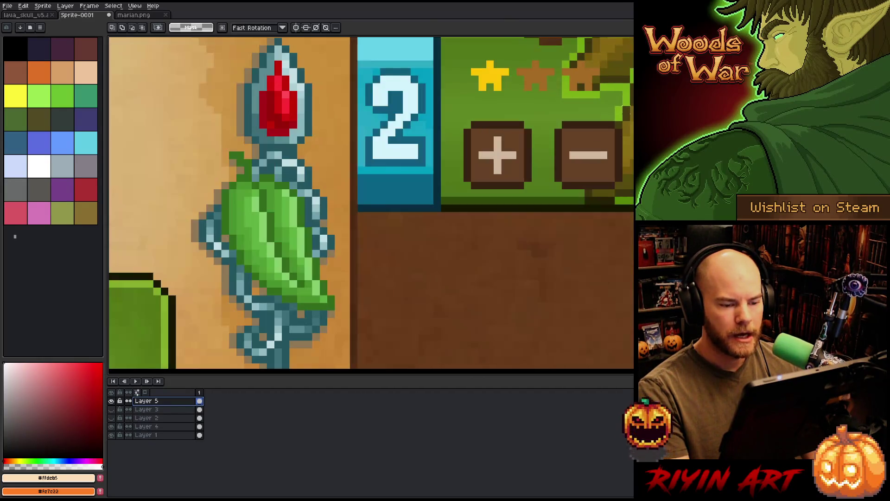
mouse_move(631, 85)
left_mouse_down()
mouse_move(424, 199)
mouse_move(398, 198)
mouse_move(424, 206)
mouse_move(403, 200)
mouse_move(408, 210)
left_mouse_up()
scroll(414, 208, "down", 2)
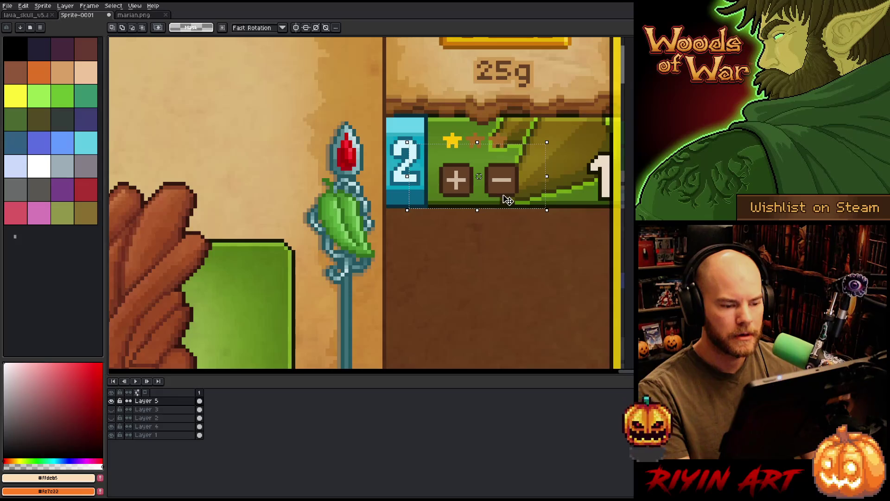
scroll(508, 200, "up", 2)
scroll(556, 139, "down", 1)
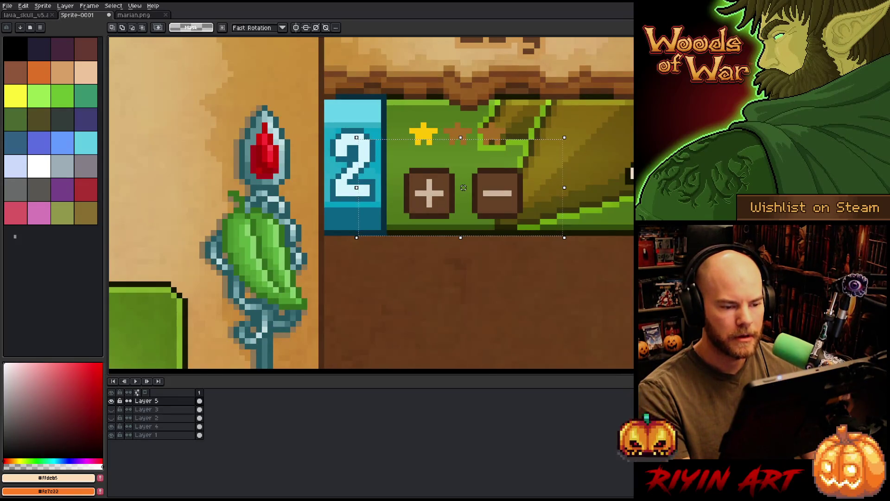
mouse_move(631, 94)
left_mouse_down()
mouse_move(391, 230)
mouse_move(323, 237)
left_mouse_up()
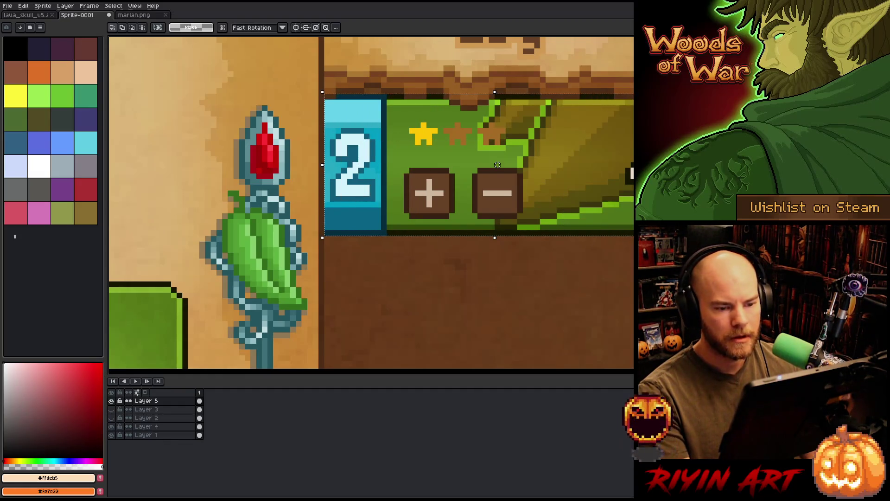
- Clear that selection and select the strip beside the 1 counter instead
key("ctrl+d")
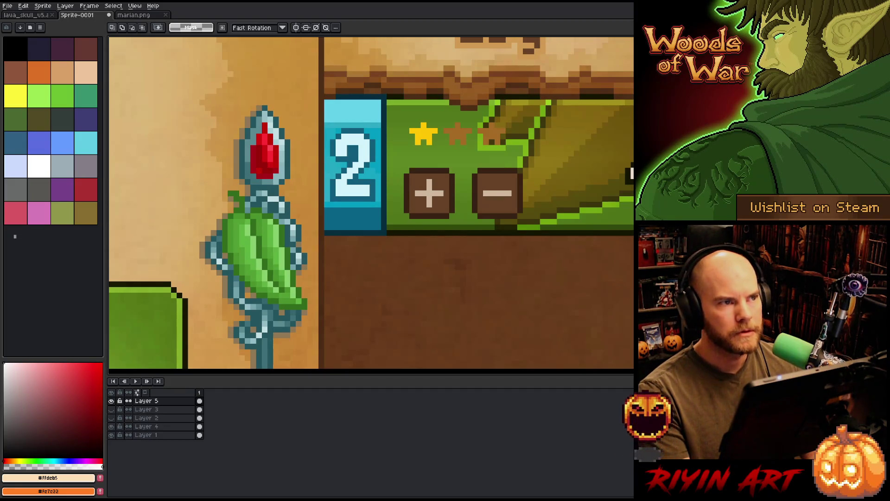
mouse_move(464, 208)
left_mouse_down()
mouse_move(325, 204)
mouse_move(352, 208)
left_mouse_up()
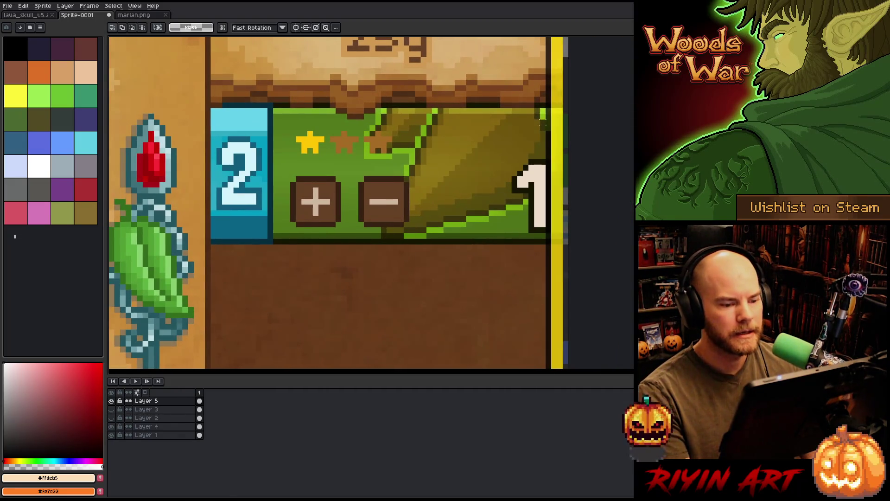
left_click_drag(539, 107, 559, 246)
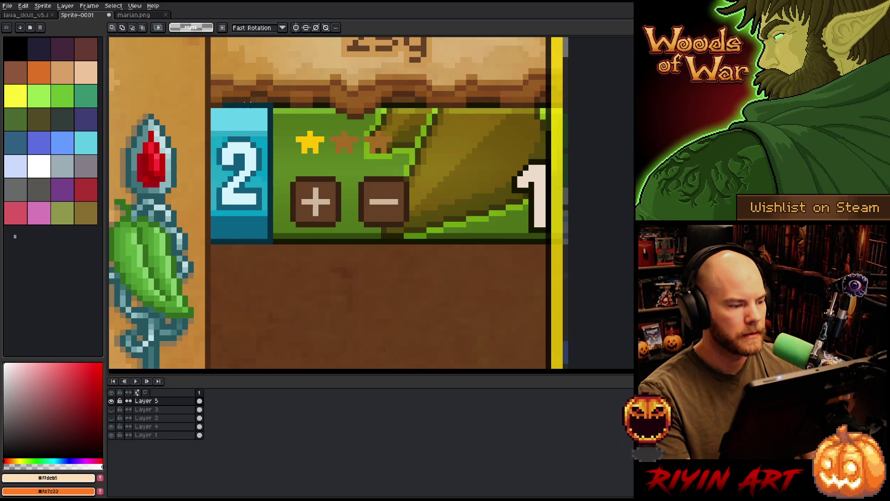
- Marquee-select the 2 and +/− panel area, redrawing the selection until it fits
mouse_move(247, 127)
left_mouse_down()
mouse_move(324, 199)
mouse_move(427, 233)
left_mouse_up()
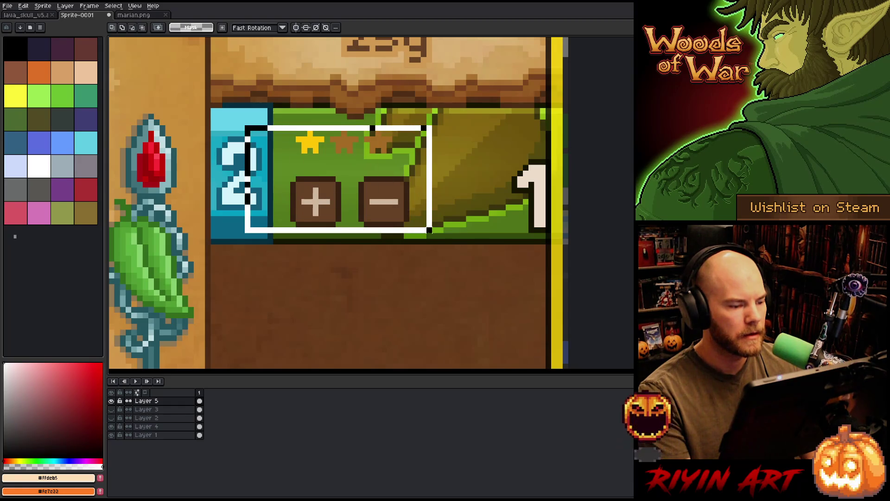
key("ctrl+d")
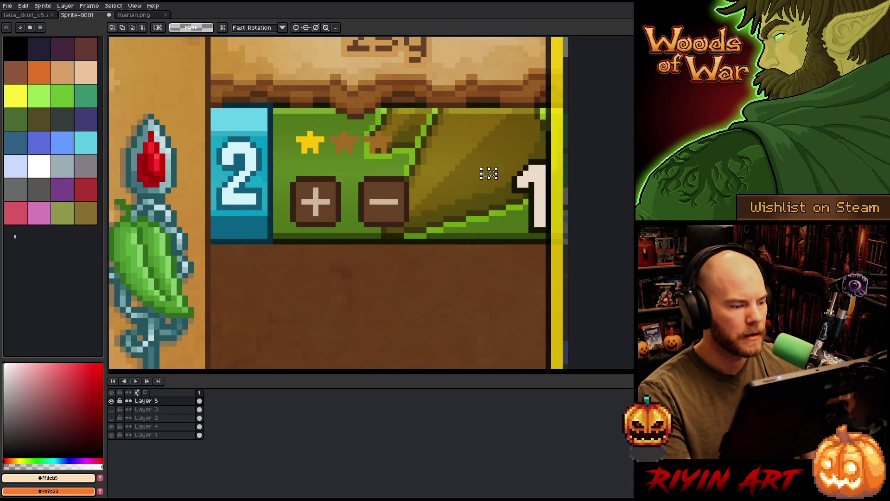
mouse_move(245, 148)
left_mouse_down()
mouse_move(389, 233)
mouse_move(439, 239)
left_mouse_up()
key("ctrl+d")
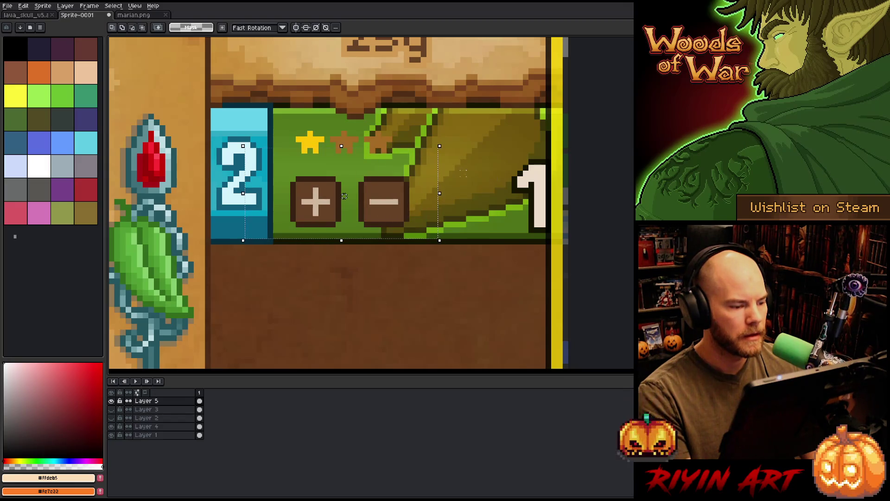
mouse_move(246, 154)
left_mouse_down()
mouse_move(427, 228)
mouse_move(435, 241)
mouse_move(429, 231)
mouse_move(427, 241)
left_mouse_up()
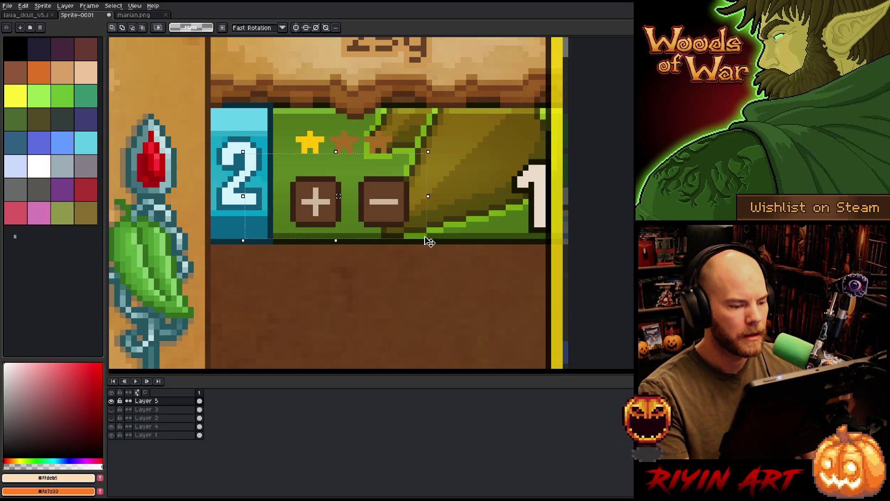
mouse_move(228, 137)
left_mouse_down()
mouse_move(271, 277)
mouse_move(259, 281)
left_mouse_up()
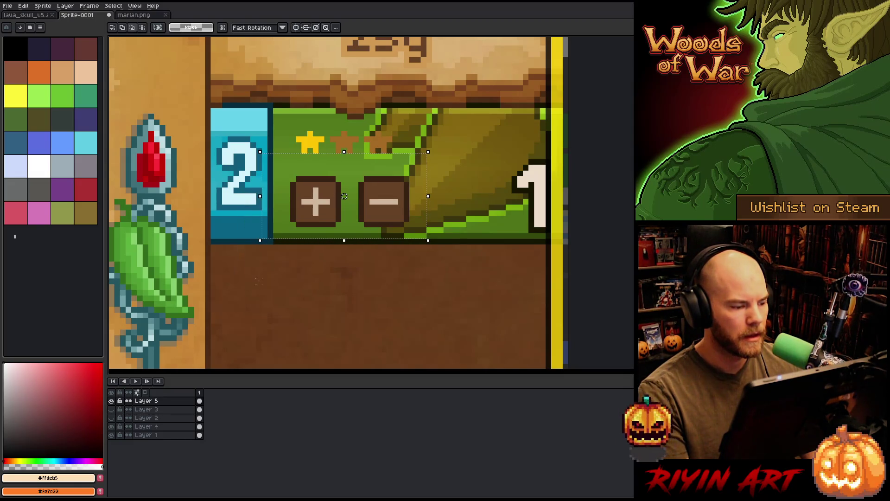
- Drop the stars row out of the selection, widen it rightward, and add Layer 6
left_click_drag(241, 127, 498, 168)
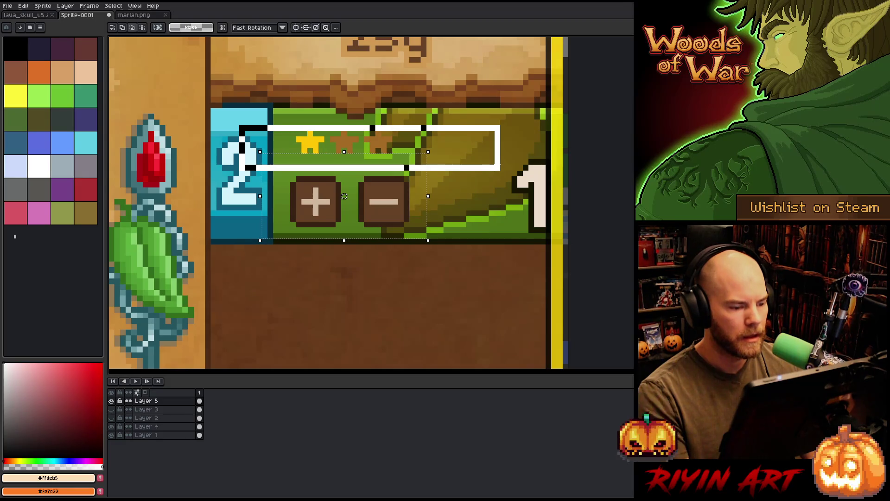
left_click_drag(344, 152, 344, 163)
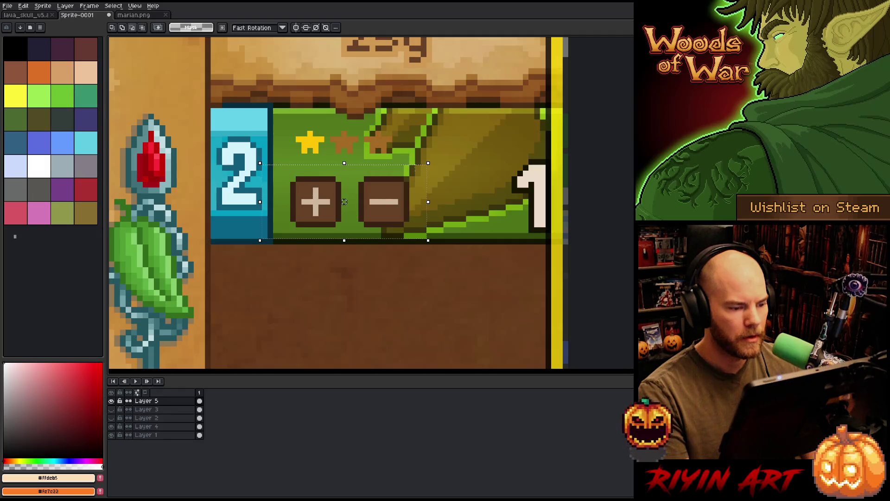
left_click_drag(428, 202, 451, 202)
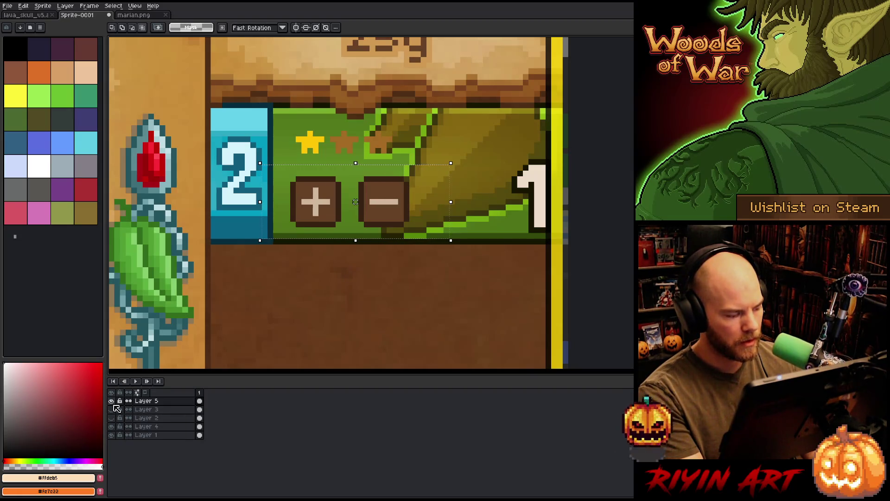
key("shift+n")
- Paste the green plus/minus strip onto Layer 6 and confirm its placement
key("ctrl+v")
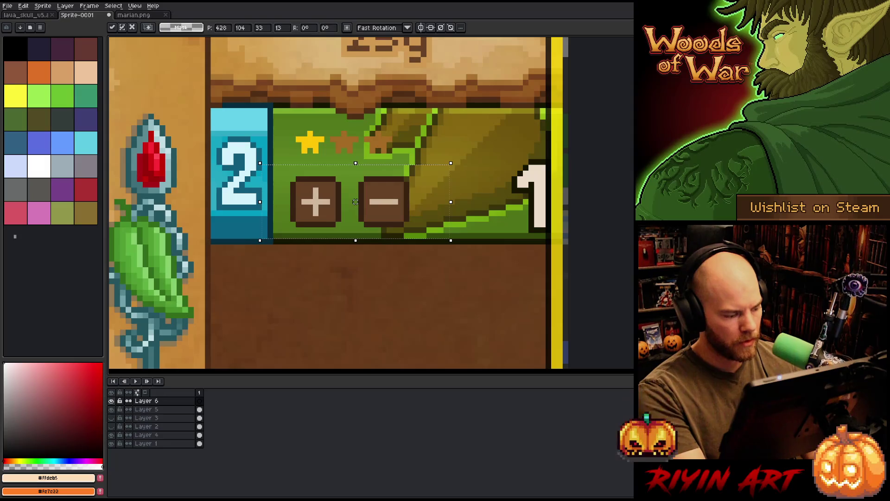
left_click(111, 435)
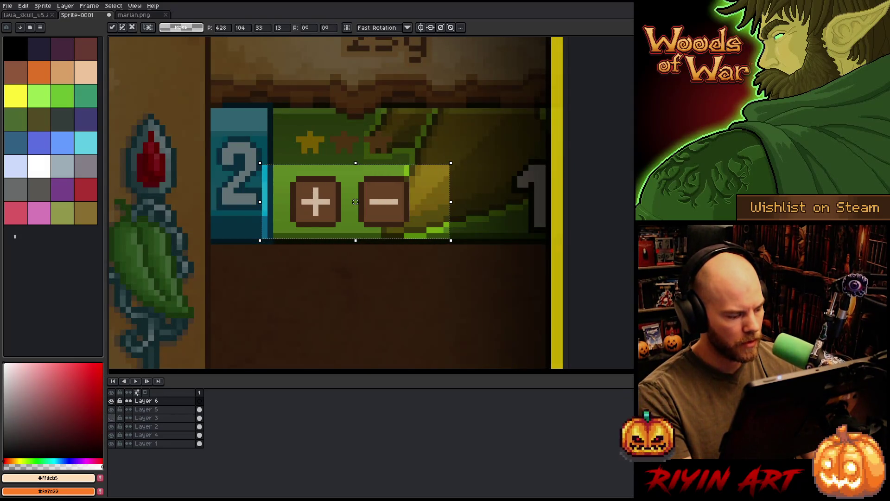
left_click(111, 418)
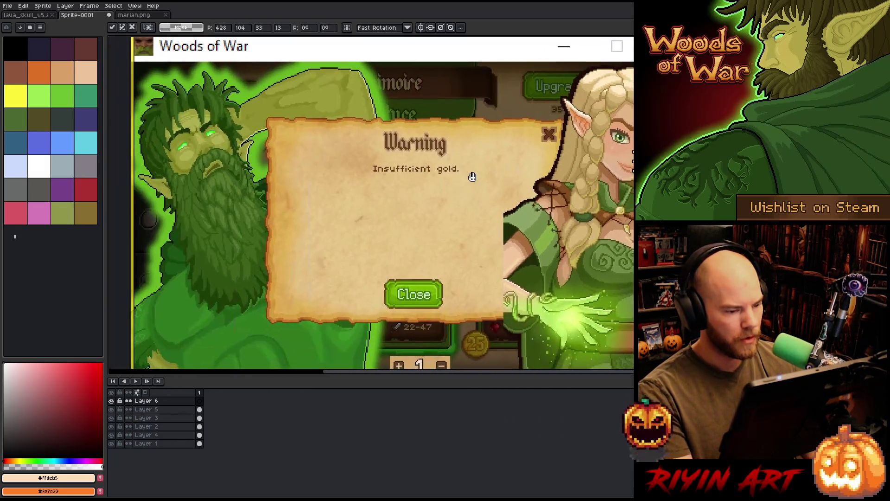
mouse_move(472, 177)
left_mouse_down()
mouse_move(455, 194)
mouse_move(429, 186)
left_mouse_up()
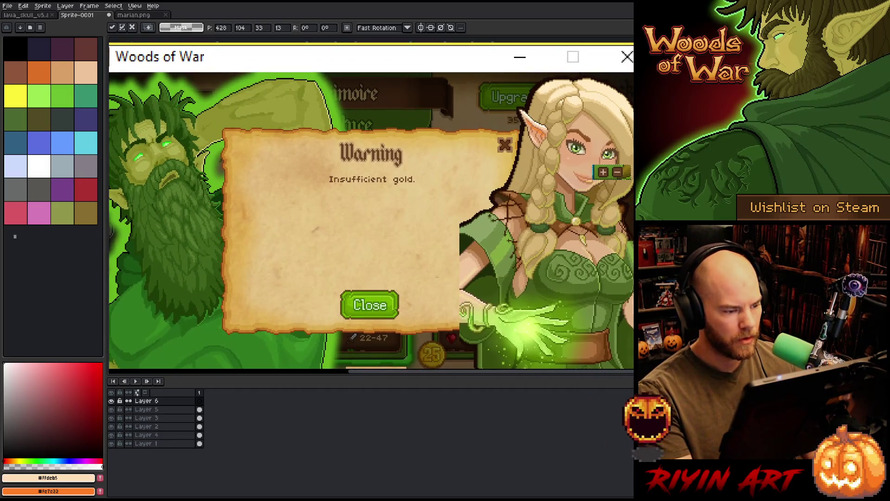
scroll(393, 228, "down", 2)
scroll(393, 228, "up", 2)
scroll(393, 228, "down", 1)
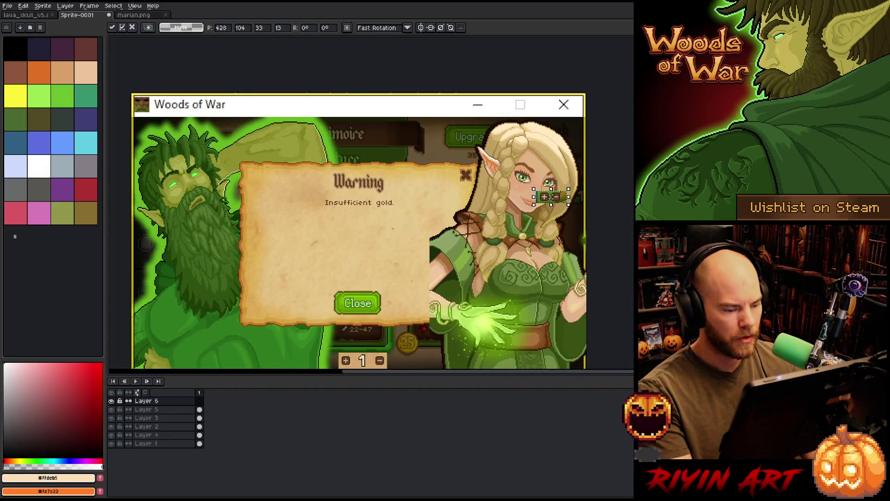
key("Return")
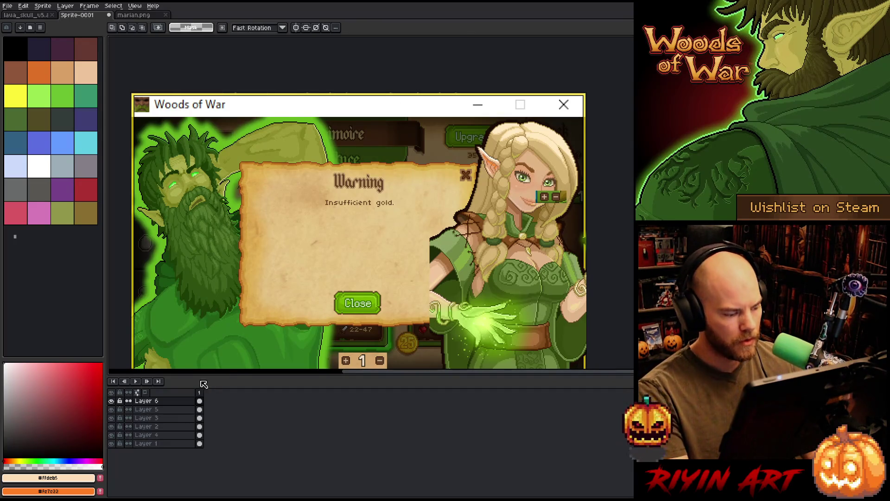
- Move the green strip and the + 1 − counter into the Warning dialog
key("v")
mouse_move(563, 201)
left_mouse_down()
mouse_move(378, 271)
mouse_move(392, 267)
left_mouse_up()
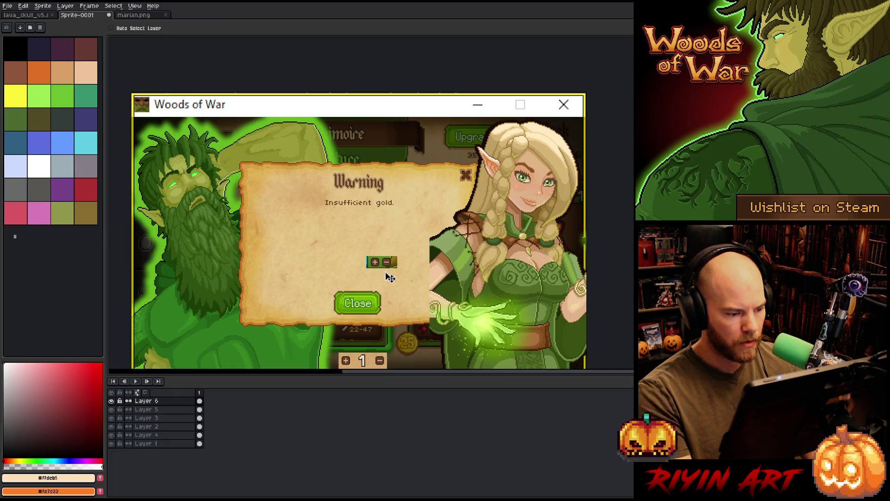
left_click(179, 410)
mouse_move(368, 366)
left_mouse_down()
mouse_move(338, 268)
mouse_move(312, 264)
left_mouse_up()
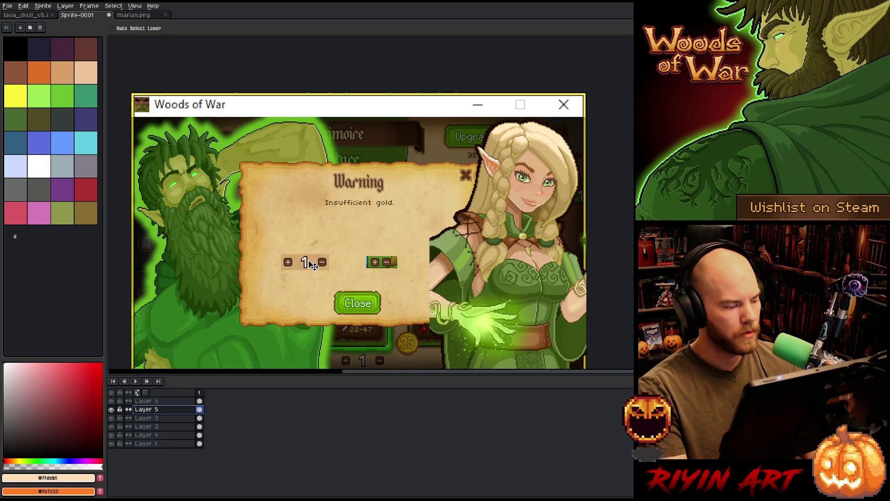
- Eyedrop the dark brown #372212 from the counter for an outline
scroll(313, 264, "up", 5)
left_click(364, 255, "alt")
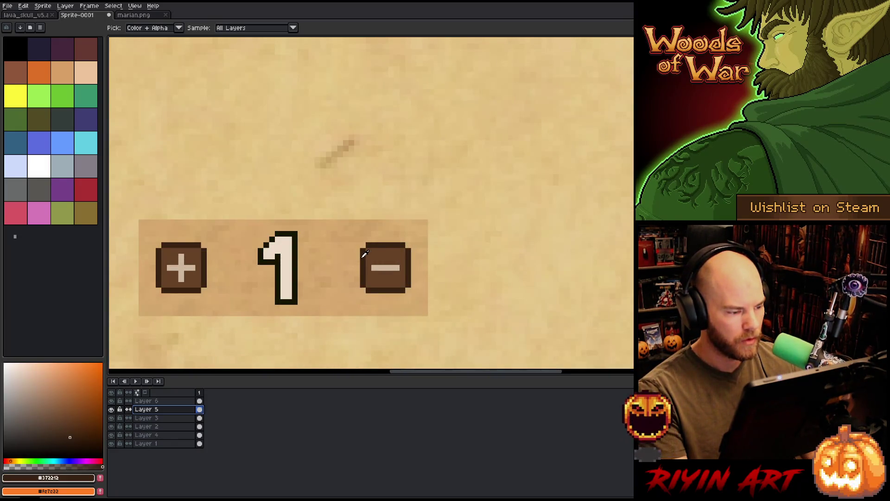
scroll(364, 254, "down", 4)
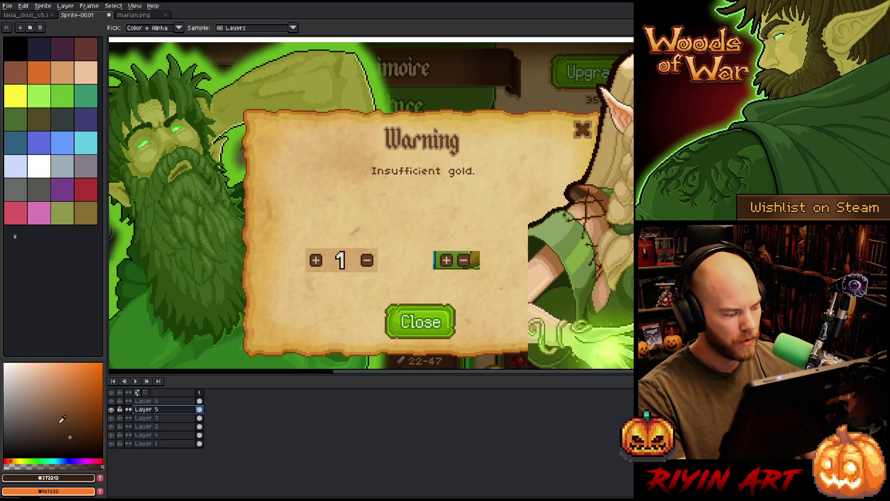
key("shift+o")
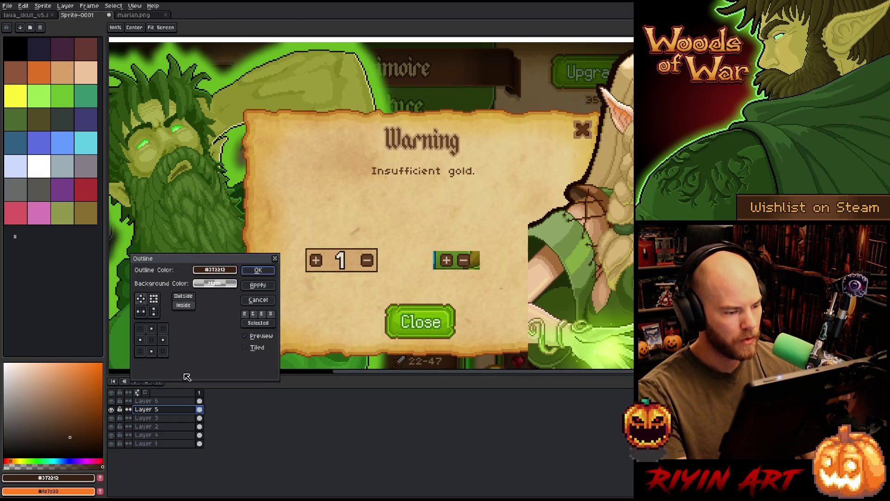
- Apply an outside dark brown outline to the + 1 − counter on Layer 5
left_click(265, 271)
left_click(185, 402)
key("shift+o")
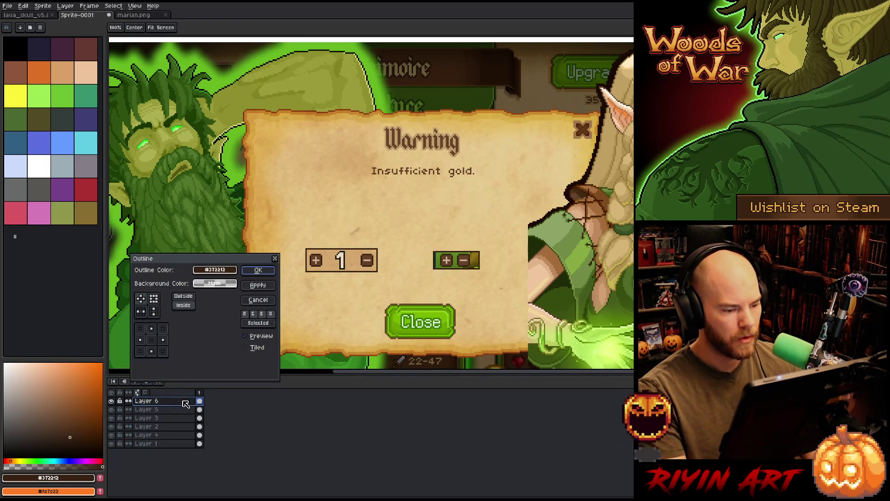
key("Escape")
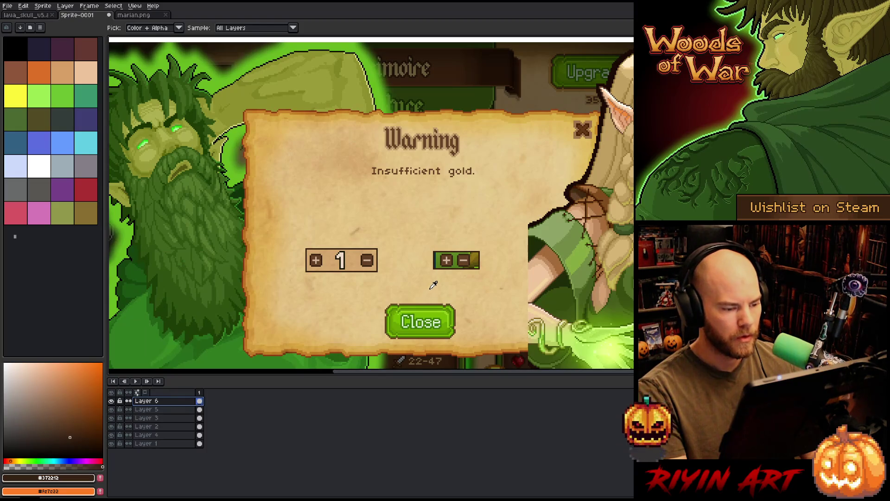
key("ctrl+z")
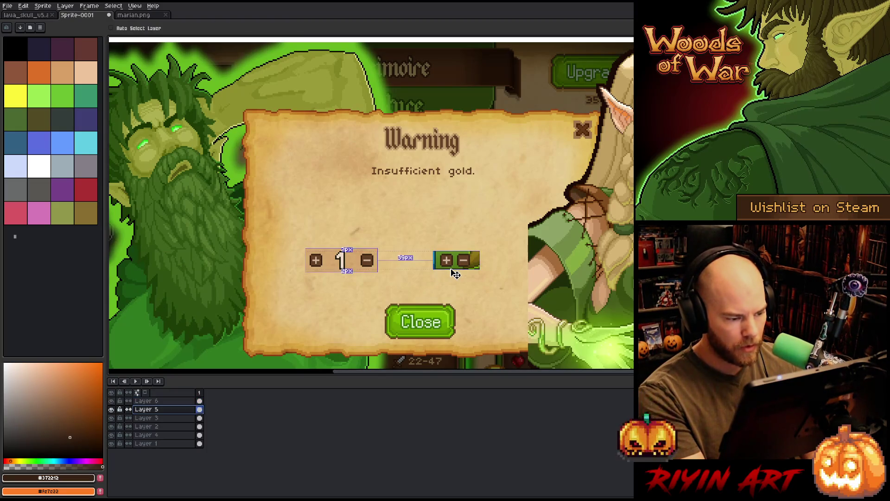
key("shift+o")
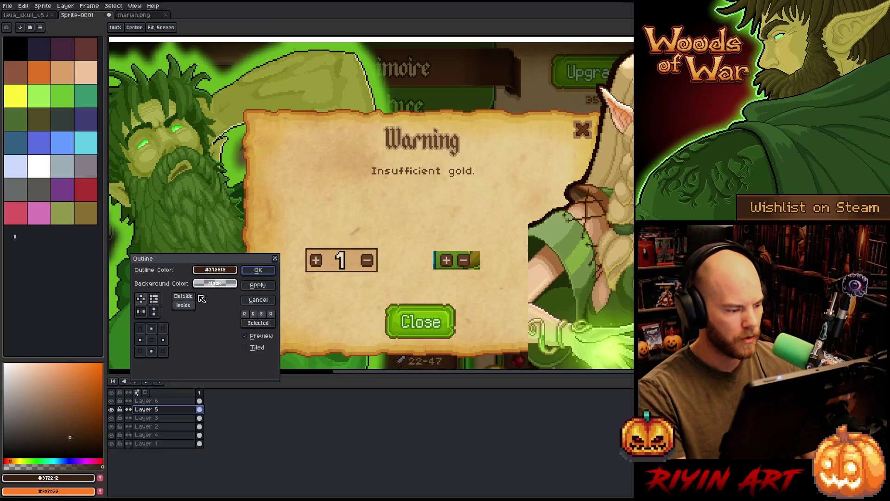
left_click(189, 296)
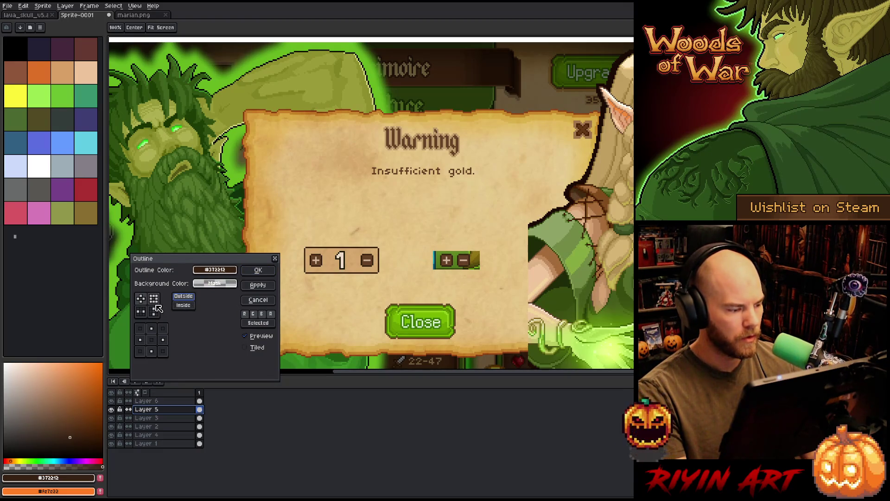
key("Return")
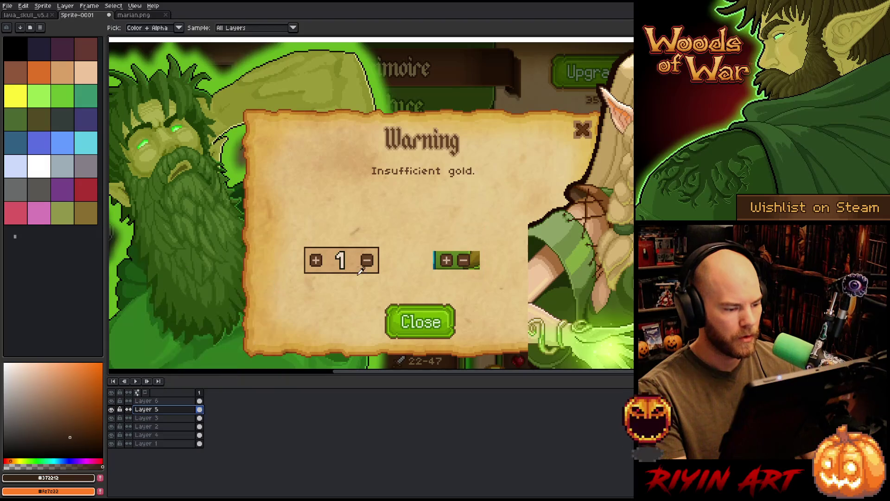
- Reposition the Layer 6 green plus/minus strip beside the counter box
left_click(152, 401)
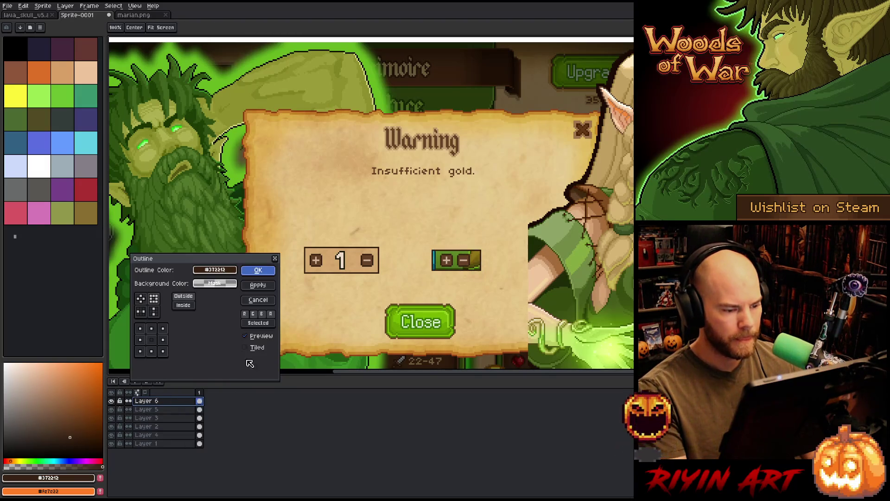
scroll(476, 271, "up", 1)
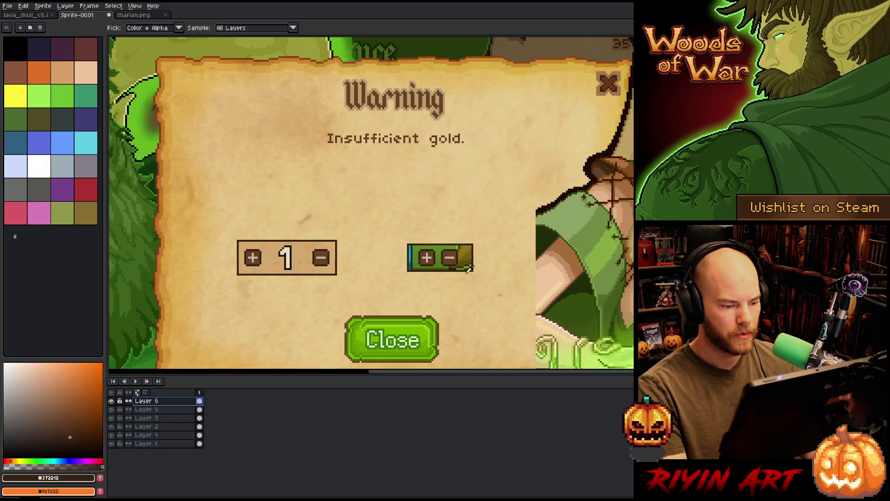
key("v")
mouse_move(436, 258)
left_mouse_down()
mouse_move(466, 266)
mouse_move(457, 272)
left_mouse_up()
mouse_move(293, 269)
left_mouse_down()
mouse_move(299, 277)
mouse_move(296, 263)
mouse_move(325, 268)
left_mouse_up()
left_click(111, 27)
left_click_drag(477, 266, 466, 265)
scroll(466, 265, "down", 2)
left_click_drag(423, 284, 305, 274)
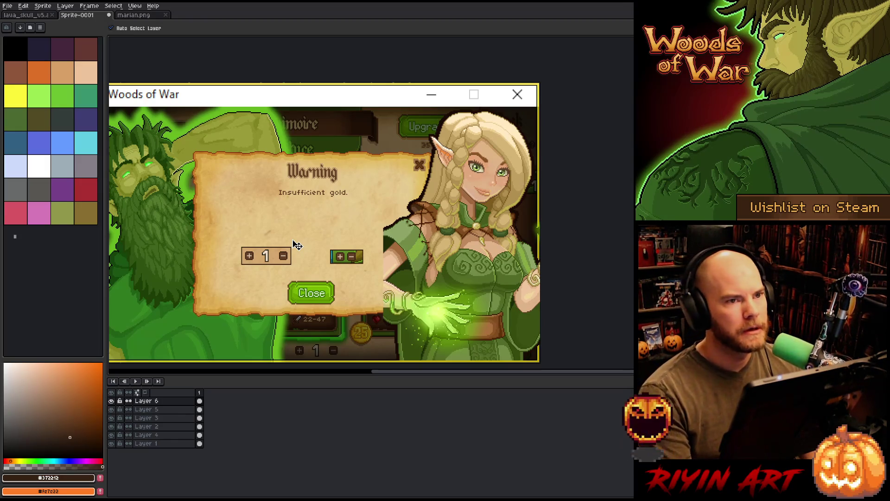
mouse_move(328, 202)
left_mouse_down()
mouse_move(348, 193)
mouse_move(400, 203)
left_mouse_up()
key("v")
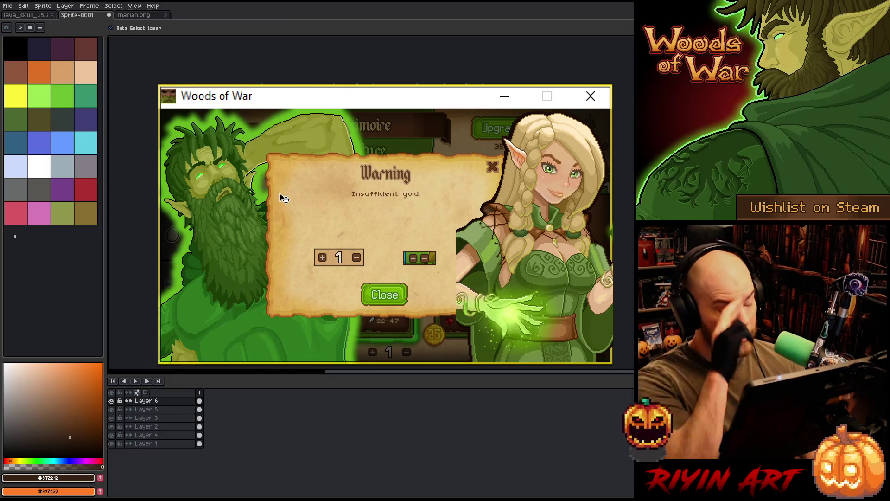
- Close the marian.png and lava skull documents
left_click(166, 15)
left_click(8, 6)
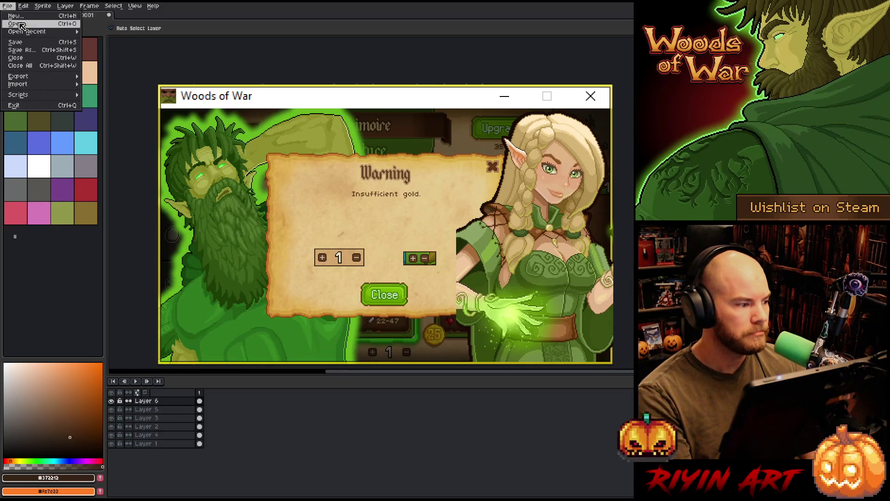
left_click(13, 6)
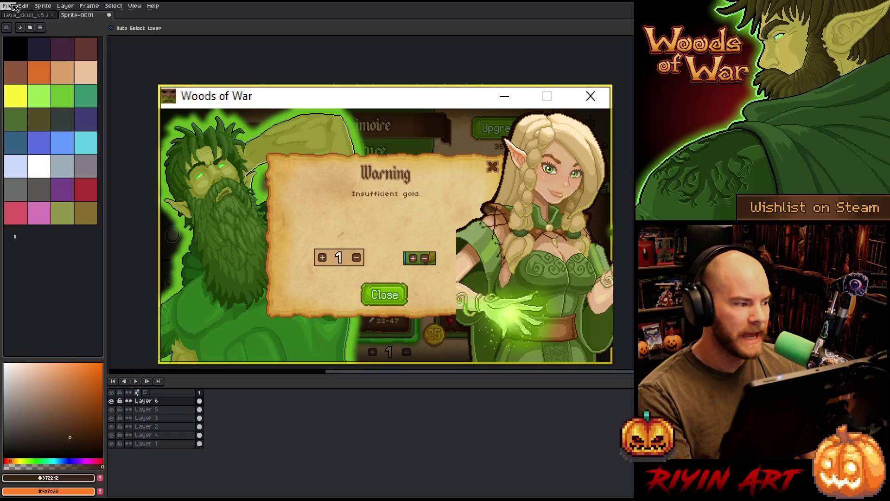
left_click(52, 15)
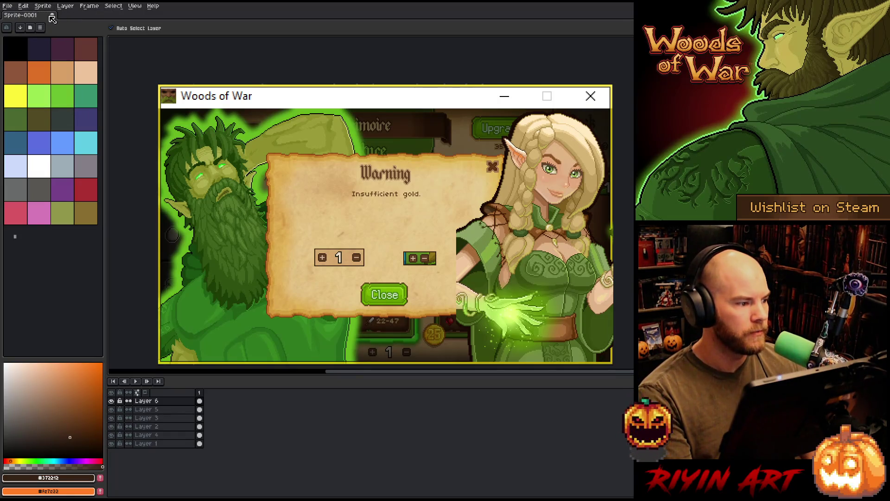
- Bring up File > Open and jump to the pinned TreeRevenge folder
left_click(8, 6)
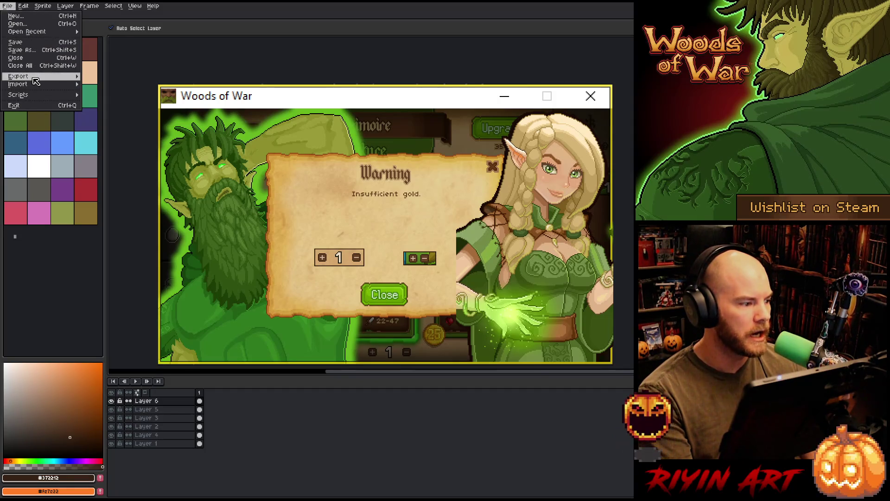
mouse_move(37, 76)
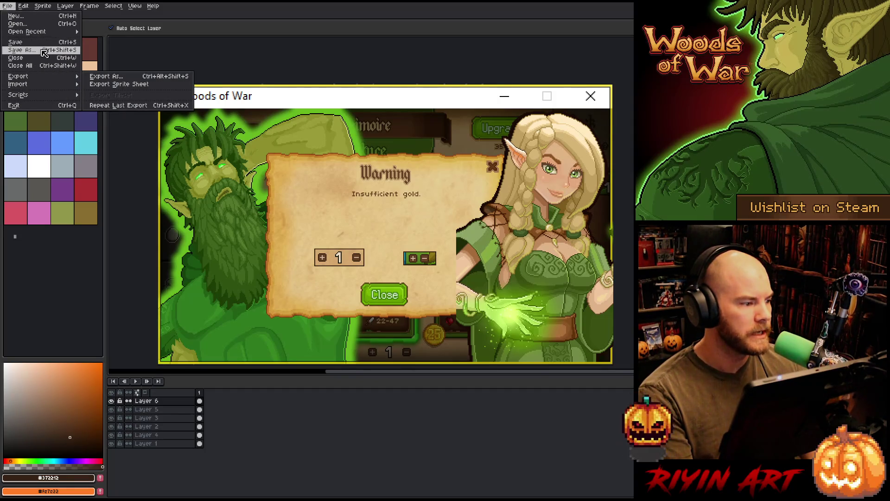
left_click(17, 24)
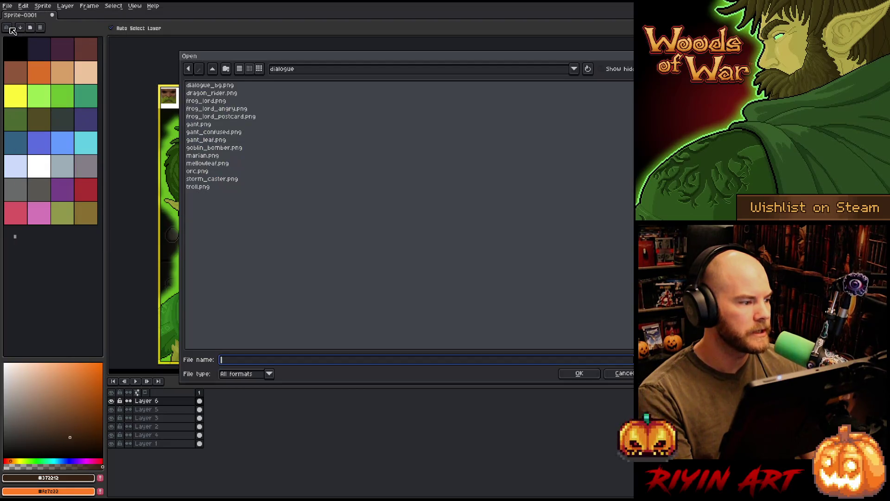
left_click(321, 70)
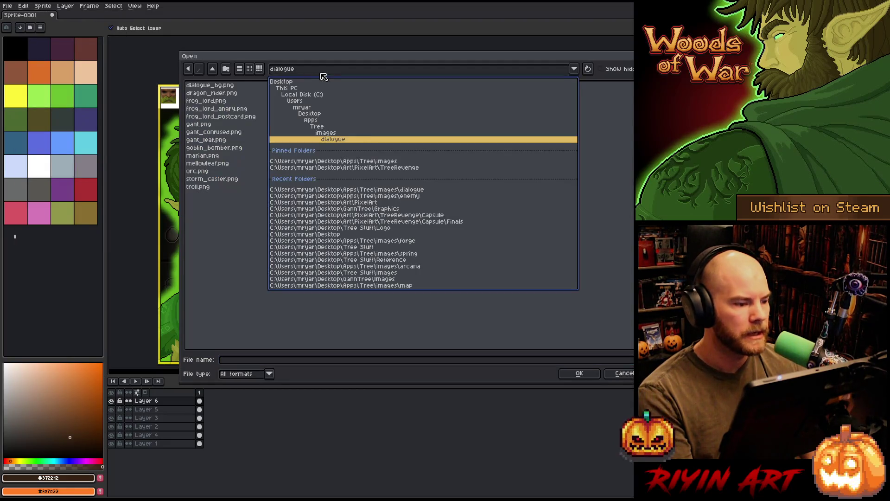
left_click(346, 167)
- Browse the TreeRevenge files and select gant_funk_v1.aseprite
scroll(365, 232, "down", 15)
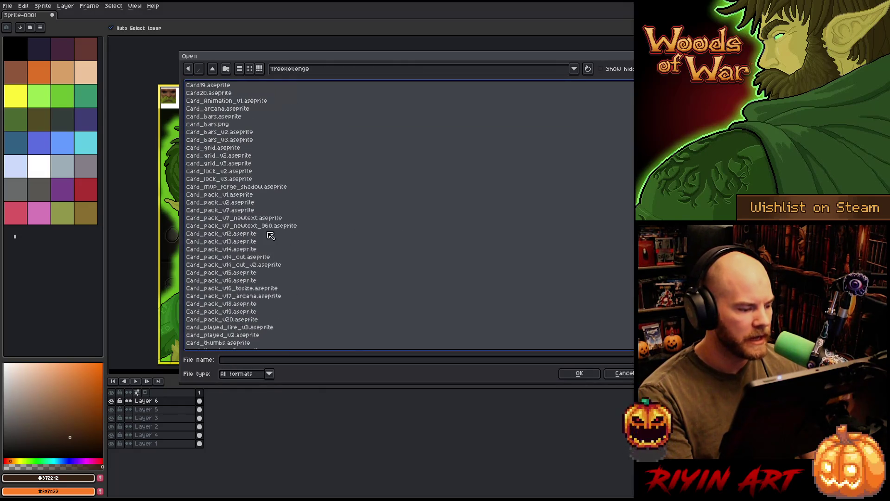
left_click(259, 242)
type("g")
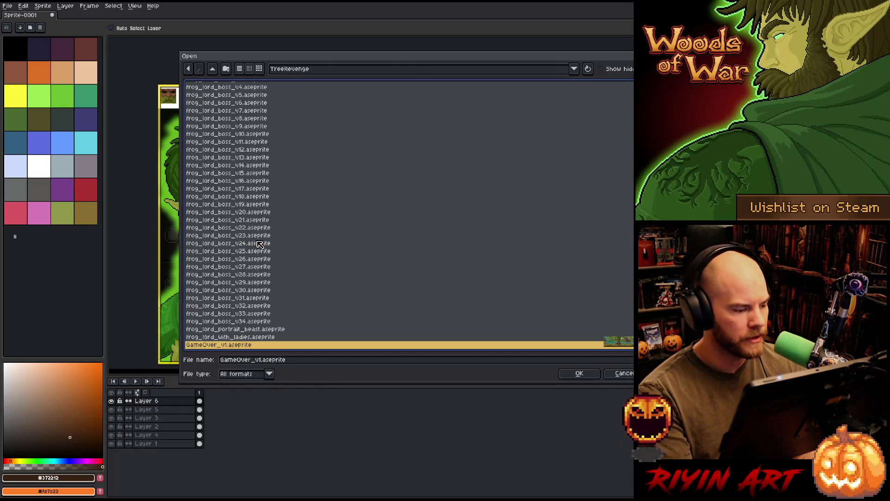
scroll(268, 248, "down", 5)
scroll(277, 235, "down", 1)
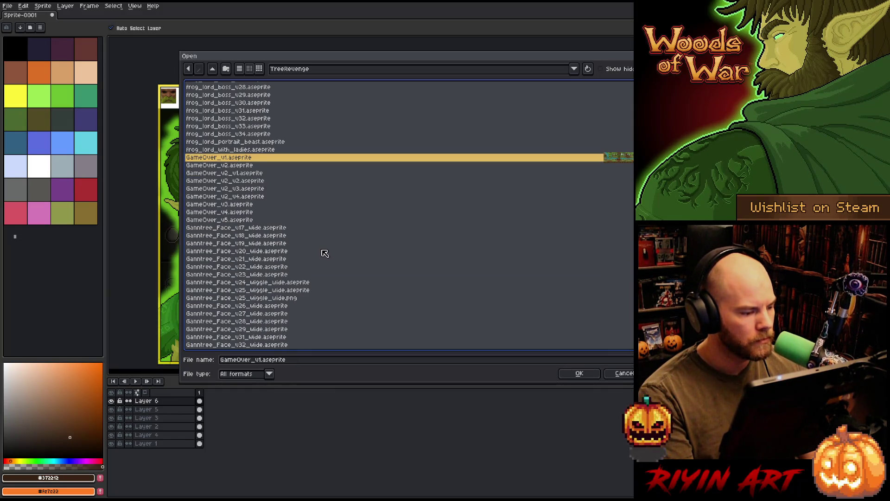
scroll(325, 253, "down", 7)
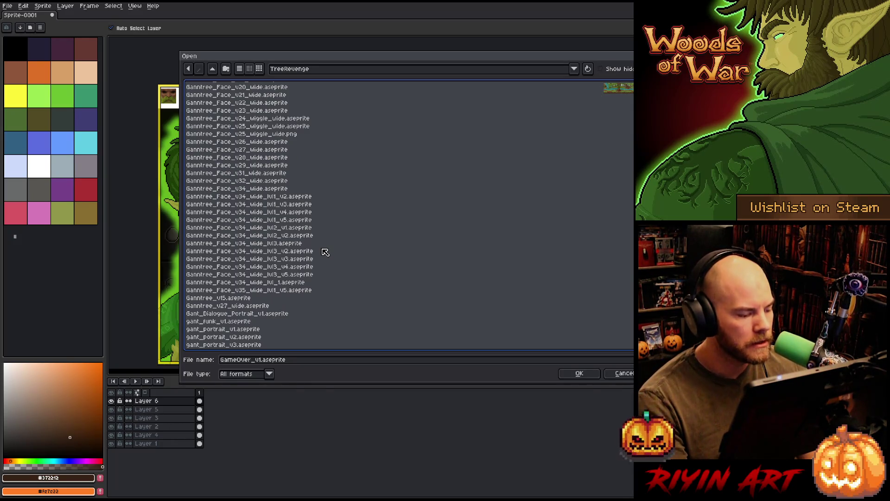
scroll(325, 253, "down", 2)
left_click(260, 267)
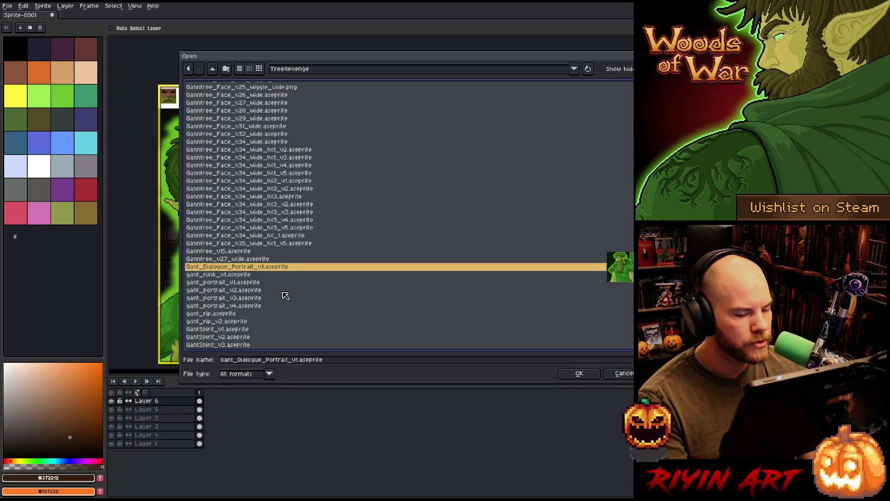
scroll(285, 295, "down", 2)
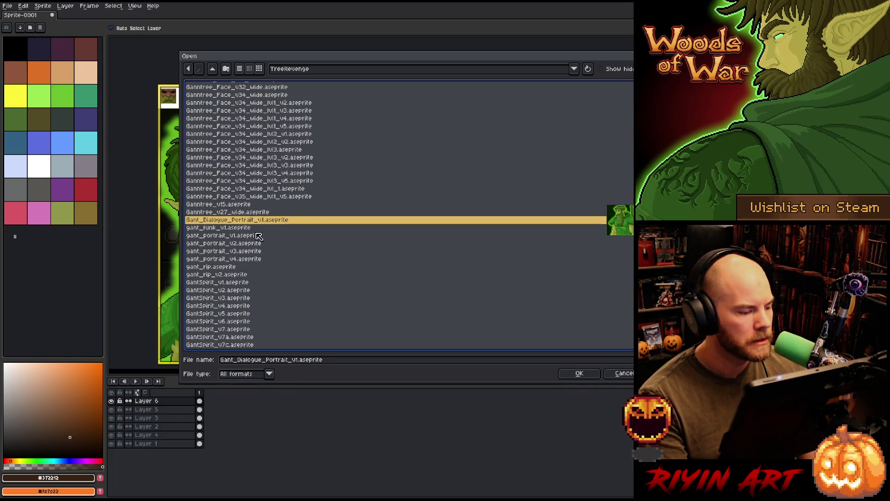
left_click(251, 229)
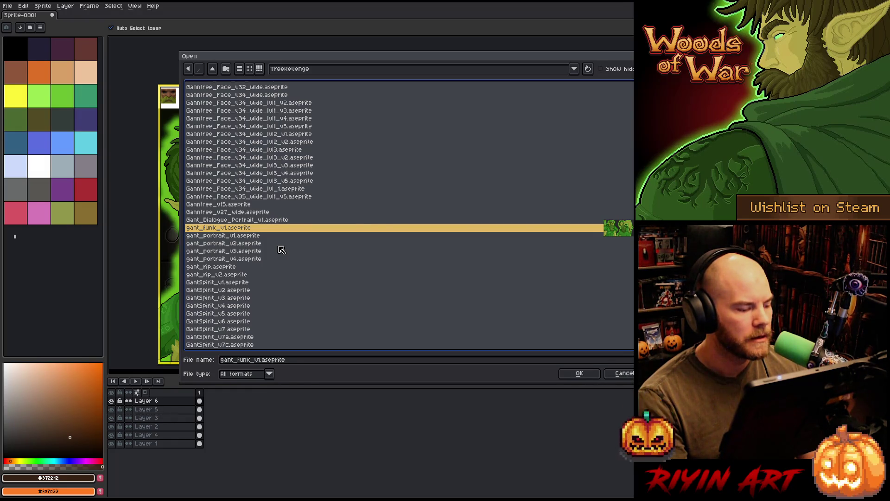
- Open gant_funk_v1.aseprite and zoom around the two-Gant portrait
key("Return")
scroll(557, 231, "up", 4)
scroll(491, 245, "up", 3)
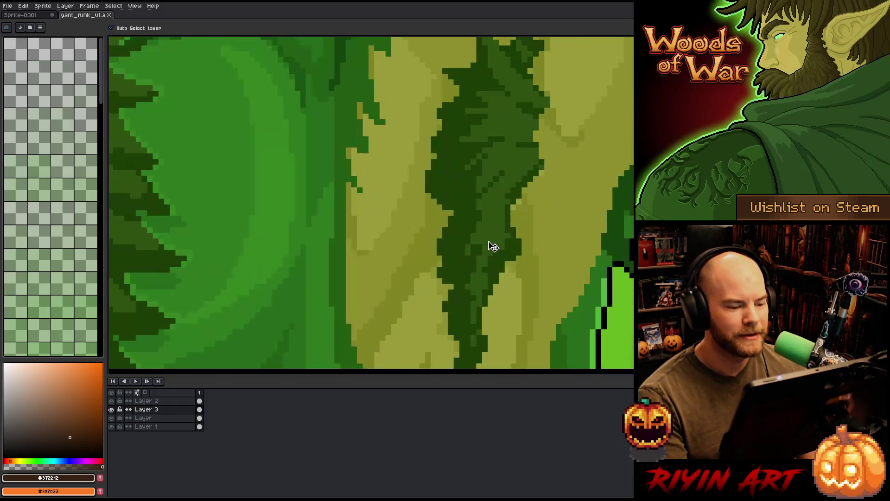
scroll(492, 243, "down", 5)
scroll(495, 236, "up", 2)
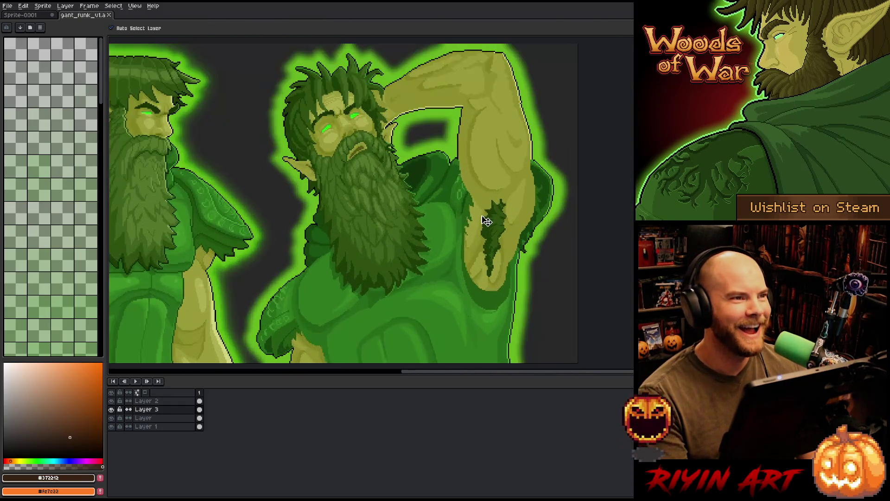
scroll(387, 244, "down", 1)
scroll(387, 245, "down", 1)
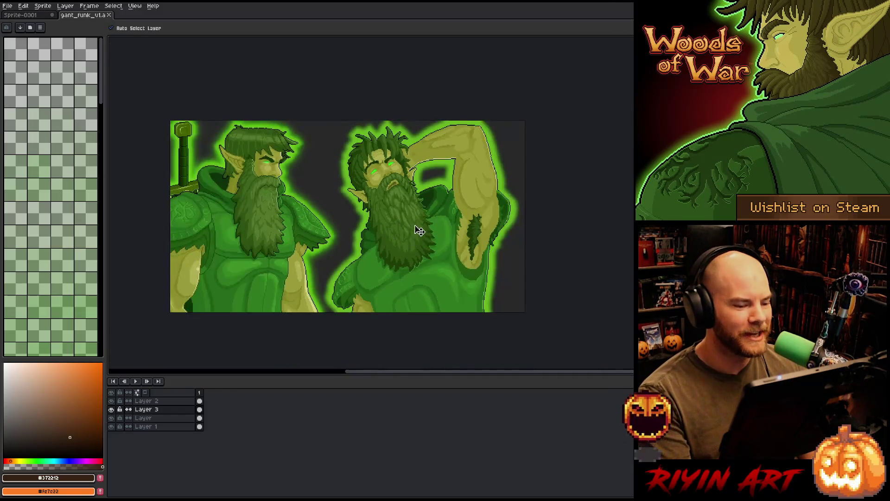
scroll(414, 228, "up", 1)
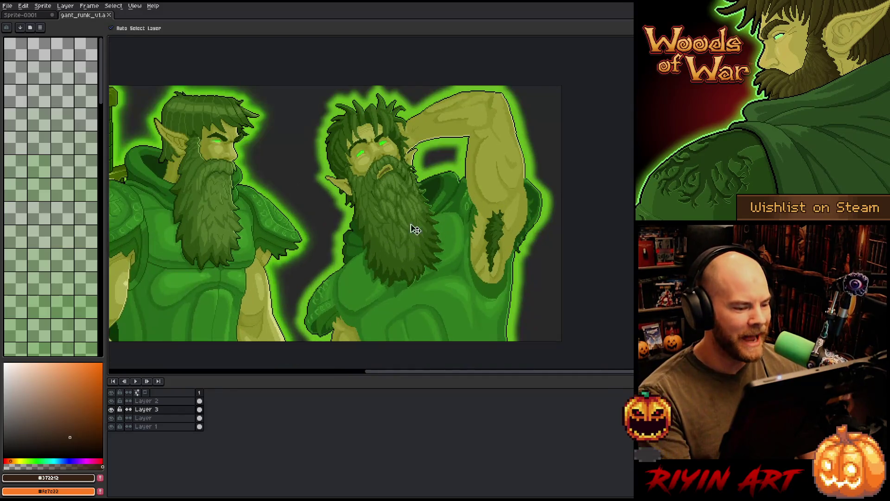
- Toggle Layer 3's visibility to check the green glow, then return to the Woods of War mockup
left_click(112, 409)
left_click(111, 409)
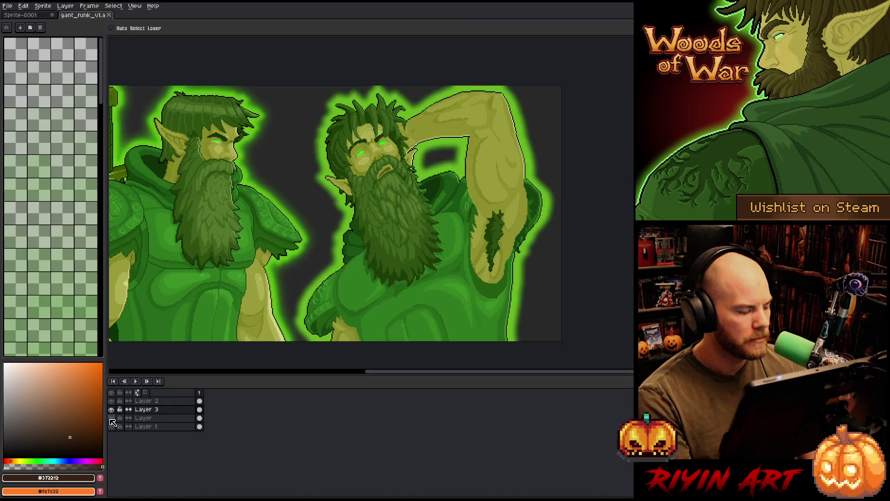
left_click(116, 15)
left_click(8, 6)
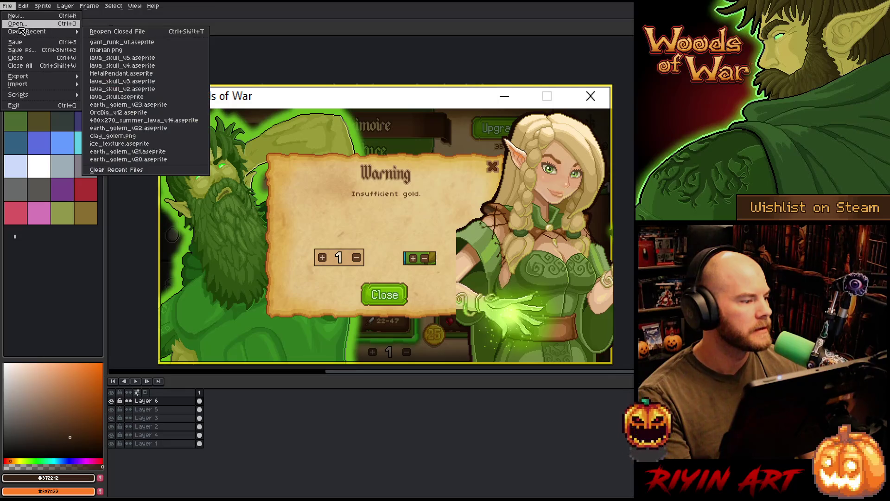
left_click(18, 24)
scroll(310, 300, "down", 15)
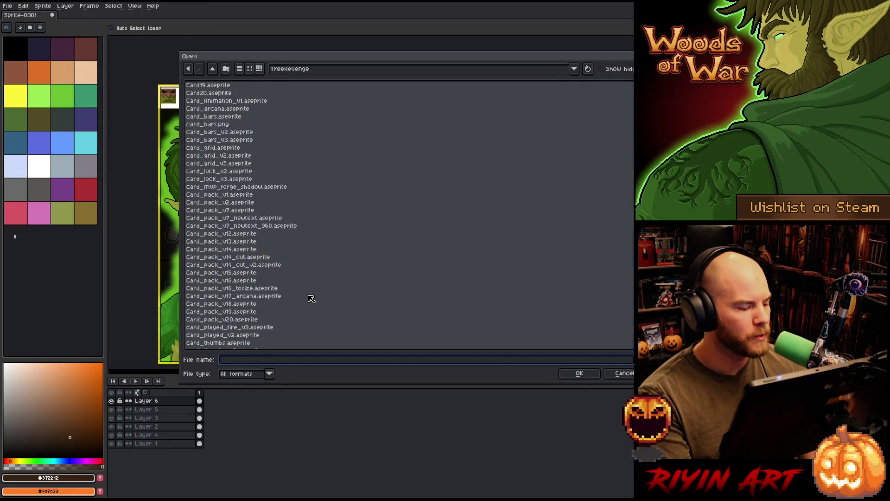
left_click(295, 304)
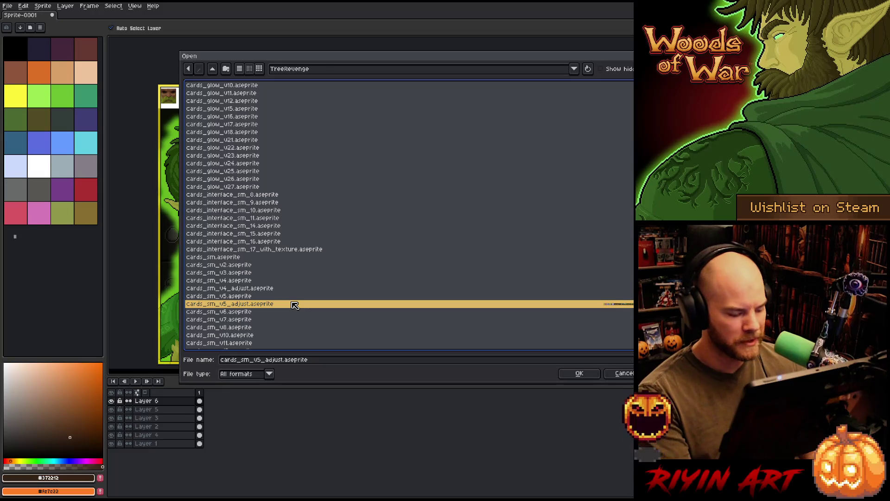
type("game")
scroll(249, 289, "down", 3)
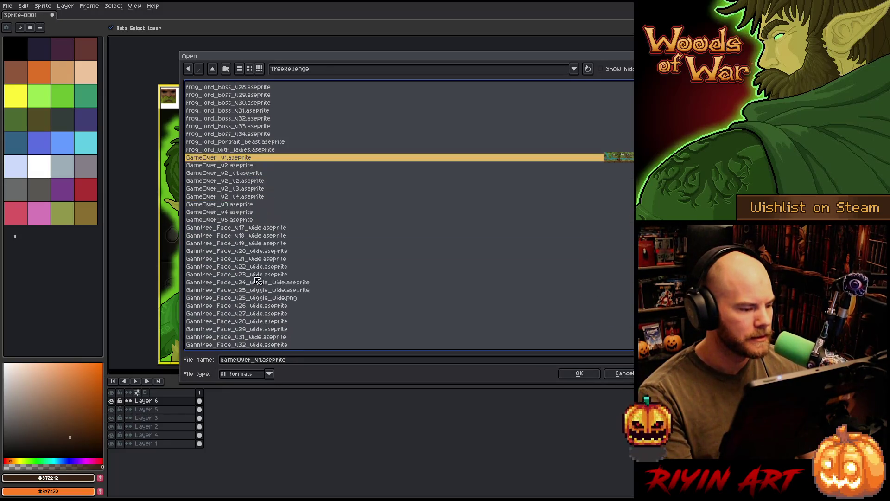
left_click(251, 228)
scroll(253, 230, "down", 10)
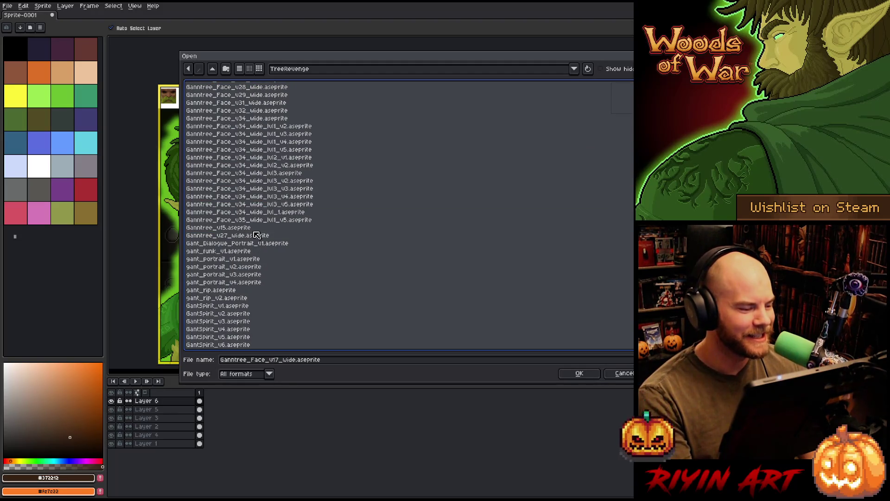
scroll(256, 236, "down", 1)
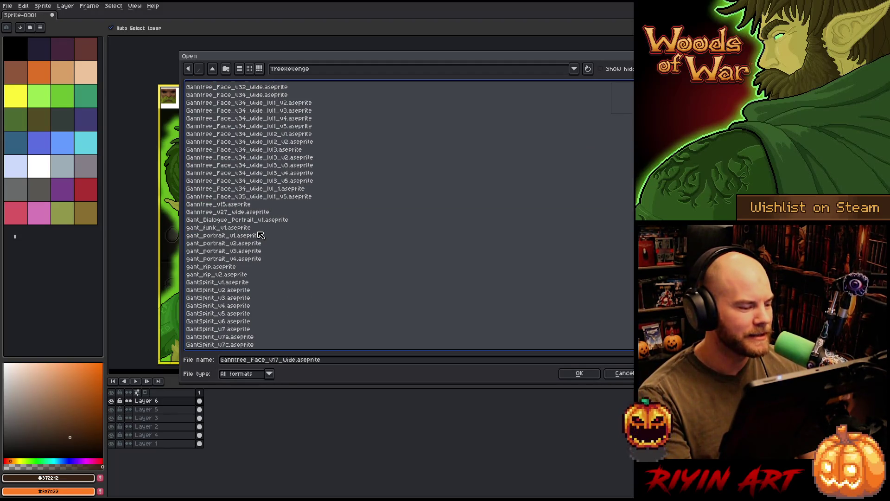
scroll(253, 227, "down", 2)
left_click(255, 213)
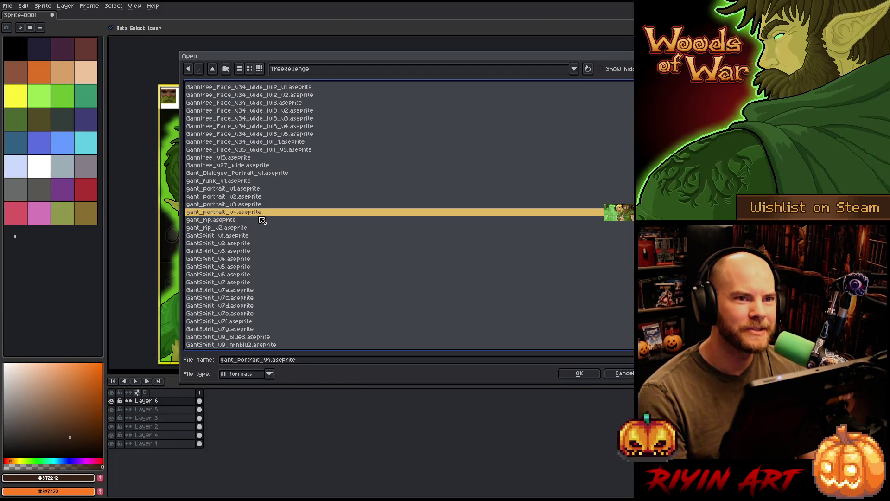
scroll(262, 220, "down", 1)
left_click(239, 197)
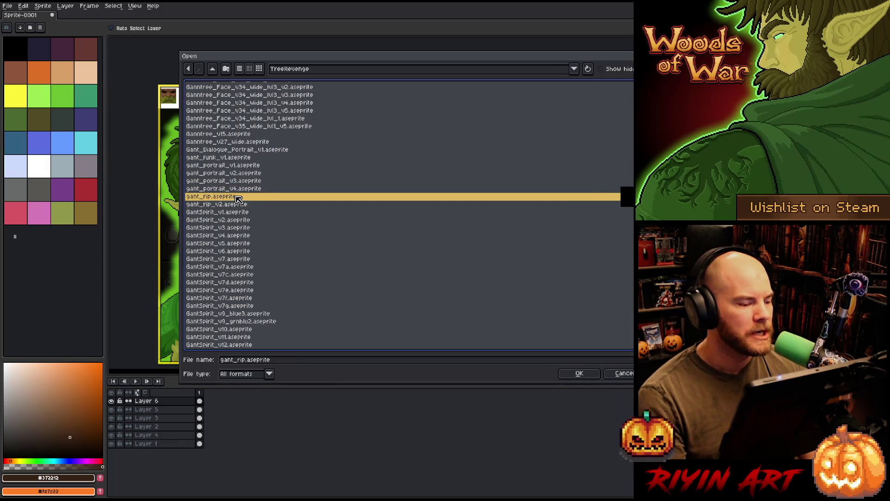
scroll(241, 204, "down", 4)
left_click(253, 220)
scroll(255, 224, "down", 6)
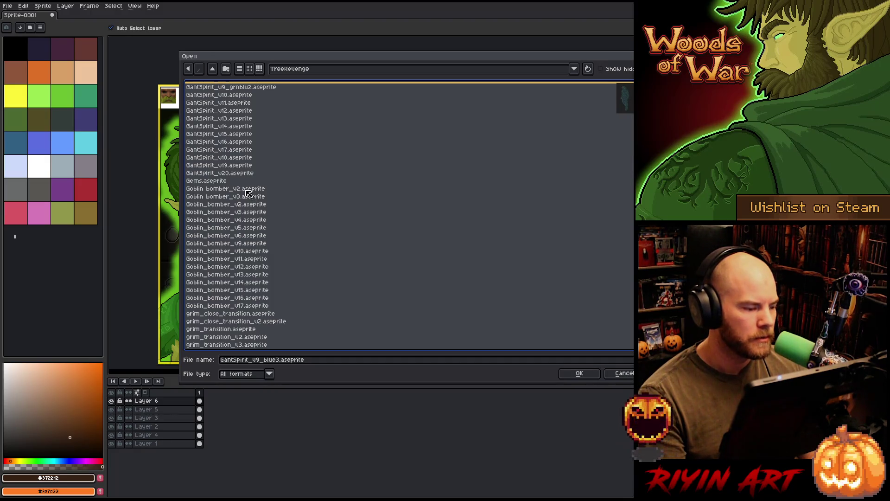
scroll(247, 194, "down", 5)
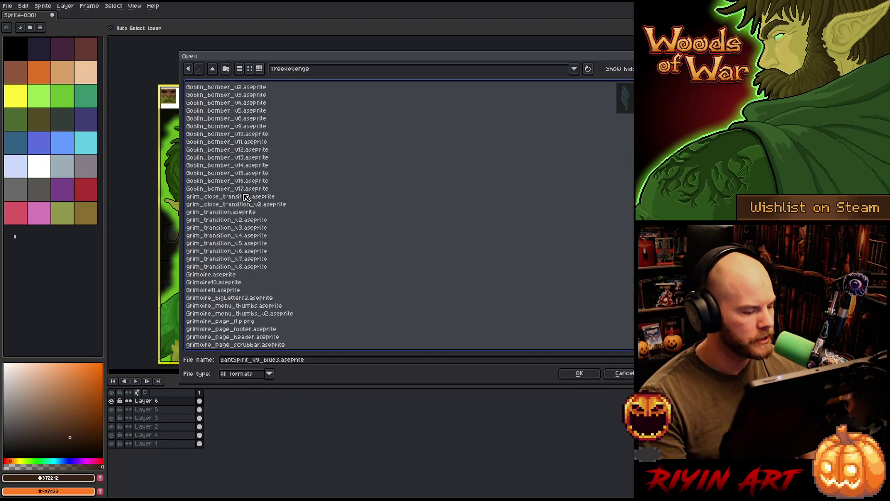
scroll(246, 197, "down", 6)
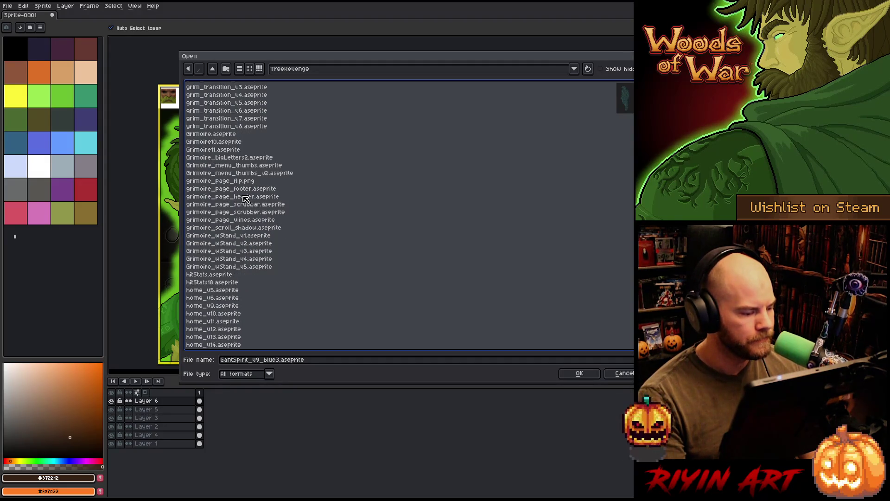
scroll(246, 198, "down", 15)
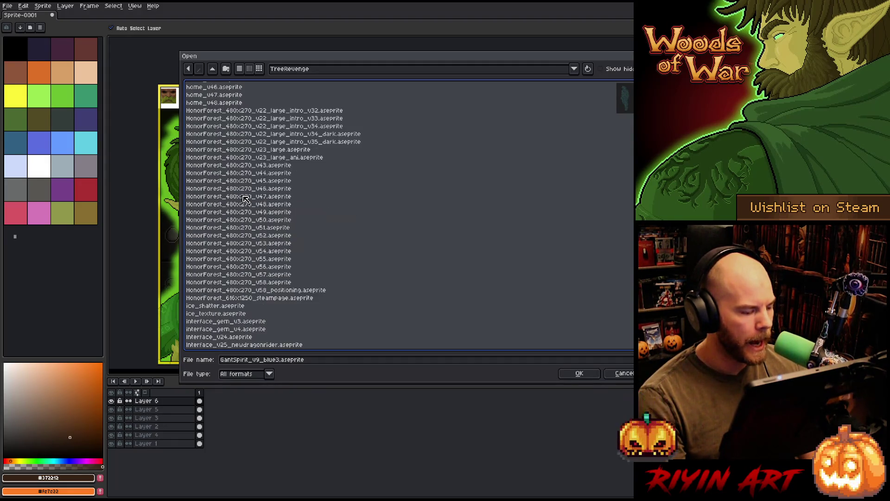
scroll(246, 199, "down", 3)
scroll(246, 199, "down", 6)
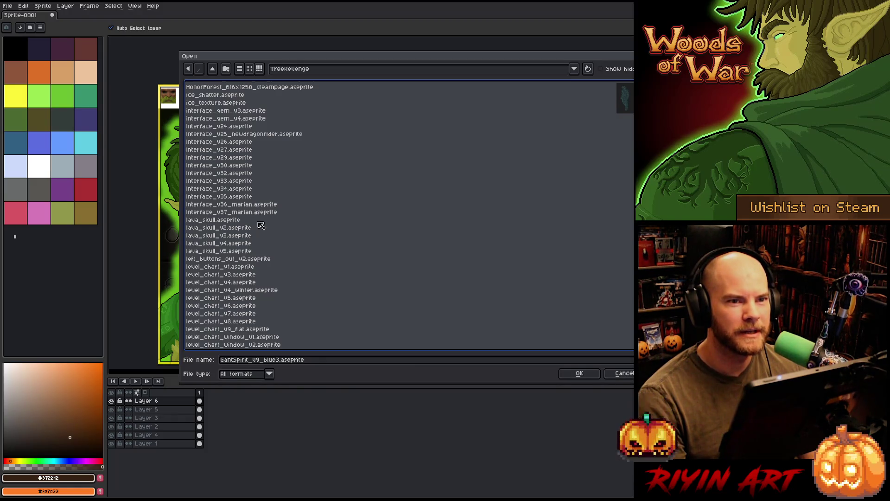
scroll(263, 225, "down", 1)
scroll(263, 226, "down", 8)
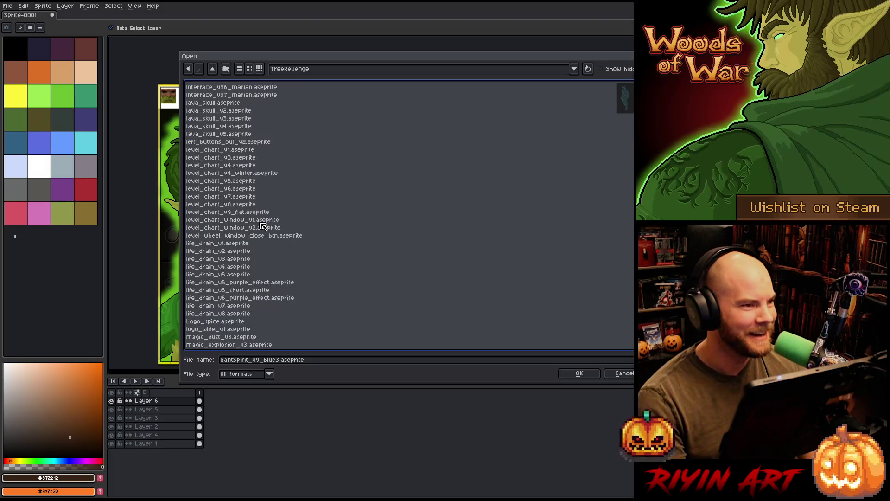
scroll(269, 224, "down", 9)
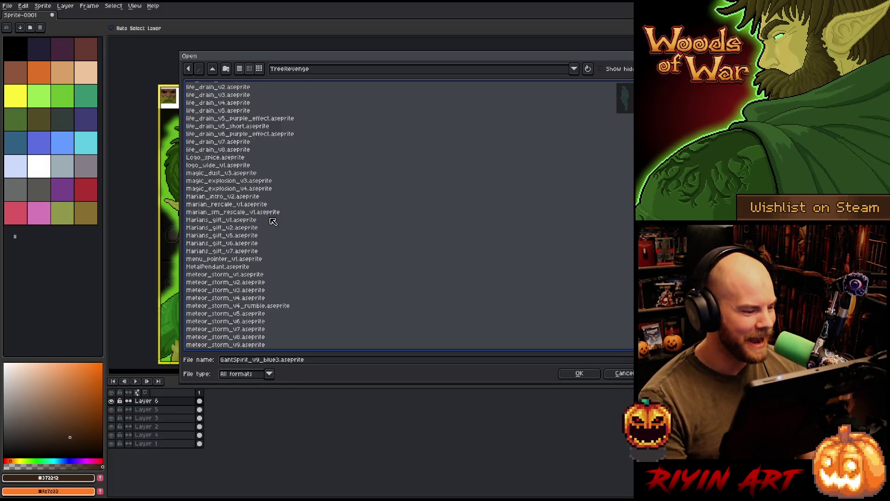
scroll(275, 224, "down", 2)
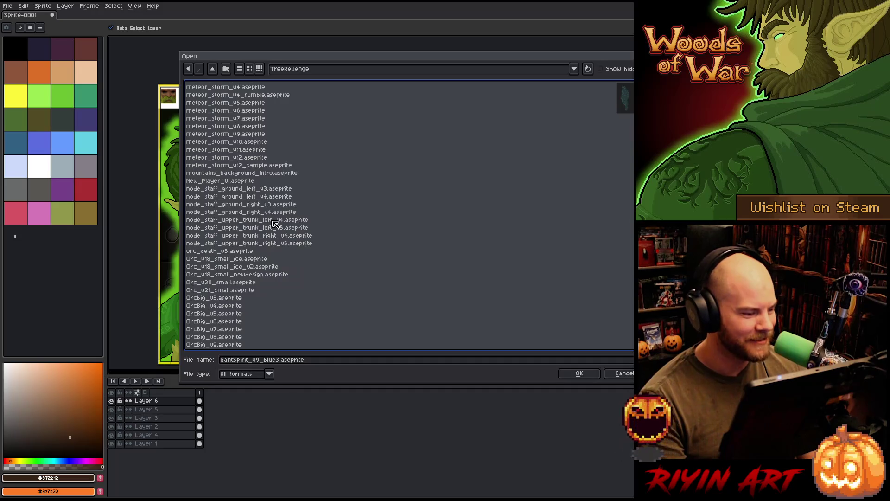
scroll(275, 224, "down", 7)
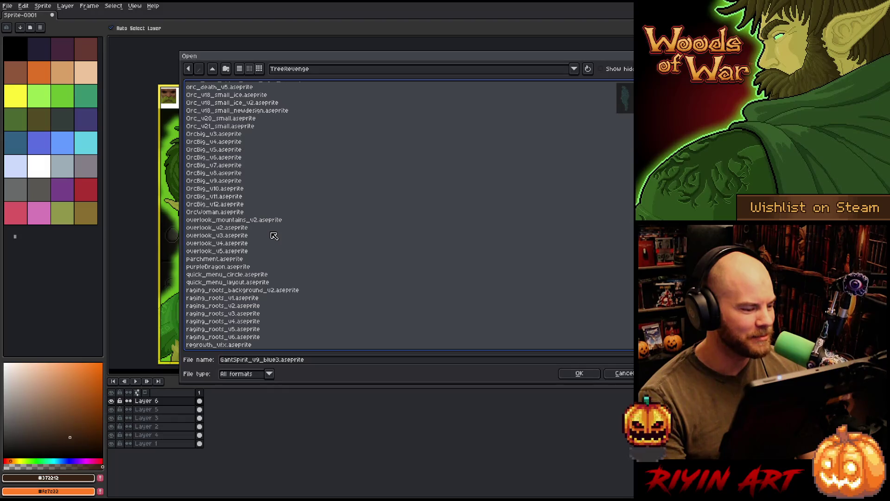
scroll(274, 236, "down", 4)
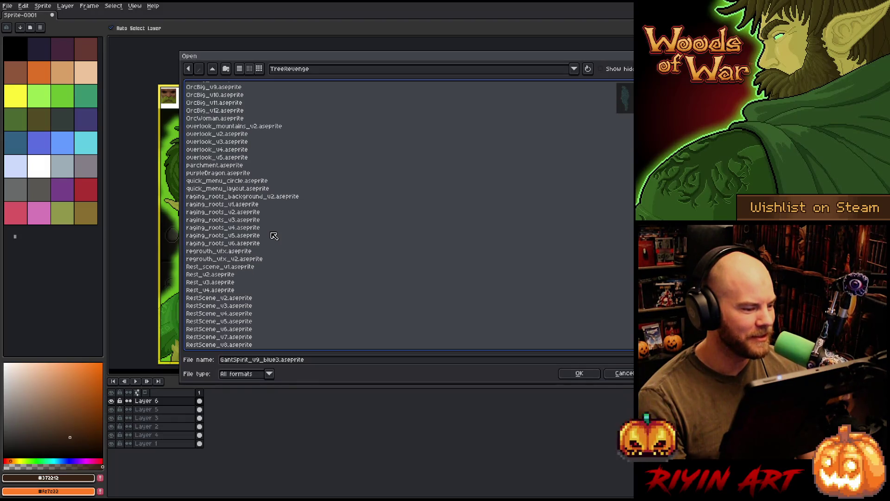
scroll(274, 236, "down", 3)
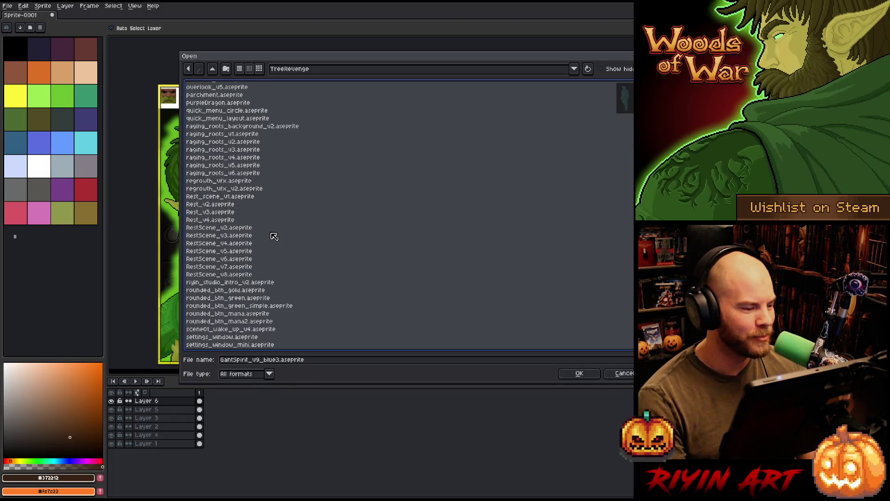
scroll(271, 241, "down", 3)
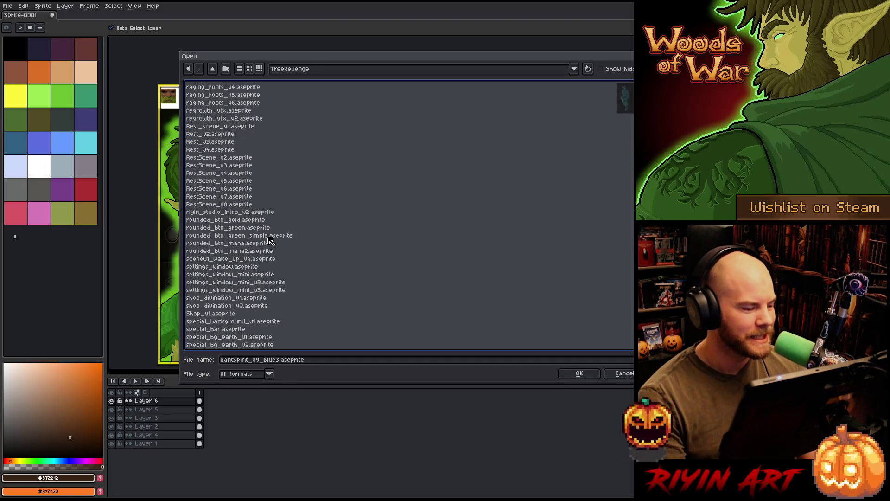
scroll(271, 241, "down", 2)
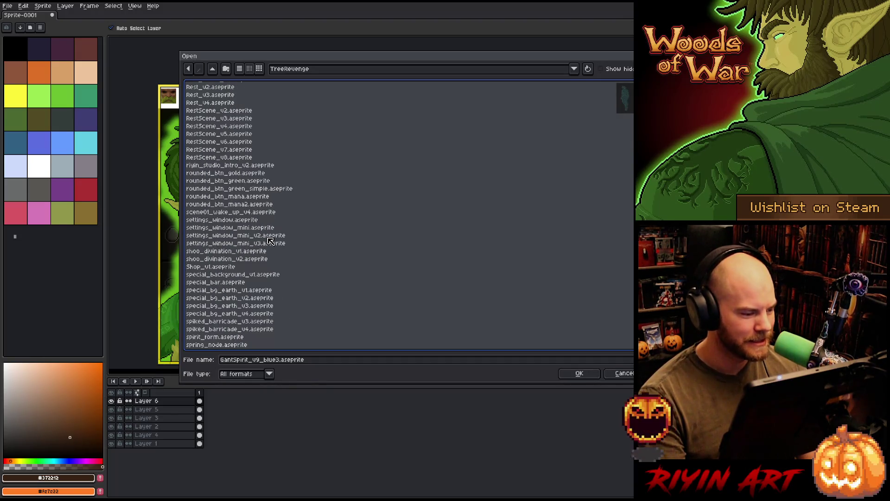
scroll(271, 242, "down", 3)
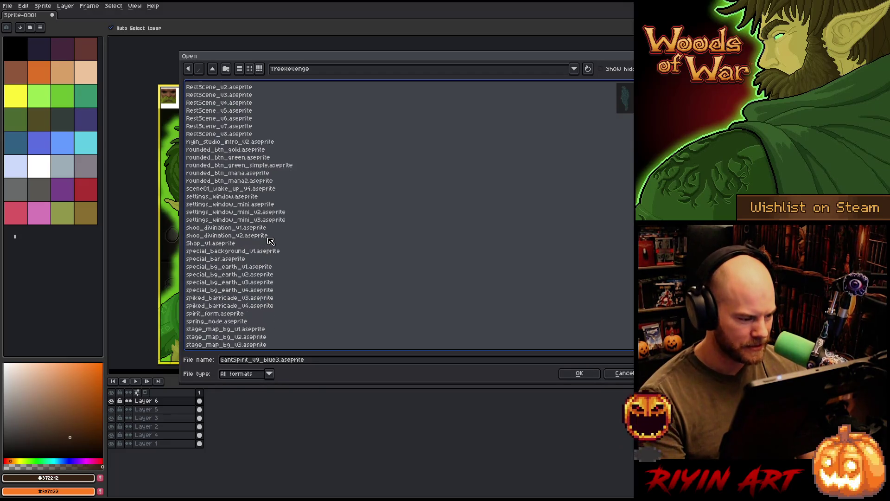
scroll(271, 241, "down", 2)
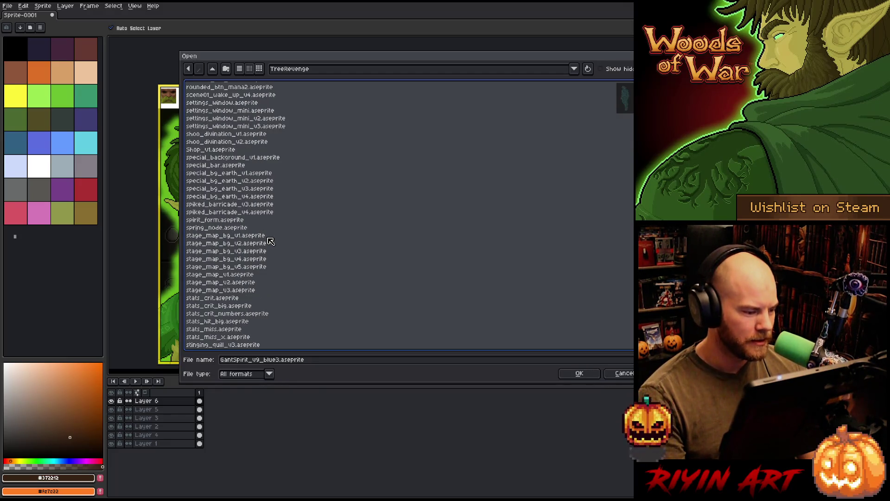
scroll(271, 241, "down", 6)
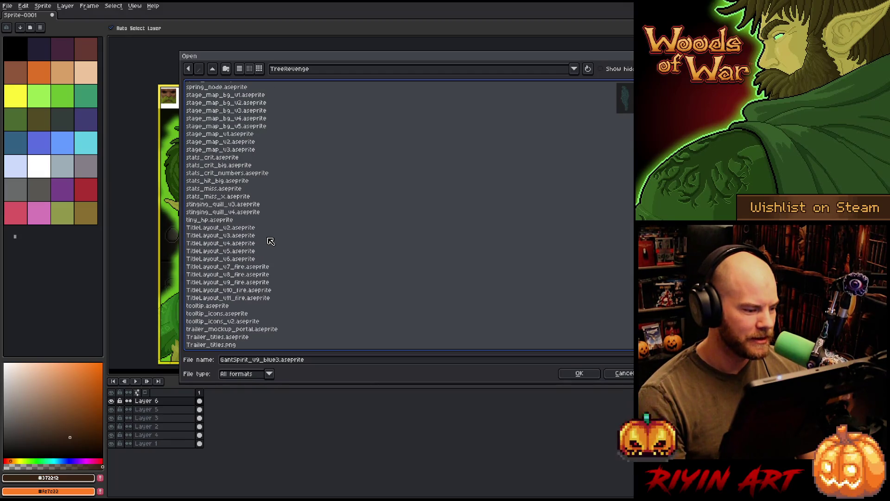
scroll(271, 242, "down", 3)
scroll(271, 243, "down", 15)
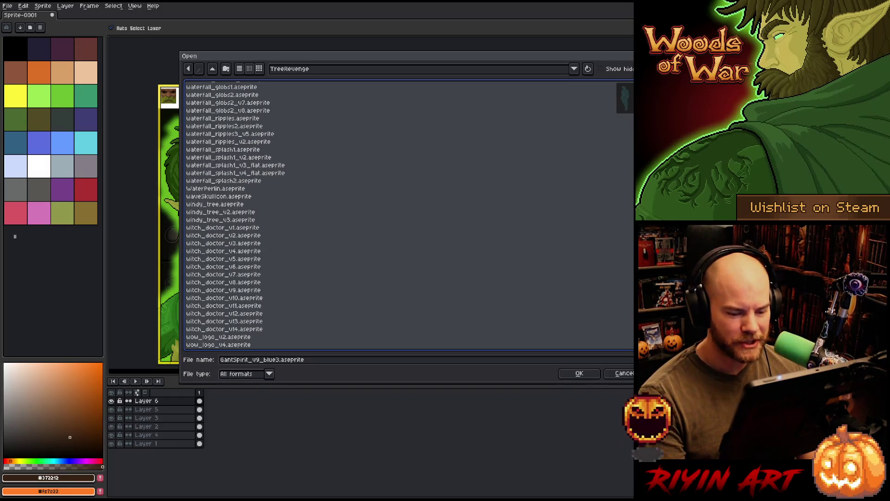
scroll(408, 215, "up", 20)
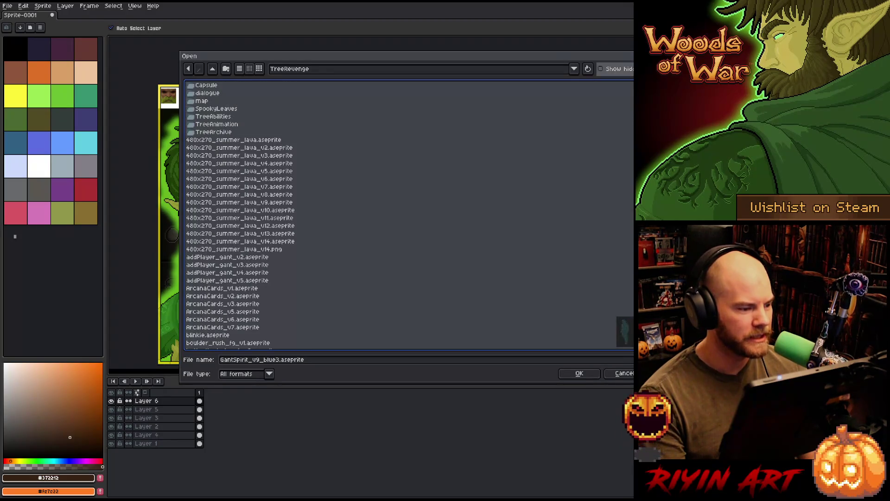
left_click(207, 93)
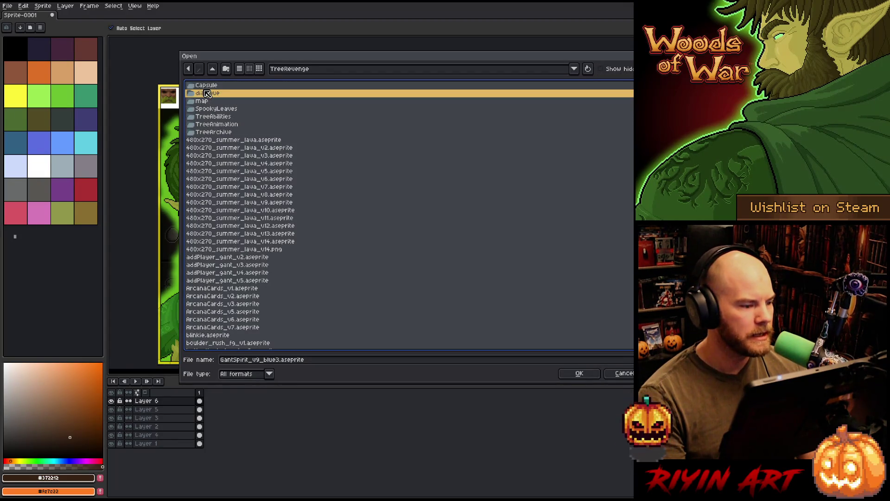
- Preview the dialogue folder's portrait files, then return to the TreeRevenge folder
double_click(207, 93)
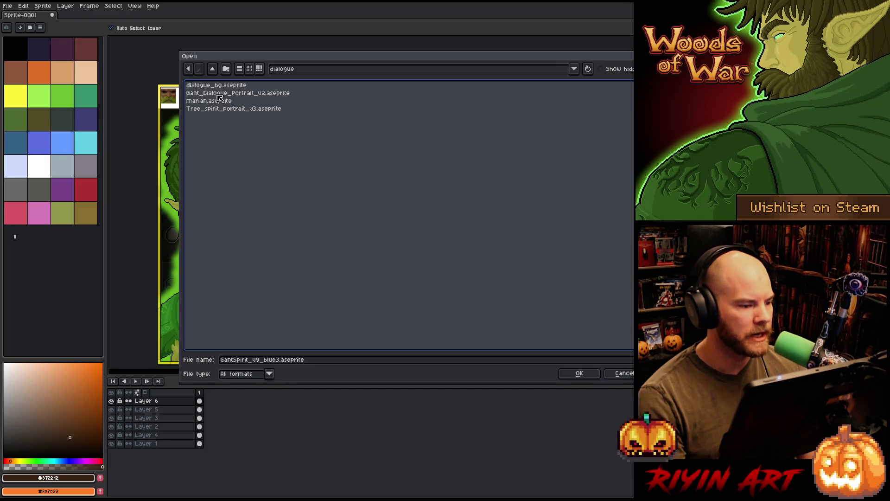
left_click(236, 95)
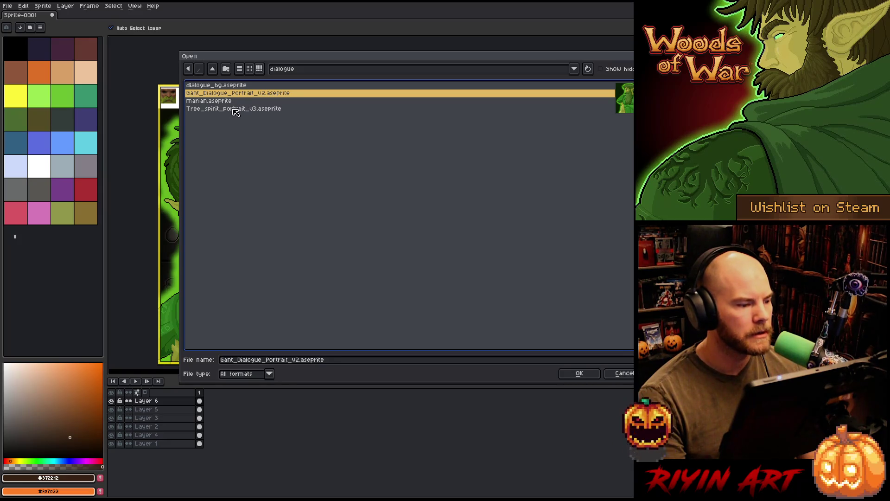
left_click(234, 86)
left_click(234, 93)
left_click(248, 100)
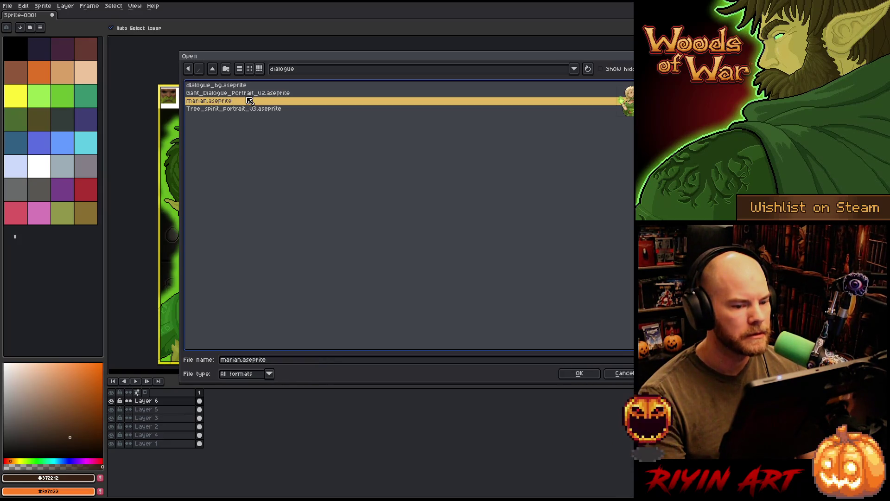
key("Down")
left_click(248, 100)
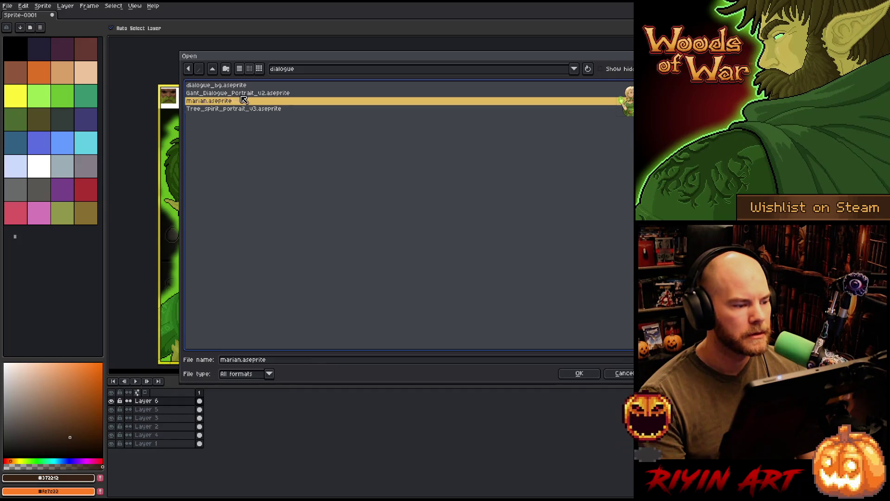
left_click(206, 92)
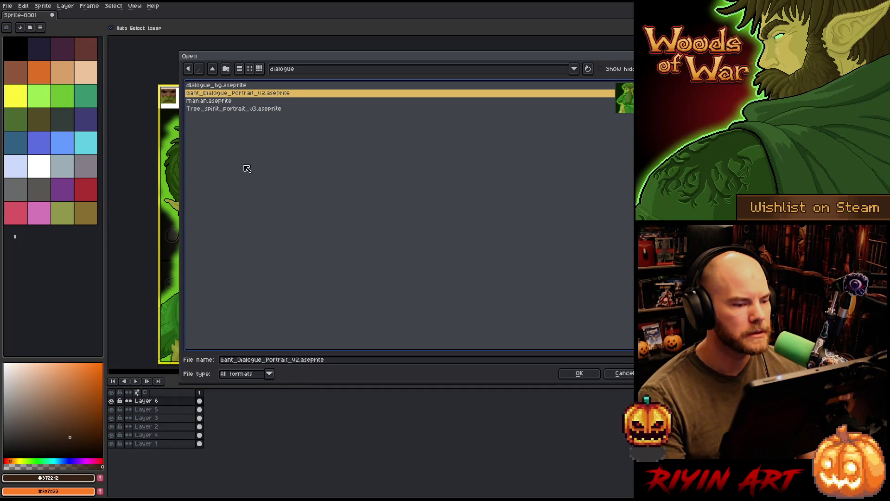
left_click(190, 69)
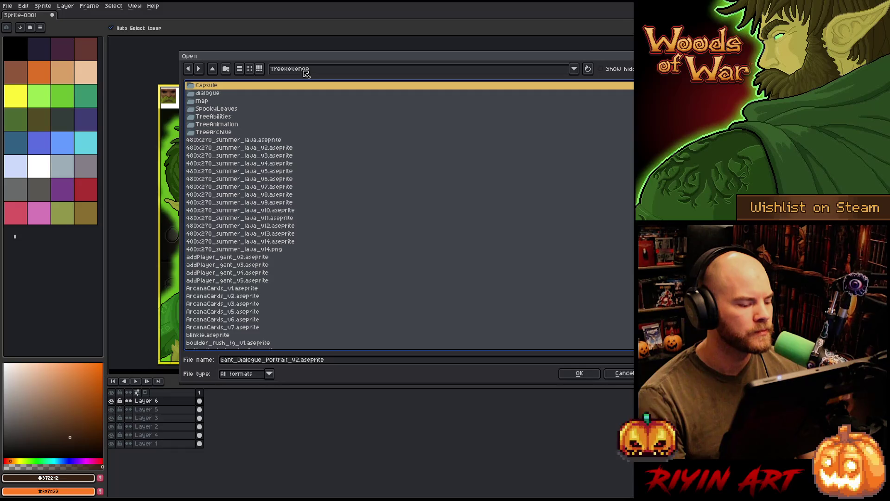
- Open gant_confused.png from the Tree images dialogue folder
scroll(332, 187, "down", 4)
scroll(333, 187, "down", 5)
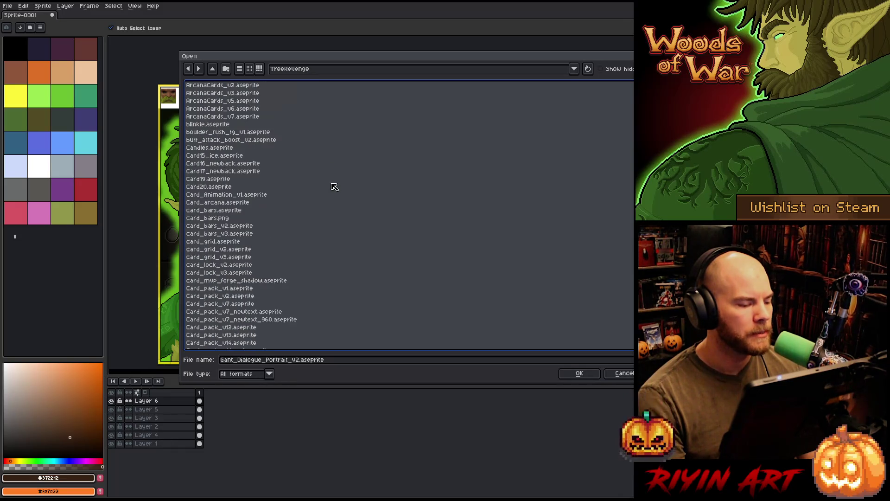
left_click(336, 71)
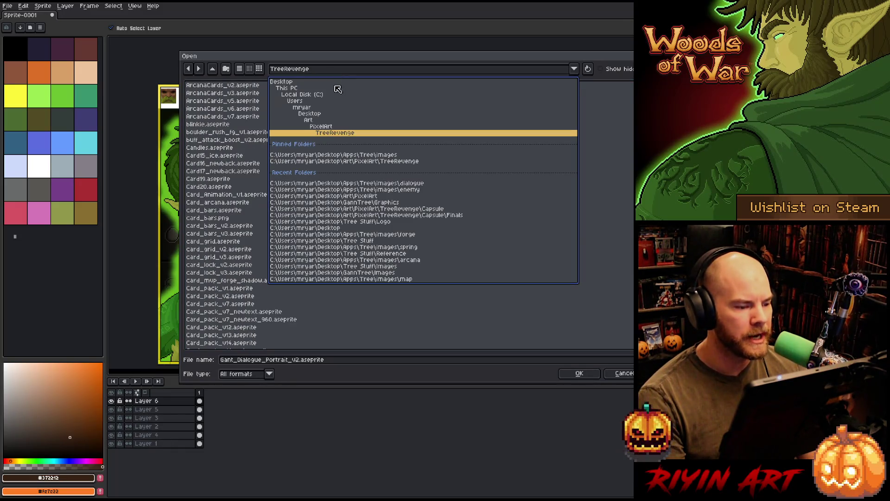
left_click(340, 156)
double_click(215, 95)
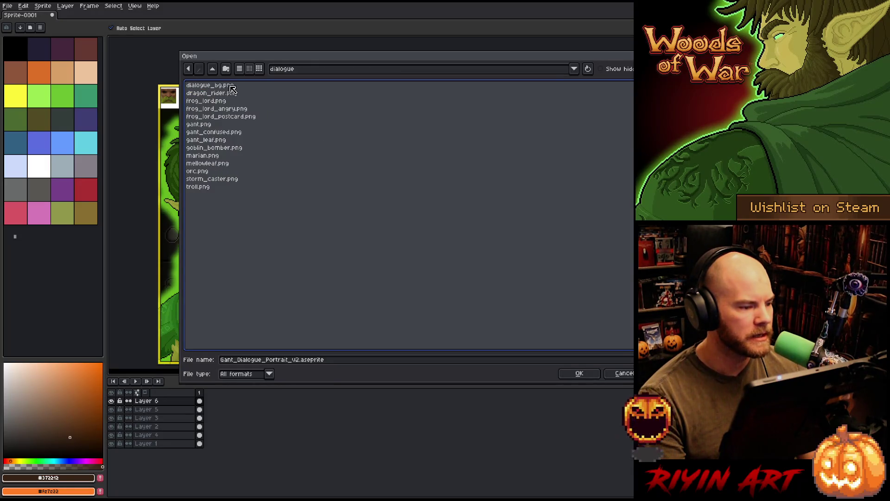
left_click(210, 133)
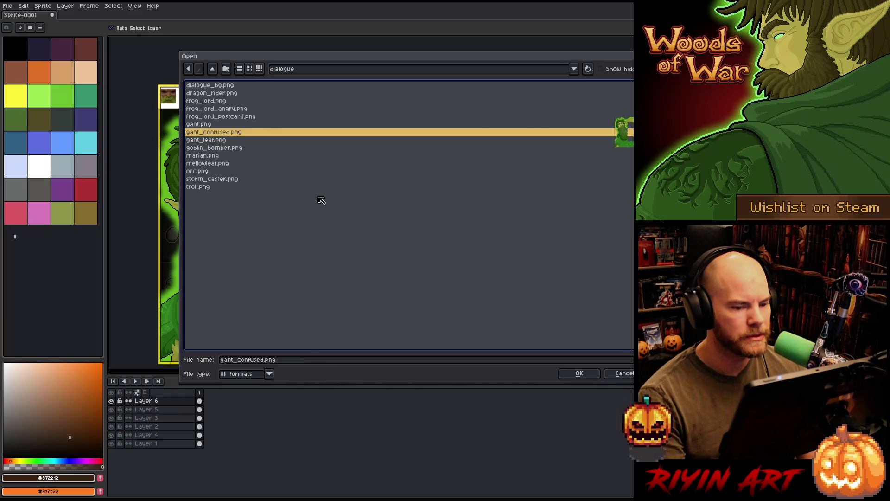
key("Return")
- Zoom to inspect gant_confused.png, then close its tab
scroll(527, 204, "up", 5)
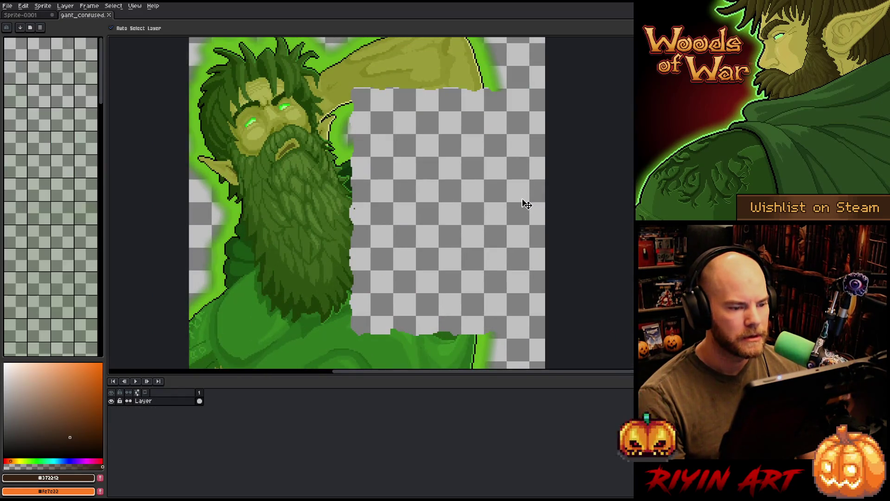
scroll(527, 204, "down", 2)
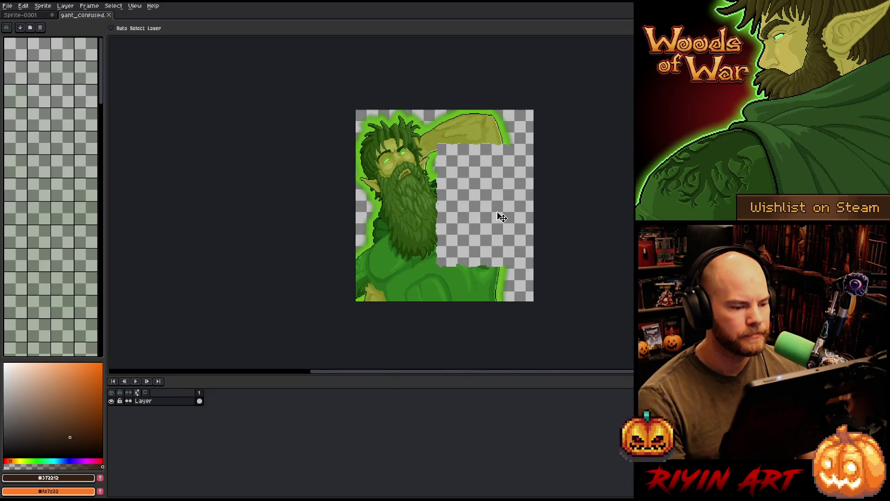
scroll(502, 217, "up", 1)
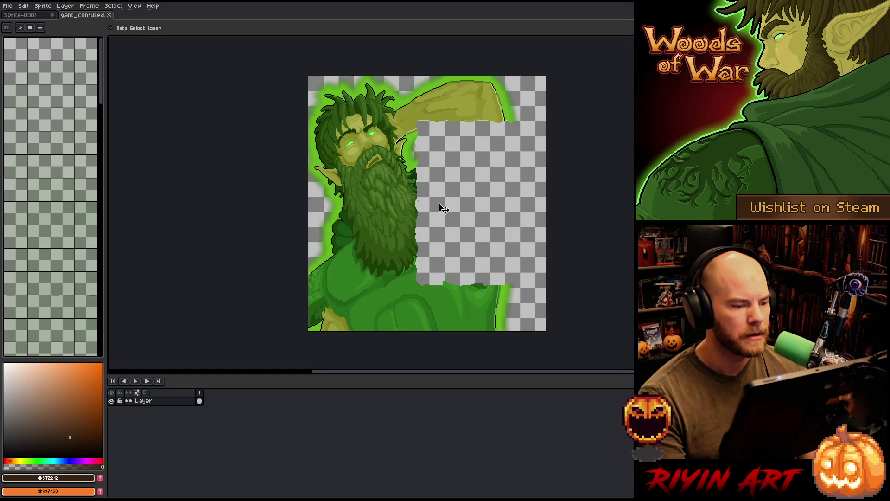
left_click(109, 14)
left_click(9, 7)
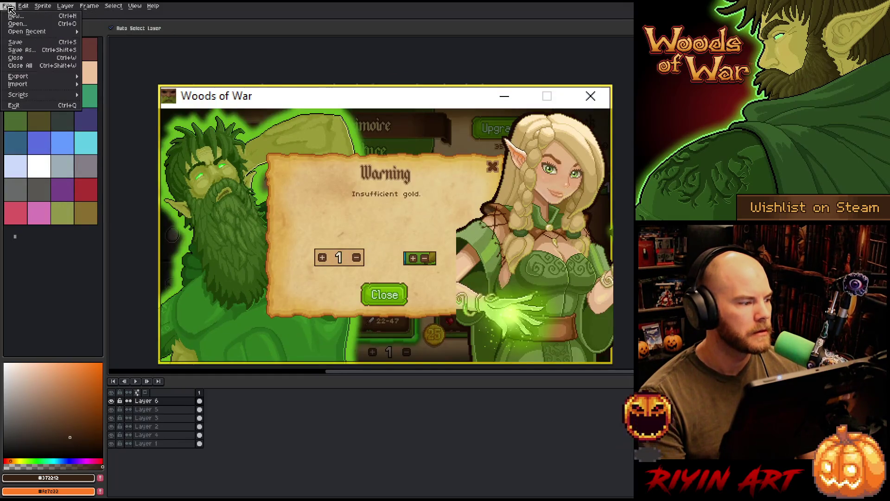
- Open alert_bg.png from the forge folder, select all of it, and return to the Sprite-0001 mockup
left_click(19, 24)
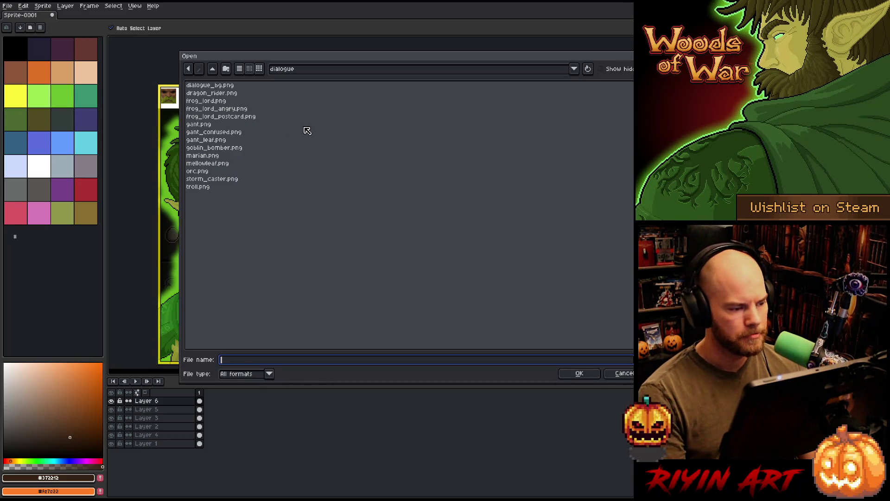
left_click(189, 69)
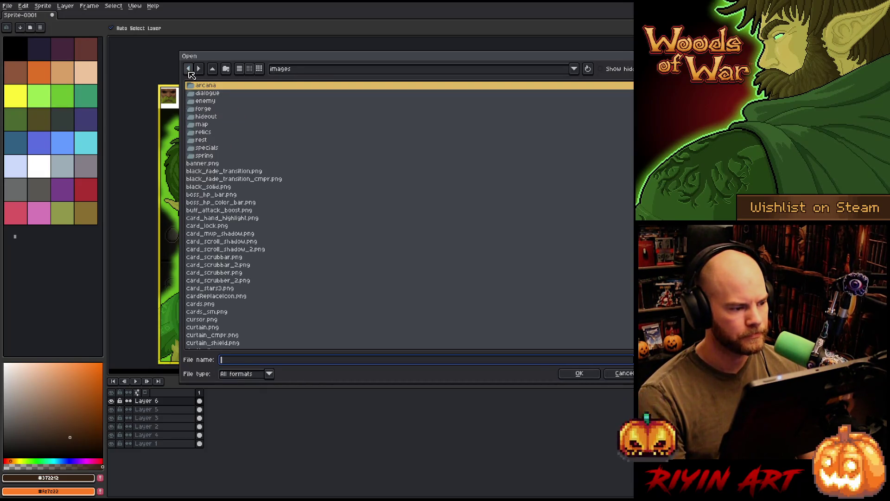
double_click(221, 109)
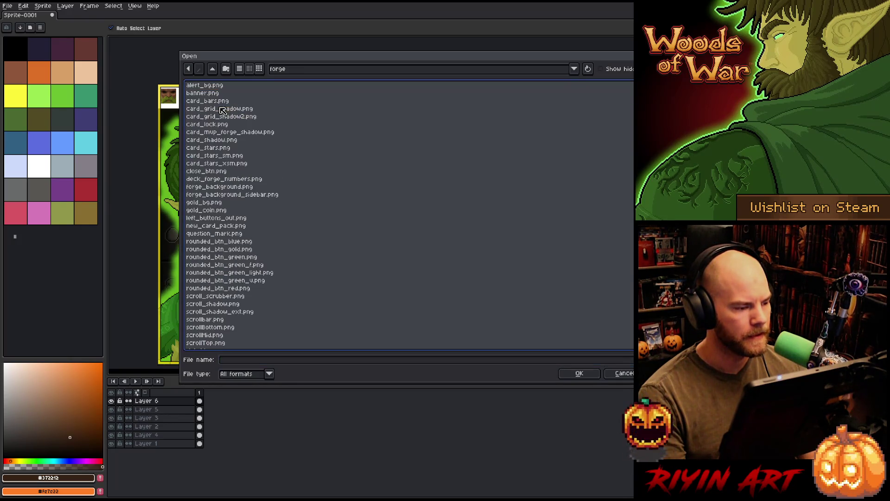
left_click(224, 85)
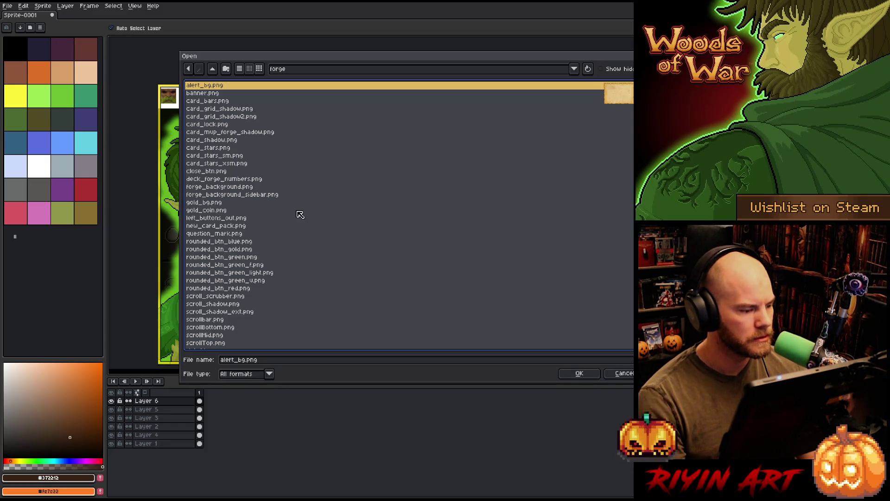
scroll(300, 213, "down", 1)
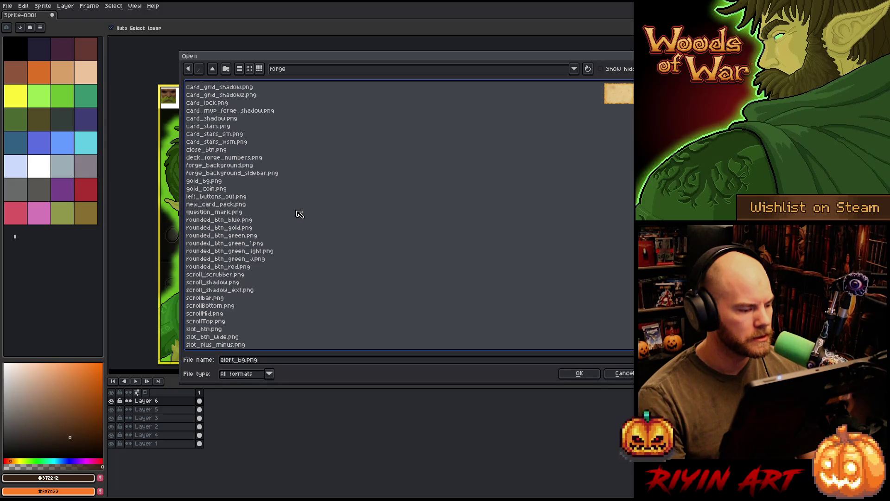
key("Return")
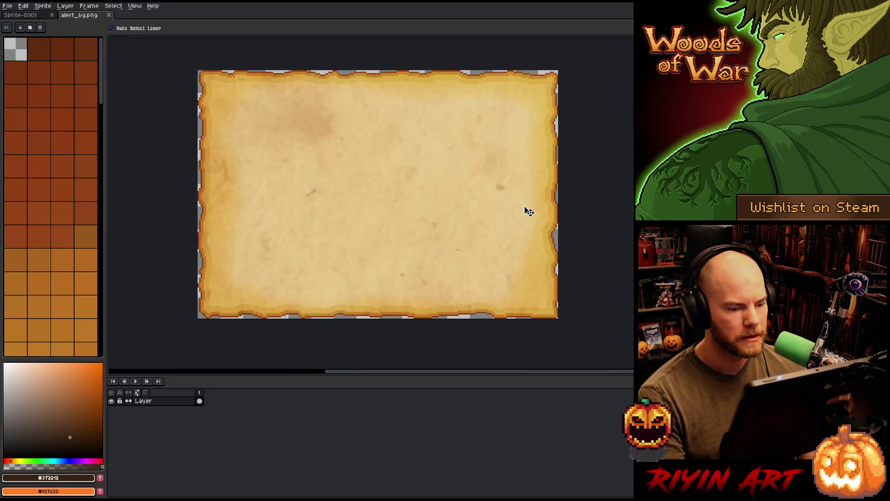
key("ctrl+a")
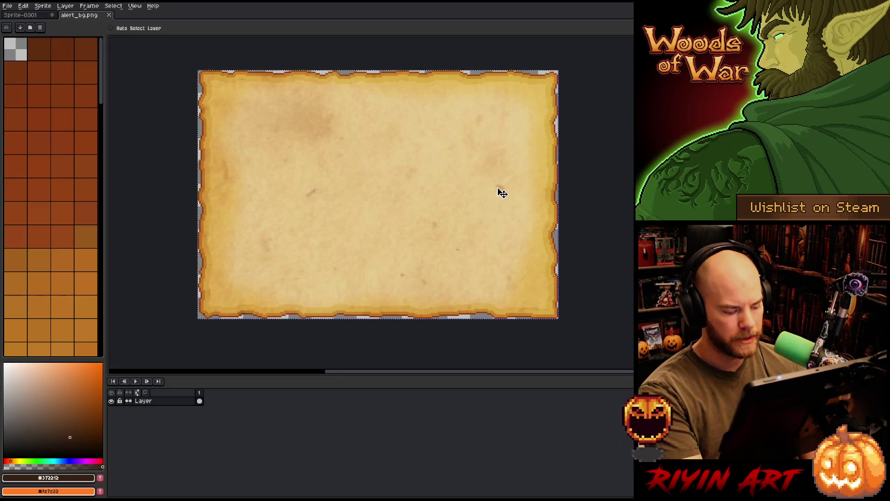
left_click(41, 16)
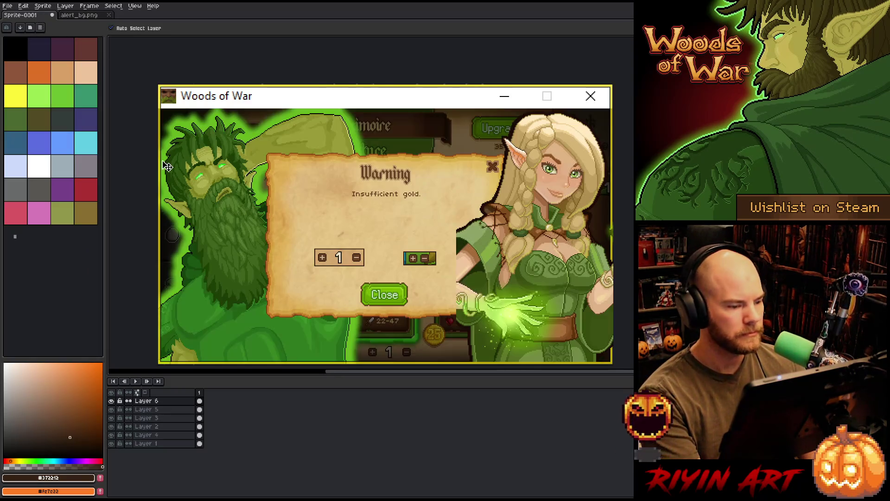
- Crop the screenshot to the game area below the window title bar, then deselect
scroll(168, 167, "up", 5)
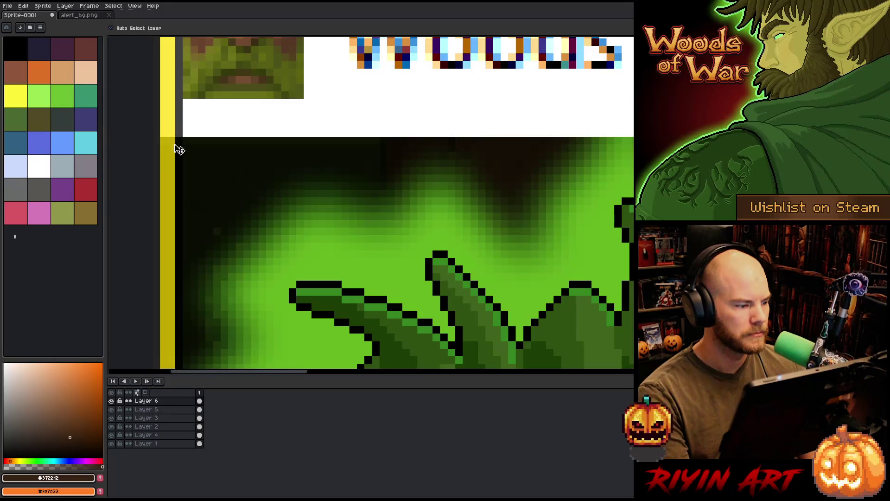
key("m")
scroll(371, 204, "down", 6)
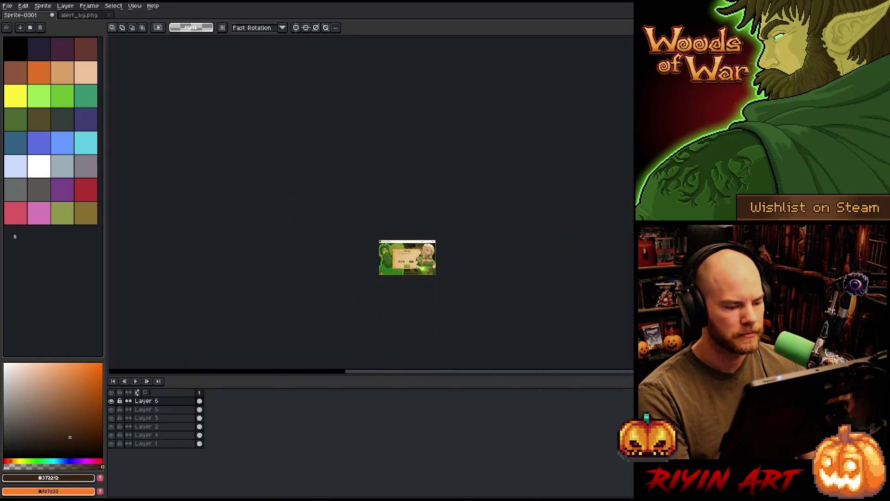
scroll(501, 274, "up", 6)
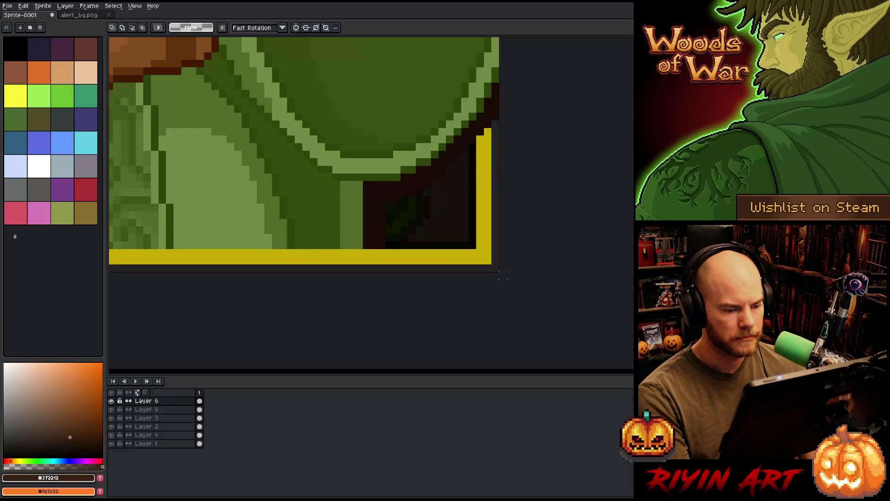
mouse_move(503, 276)
left_mouse_down()
mouse_move(365, 203)
mouse_move(358, 225)
left_mouse_up()
scroll(342, 209, "down", 8)
scroll(471, 278, "up", 4)
left_click(42, 6)
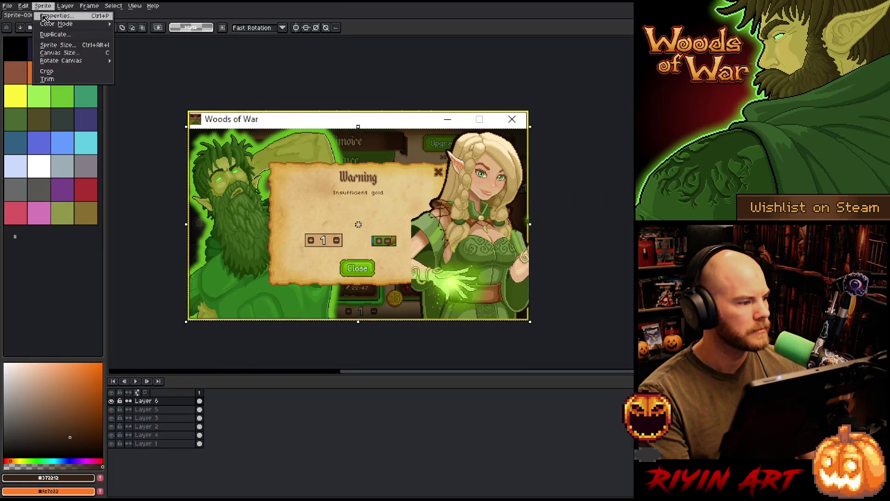
left_click(58, 72)
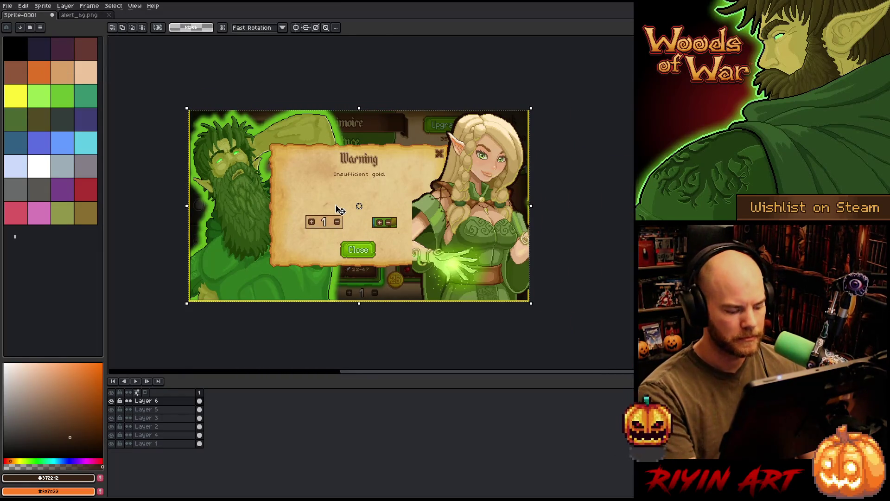
key("ctrl+d")
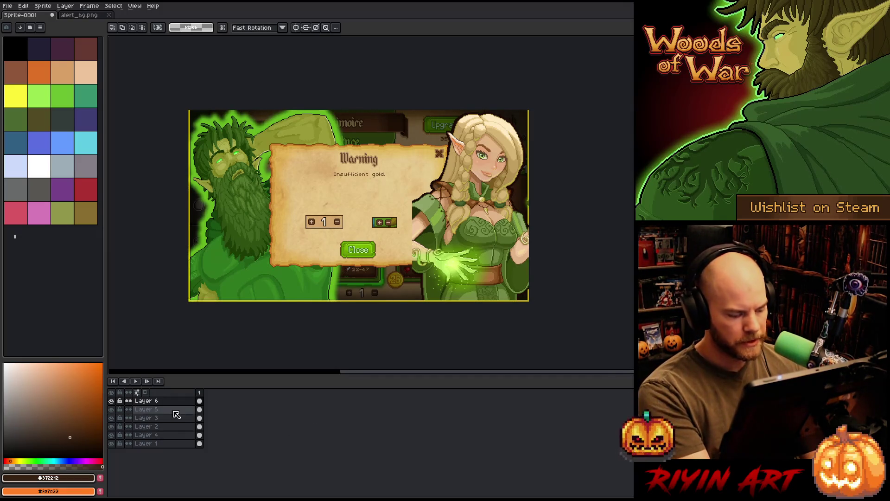
- Paste the parchment onto a new Layer 7 and centre it on the canvas
key("shift+n")
key("ctrl+v")
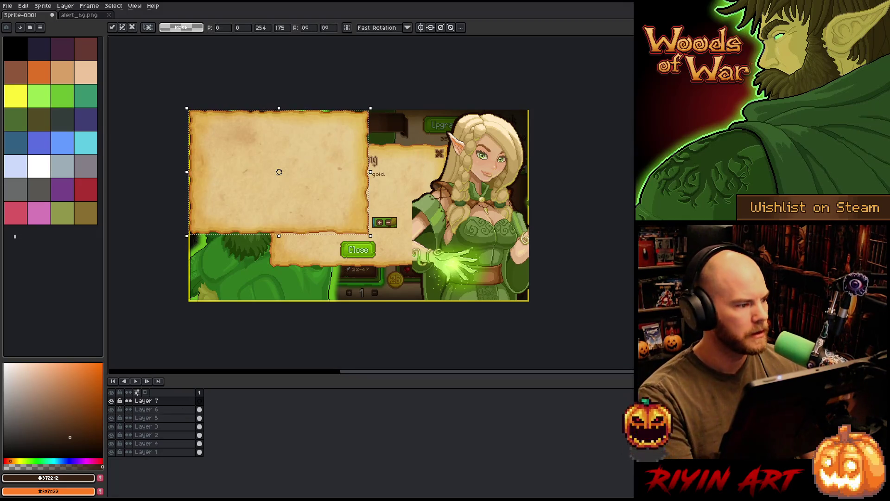
key("ctrl+a")
left_click(23, 6)
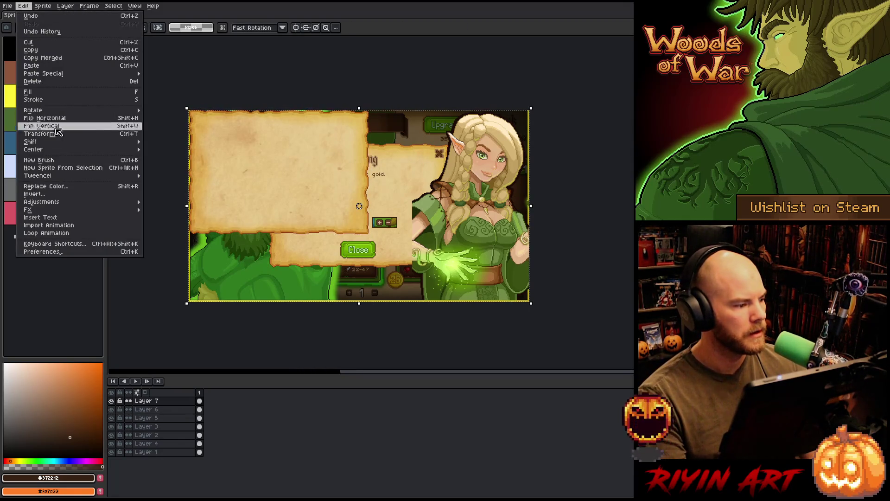
mouse_move(65, 149)
left_click(160, 149)
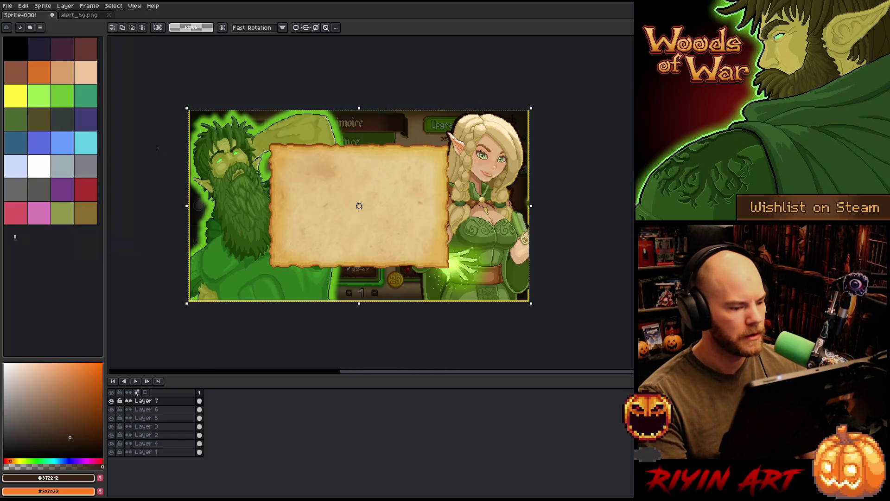
- Toggle Layer 7's visibility repeatedly to compare the parchment with the original Warning dialog
scroll(232, 169, "up", 4)
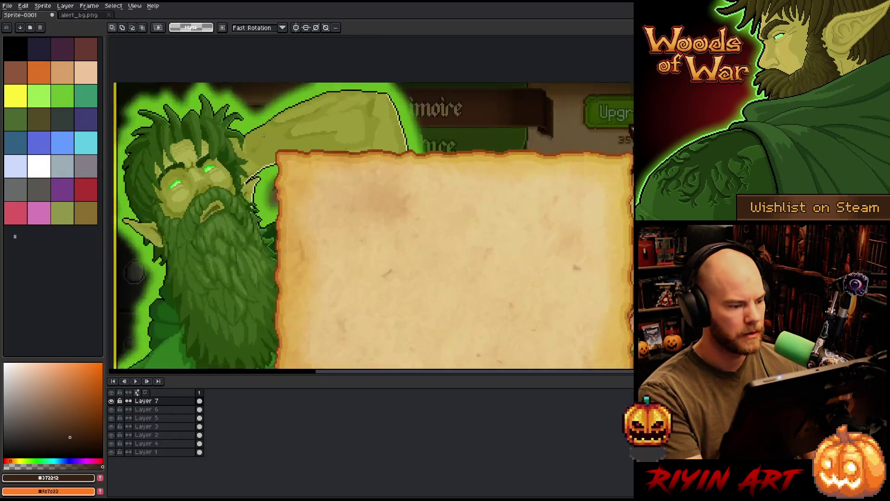
left_click(112, 401)
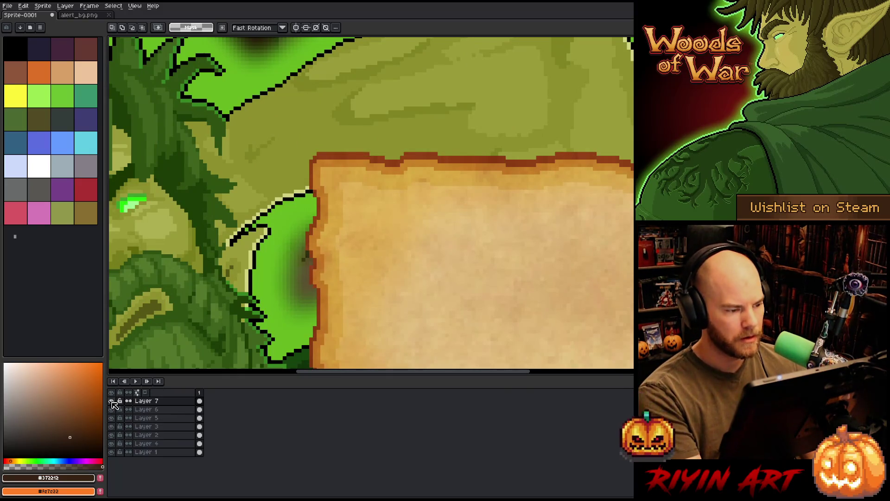
scroll(331, 225, "down", 5)
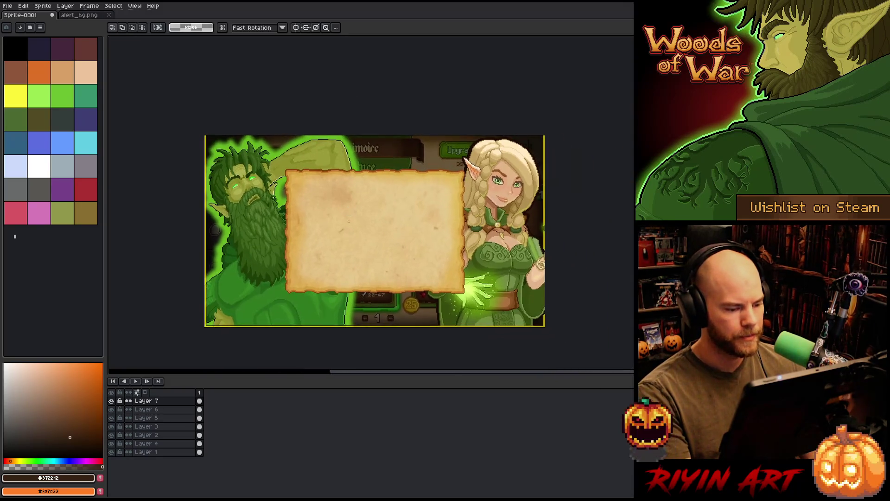
scroll(365, 219, "up", 1)
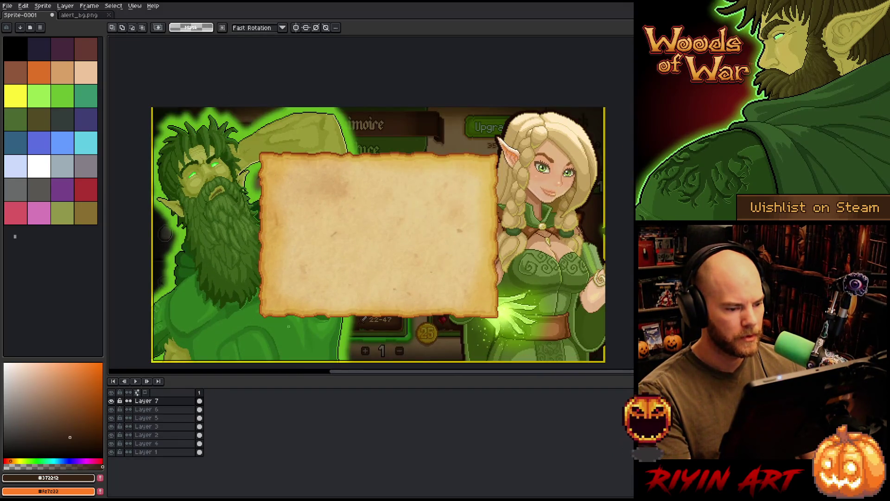
left_click(111, 401)
left_click(112, 401)
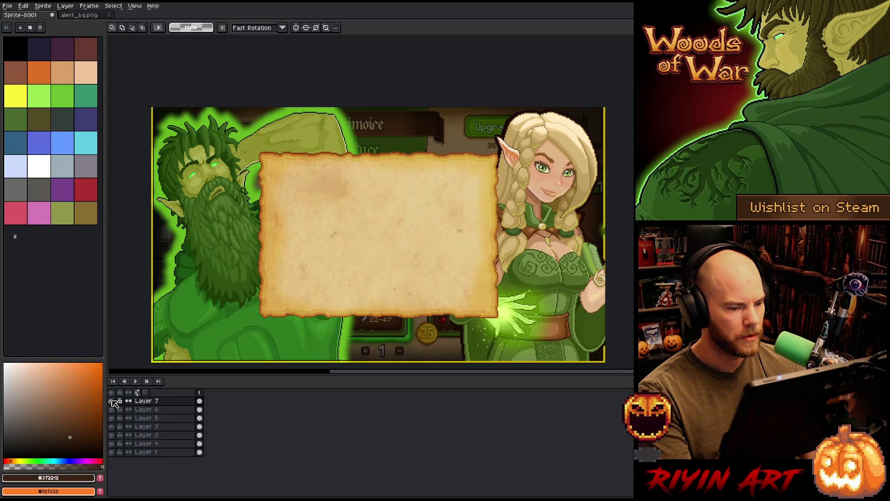
left_click(111, 402)
left_click(112, 401)
left_click(112, 401)
left_click(112, 401)
left_click(111, 401)
left_click(111, 401)
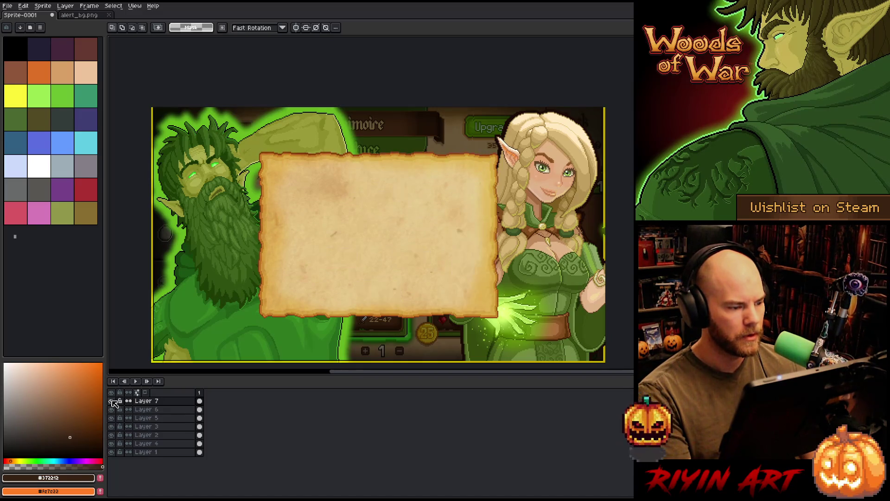
left_click(112, 401)
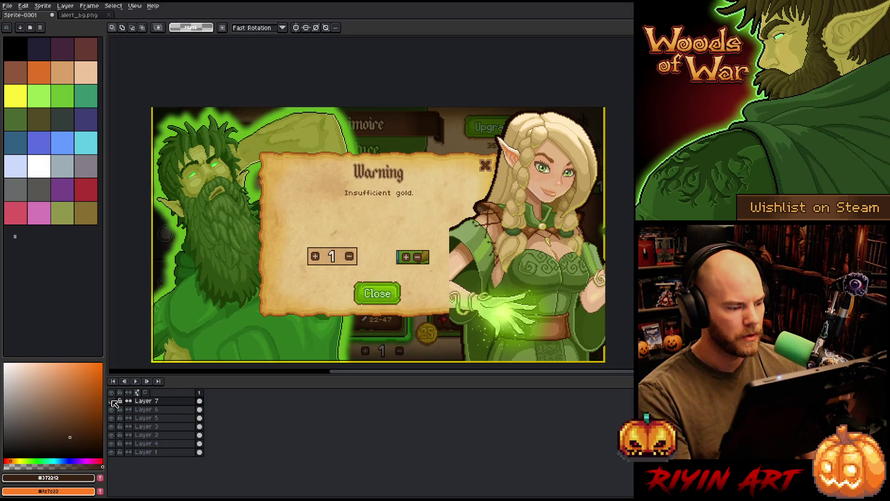
left_click(112, 401)
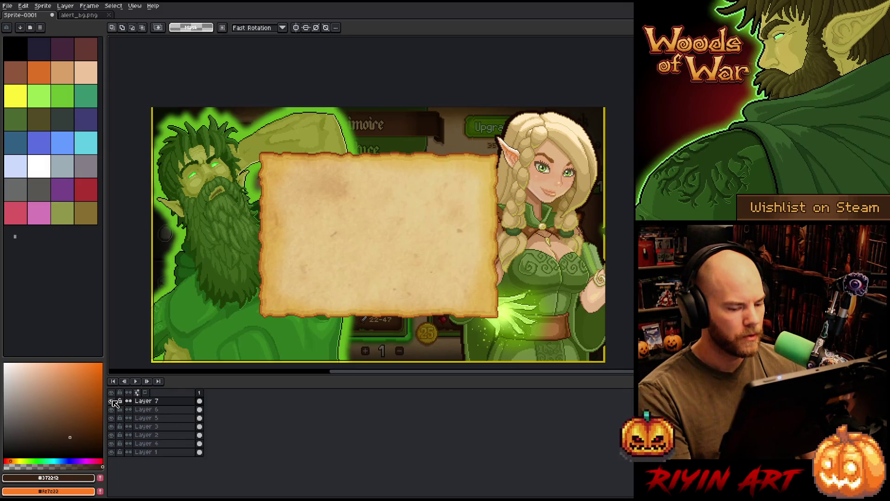
left_click(112, 401)
left_click(111, 401)
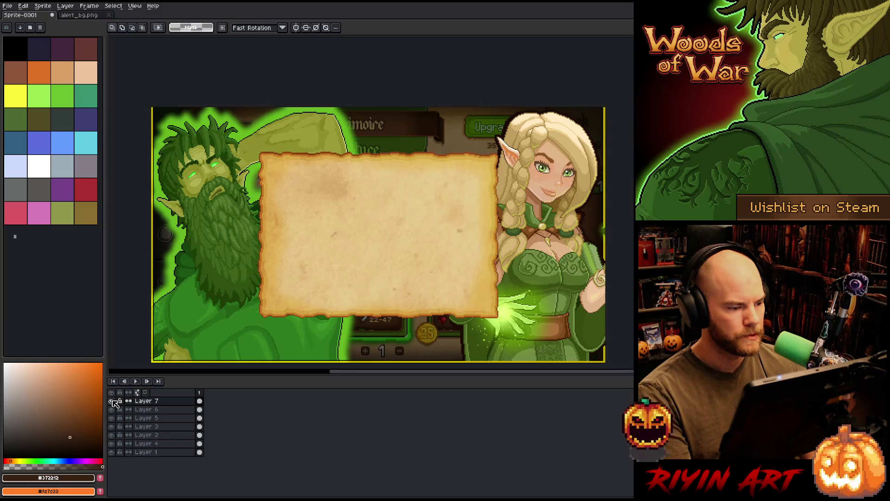
key("ctrl+a")
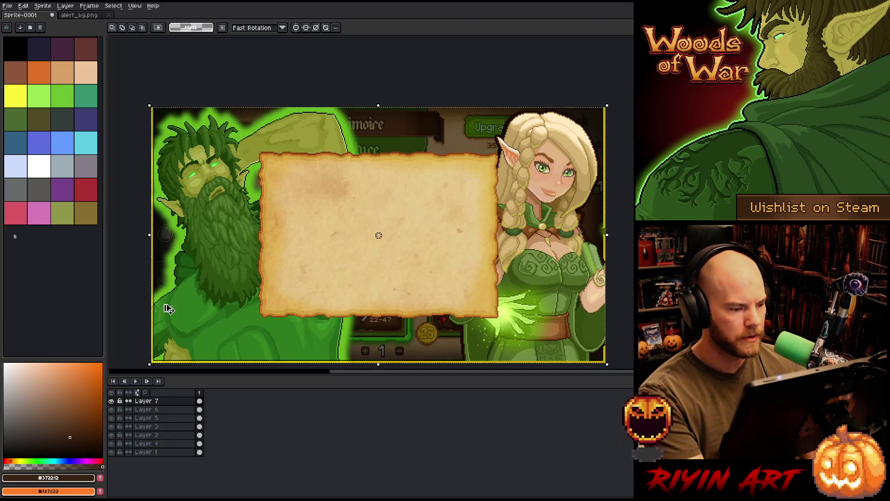
- Re-paste the parchment, place it at 113, 47 covering the Warning dialog, and commit it
left_click_drag(377, 234, 272, 190)
key("ctrl+z")
key("ctrl+z")
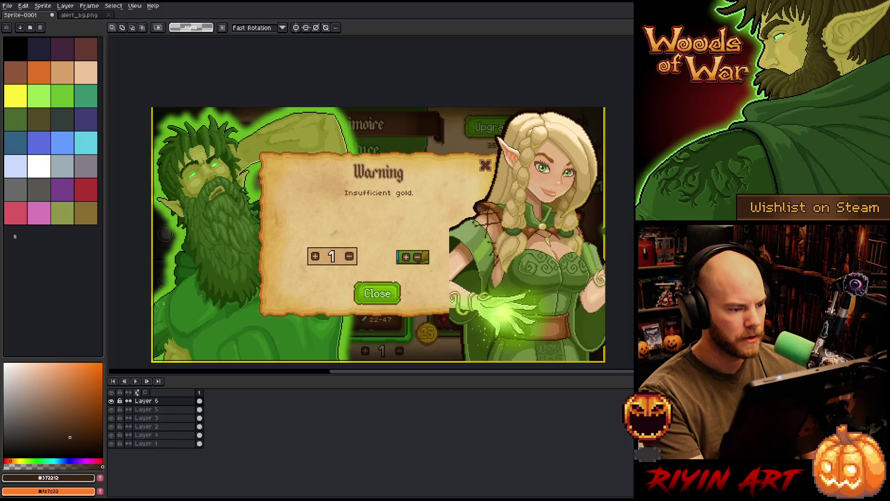
key("ctrl+v")
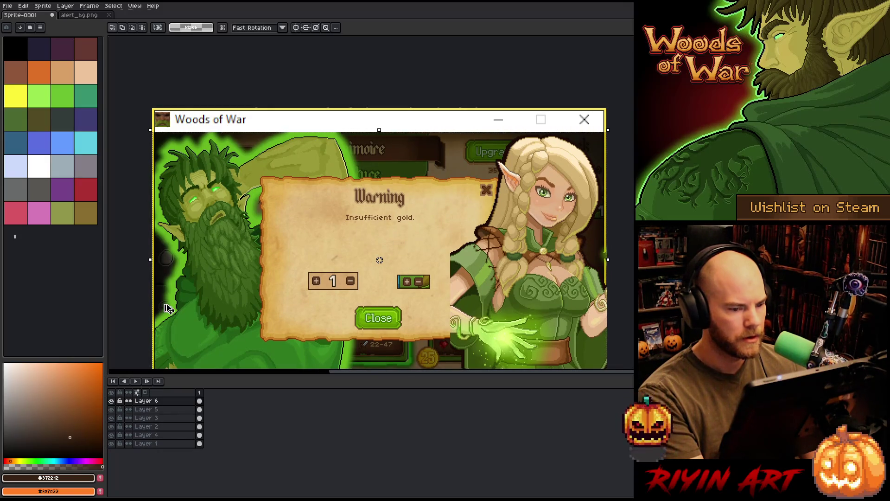
left_click_drag(167, 309, 167, 284)
key("ctrl+y")
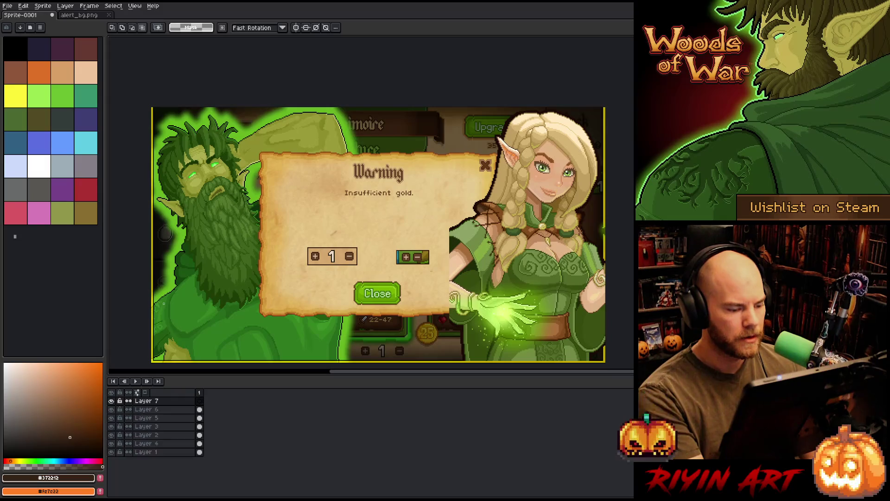
key("ctrl+y")
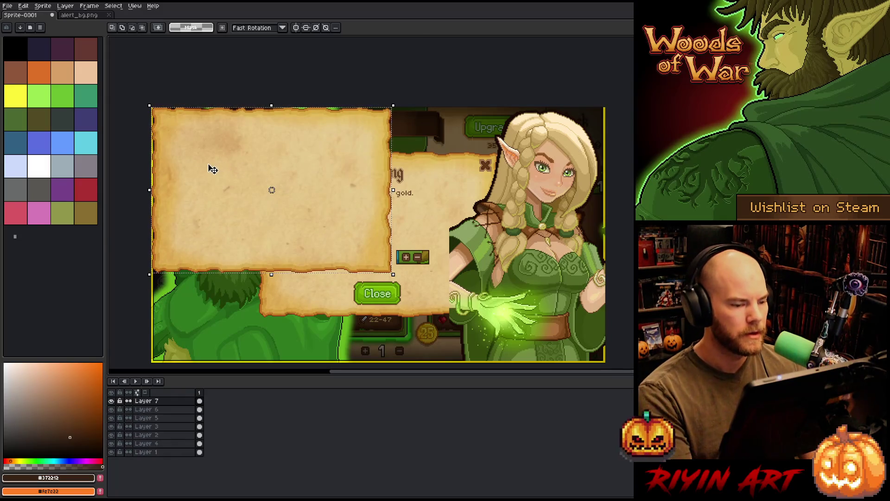
mouse_move(209, 169)
left_mouse_down()
mouse_move(378, 228)
mouse_move(319, 213)
left_mouse_up()
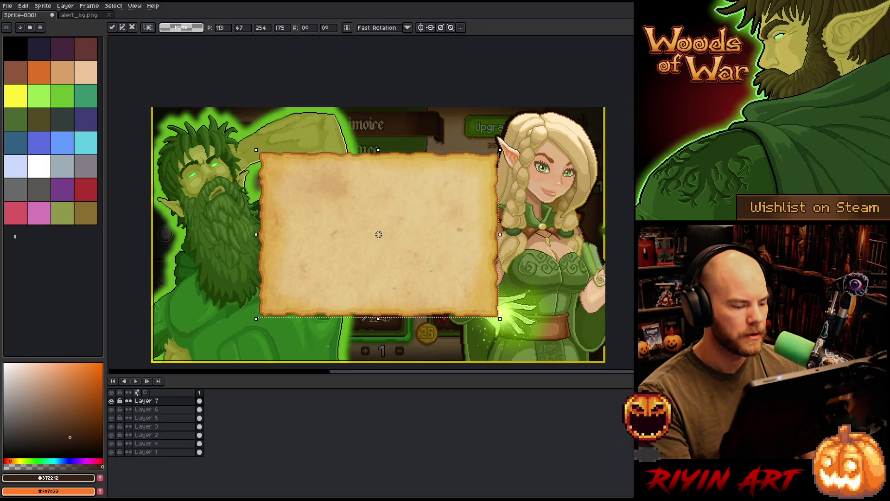
key("ctrl+d")
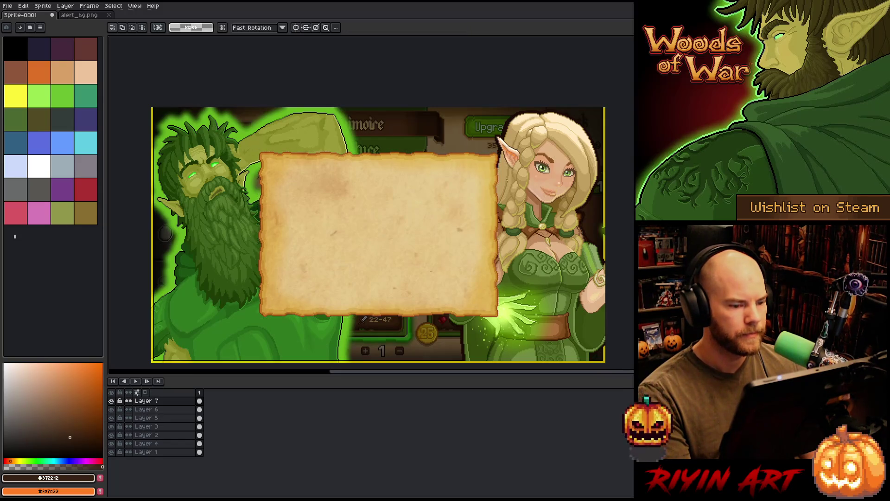
left_click(8, 6)
- Copy the whole gant_confused.png sprite and paste it onto a new Layer 8 above Layer 6
mouse_move(26, 32)
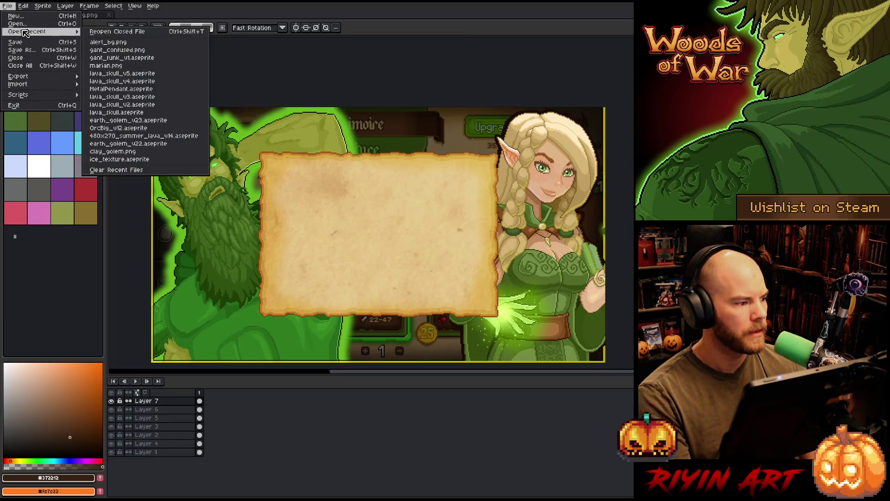
left_click(117, 50)
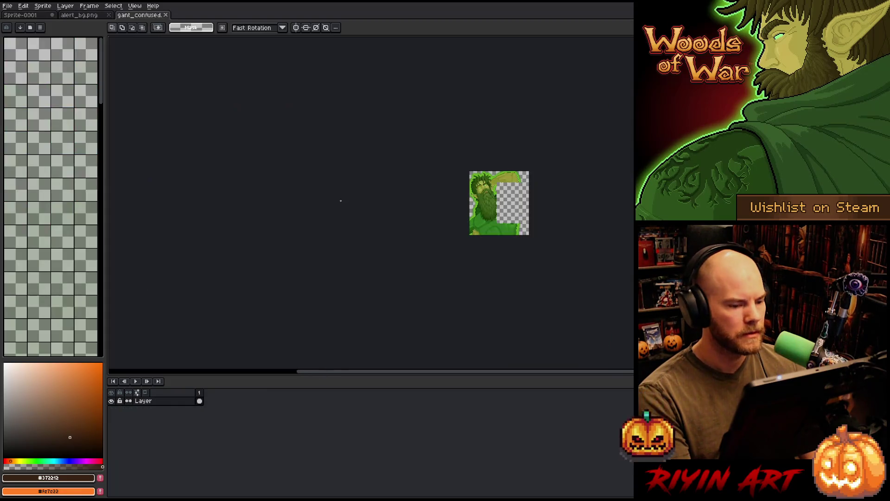
key("ctrl+a")
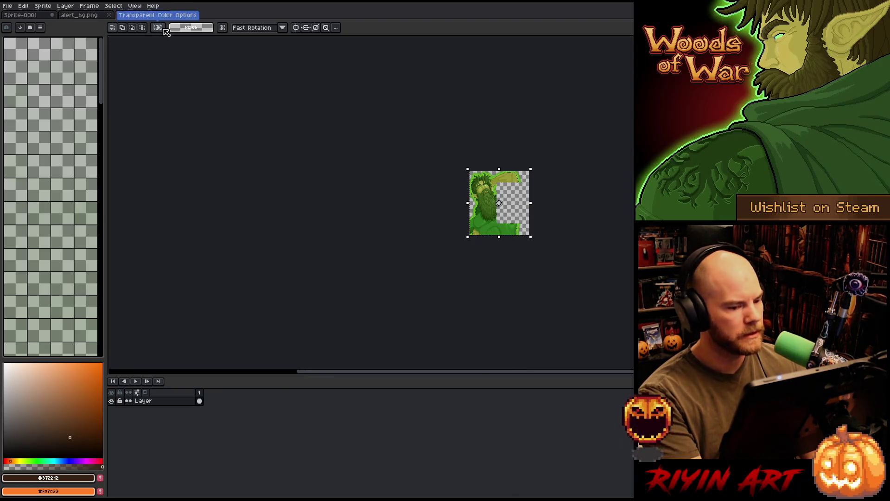
left_click(33, 16)
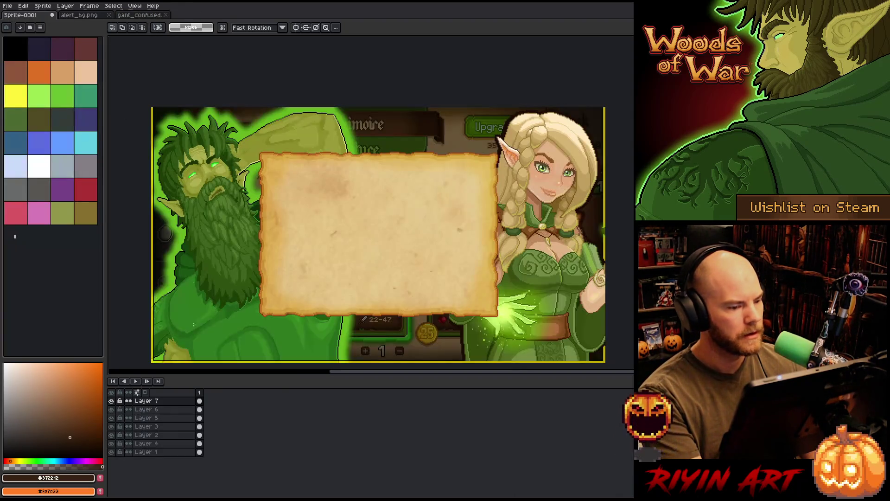
left_click(147, 409)
key("shift+n")
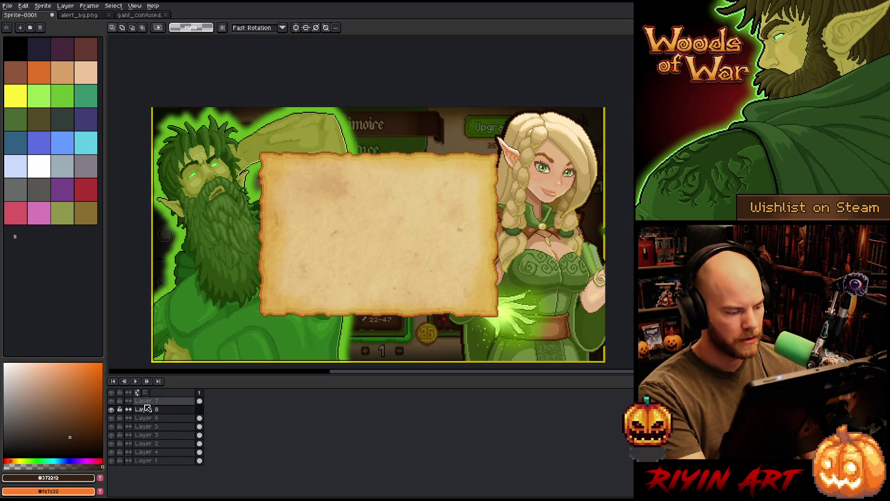
key("ctrl+v")
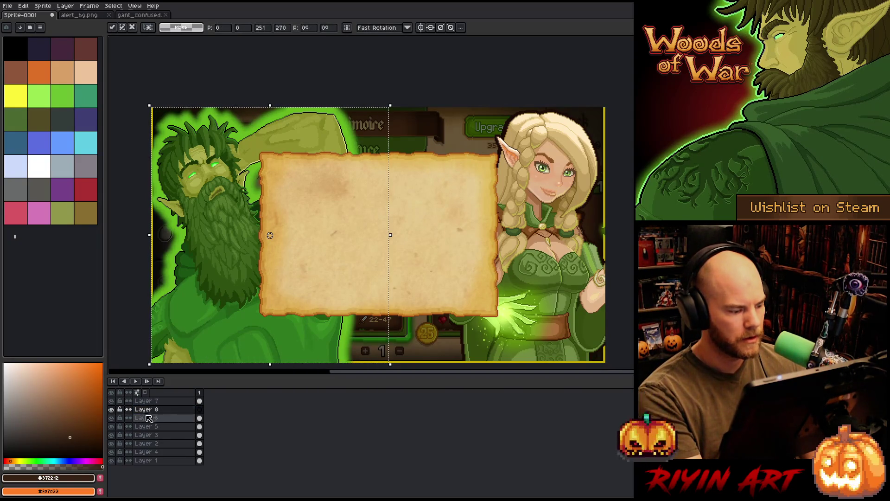
key("Return")
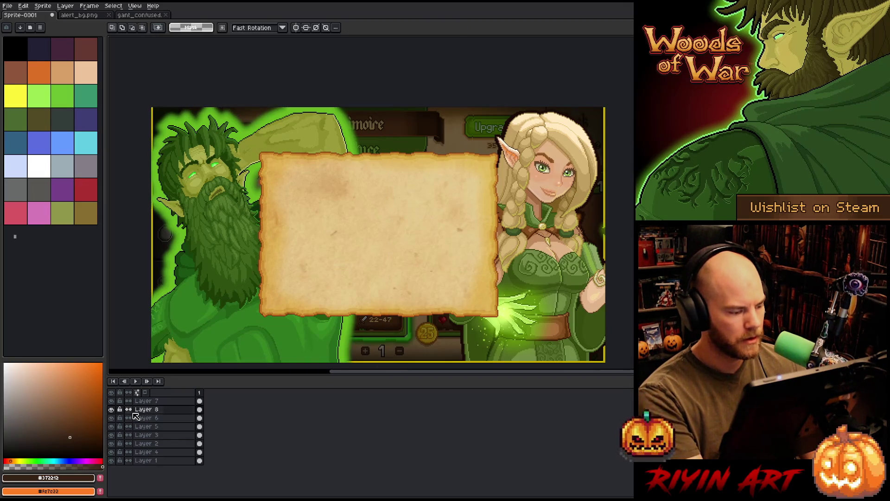
left_click(116, 411, "ctrl")
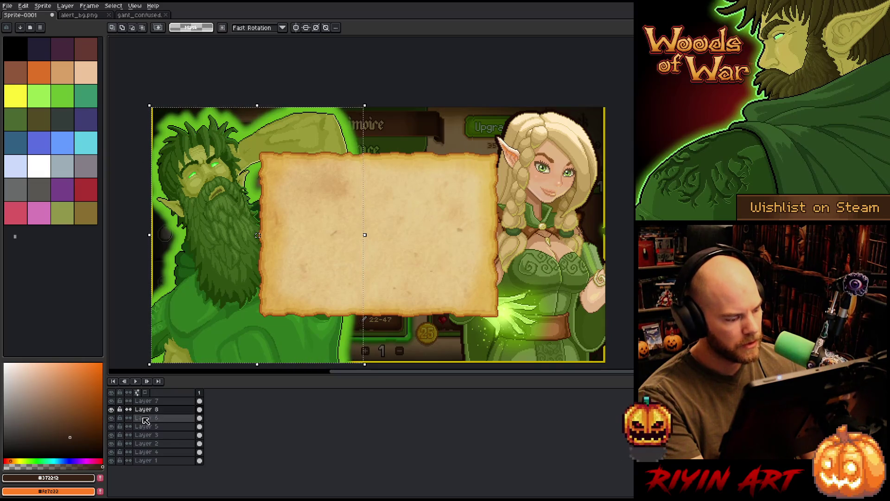
- Deselect the pasted gant sprite and delete Layer 8, leaving Layers 1–7
left_click(112, 401)
left_click(112, 401)
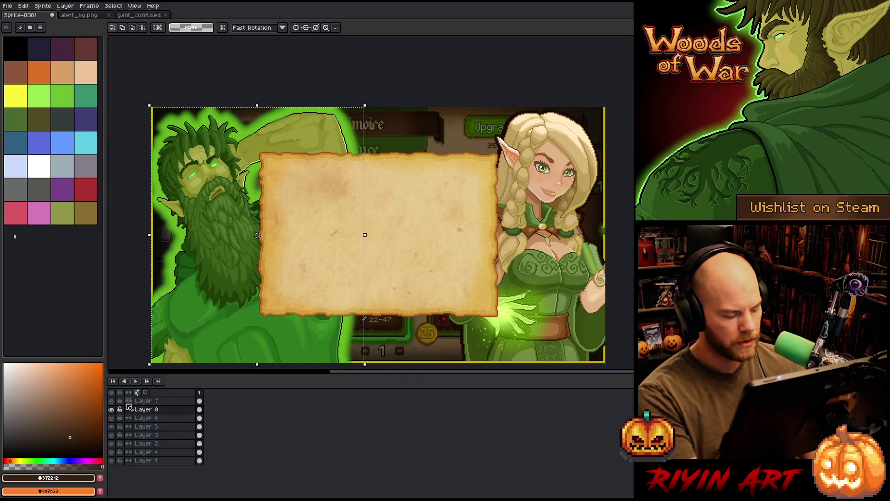
left_click(200, 410)
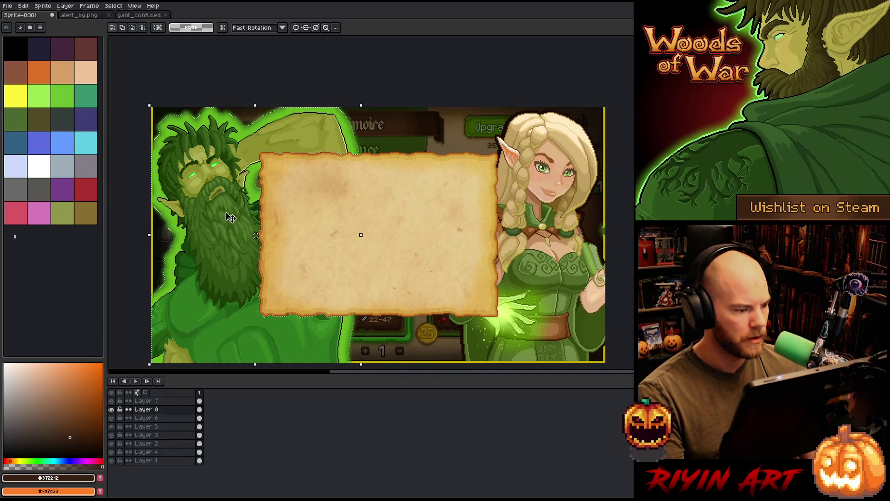
scroll(235, 205, "up", 1)
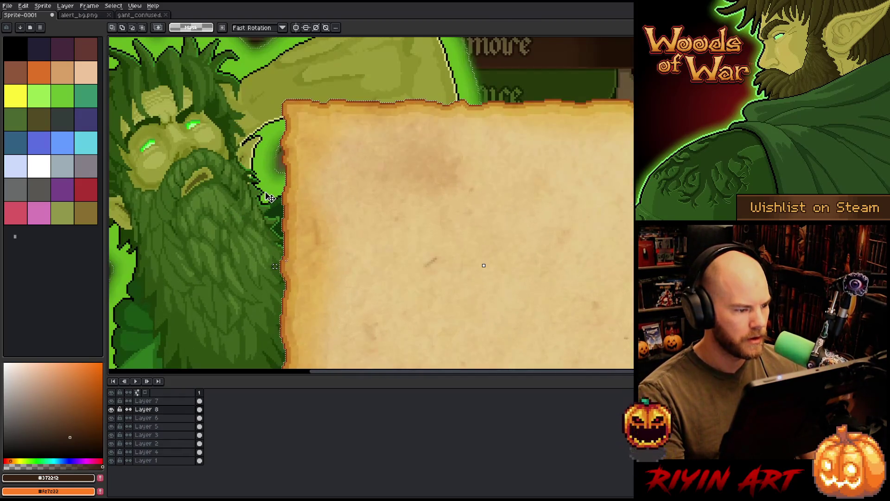
left_click(200, 410)
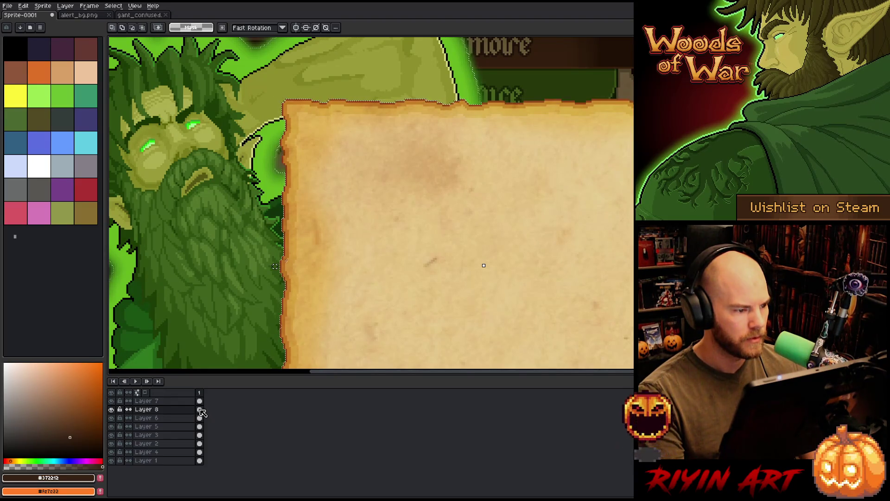
double_click(179, 411)
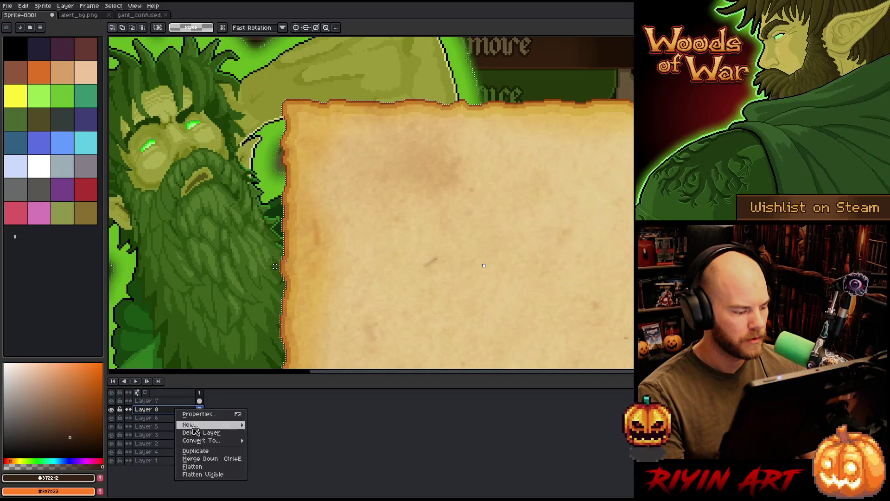
left_click(201, 433)
scroll(270, 241, "down", 4)
scroll(269, 241, "up", 1)
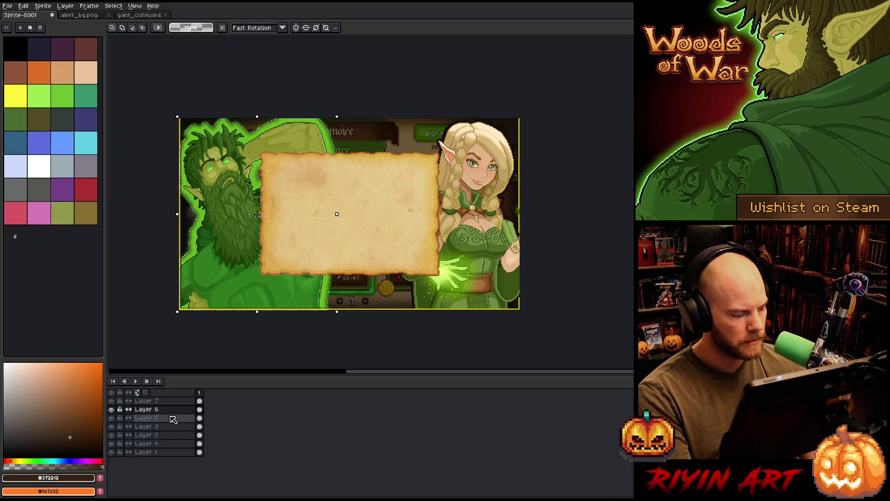
- Rename Layer 7 to 'alert bg' and move it down below Layer 3
double_click(147, 401)
type("al")
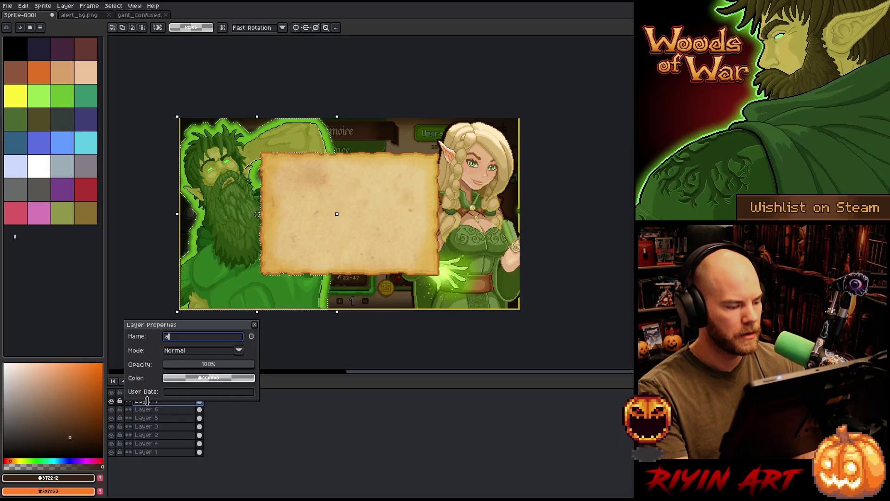
type("ert")
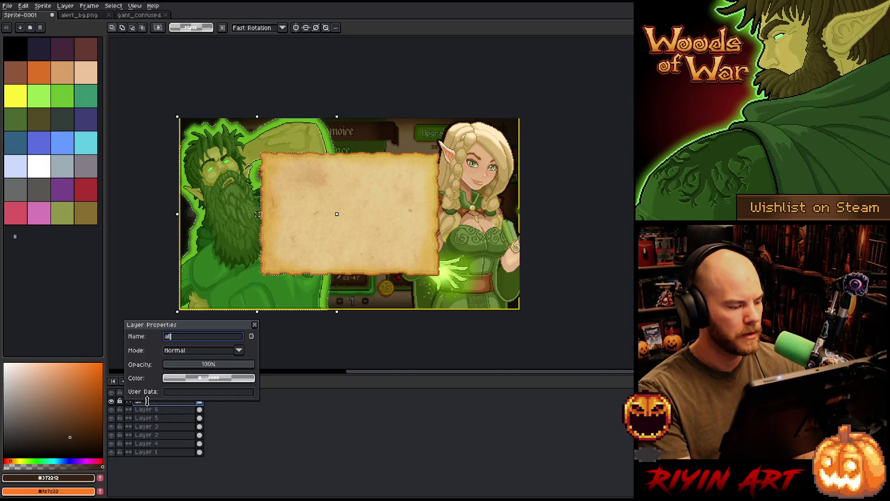
type(" bg")
key("Return")
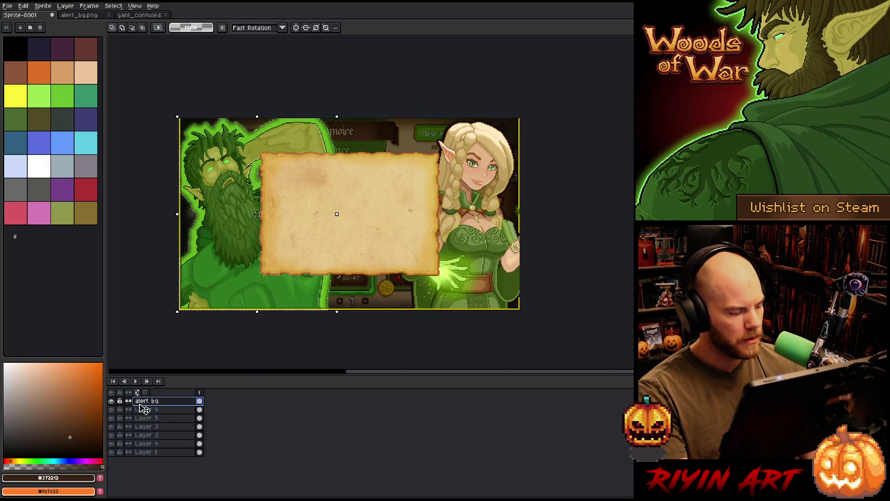
left_click(121, 410)
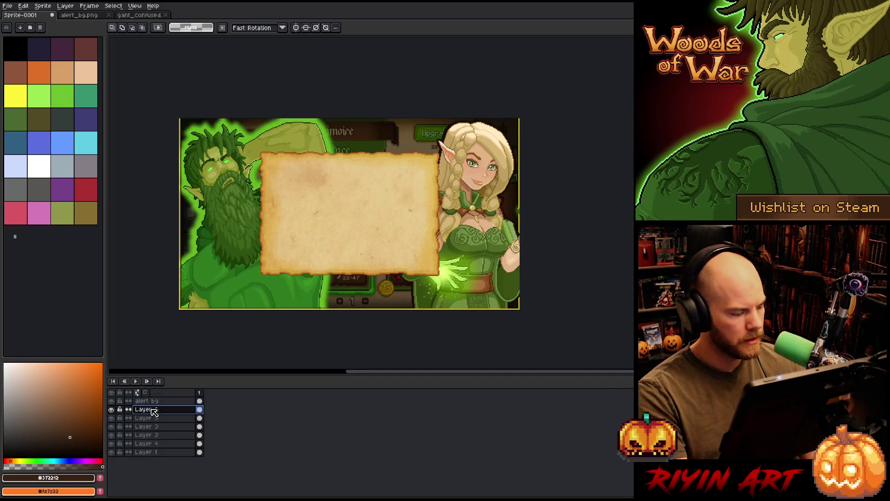
left_click(148, 402)
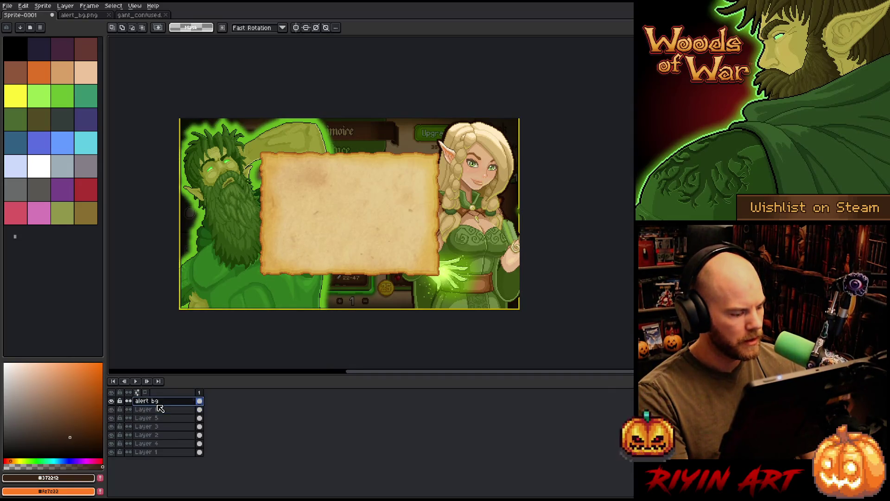
left_click_drag(168, 411, 164, 432)
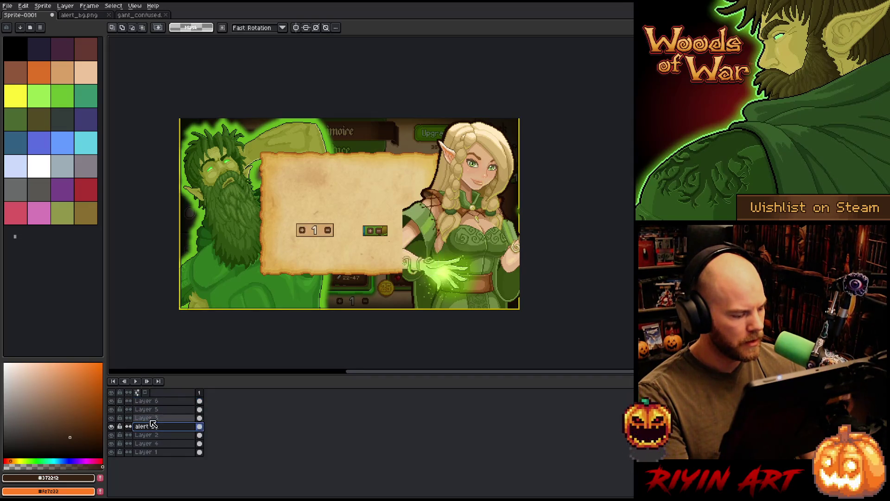
- Rename Layer 3 to 'marian ref'
left_click(156, 420)
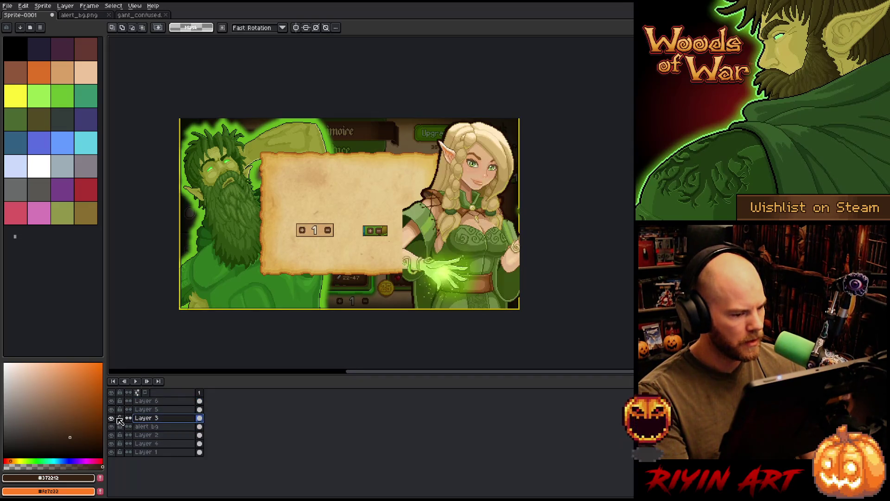
double_click(161, 418)
type("marian reg")
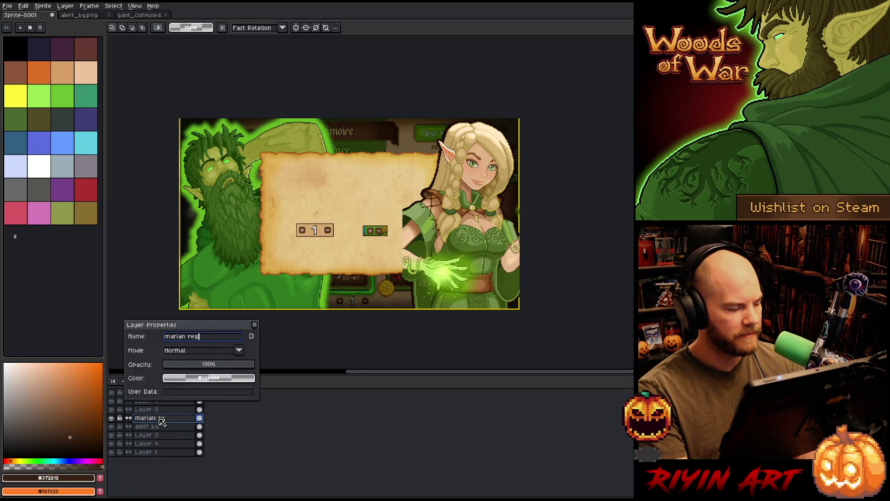
key("BackSpace")
type("f")
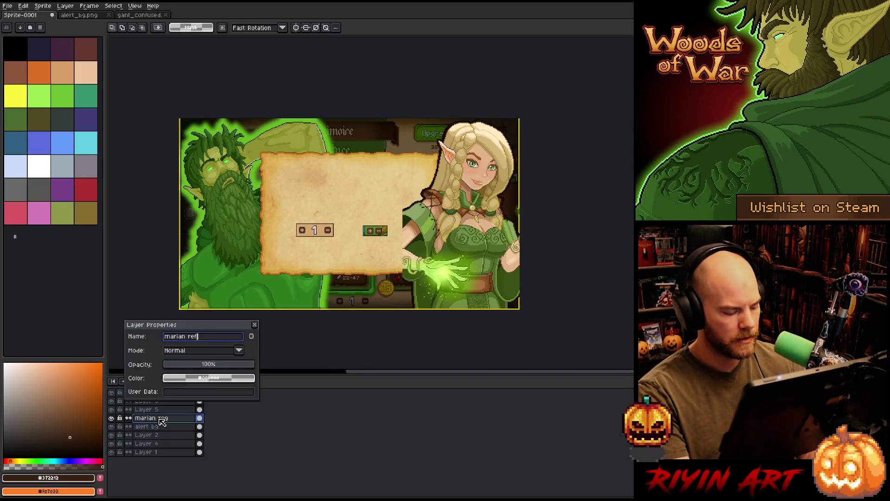
key("Return")
- Rename Layer 5 to 'quanity' and Layer 6 to 'quant2'
left_click(157, 410)
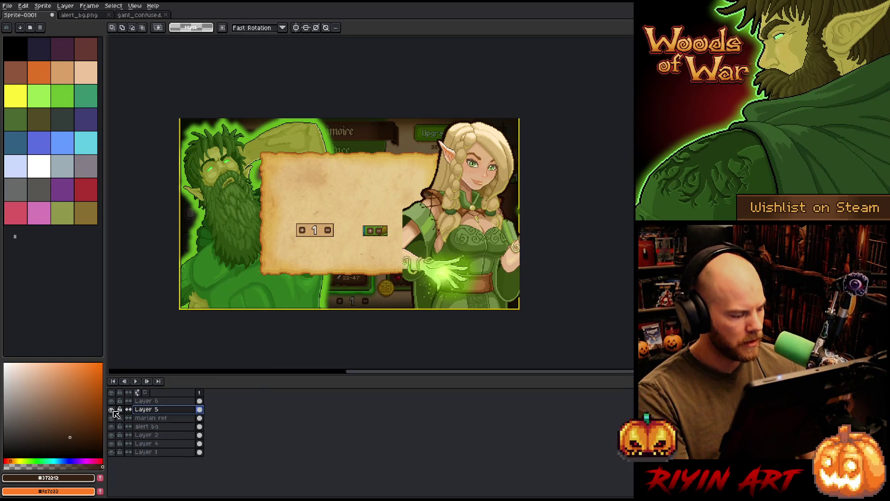
double_click(150, 413)
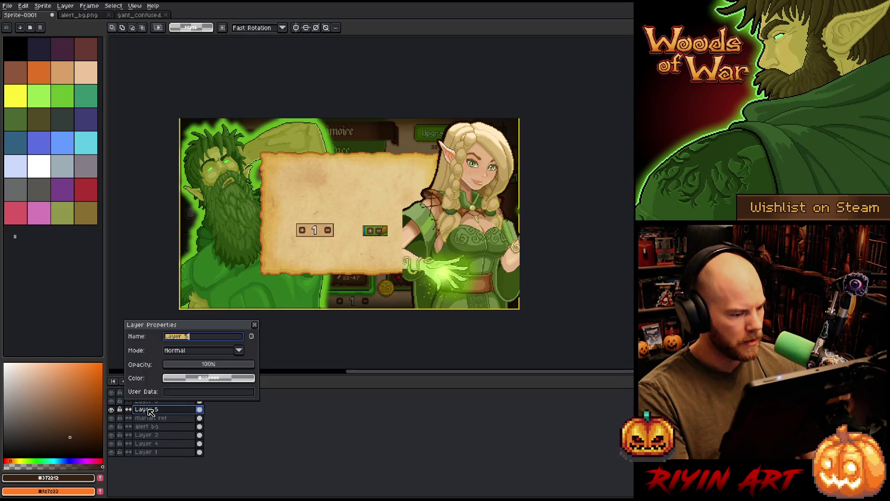
type("quanit")
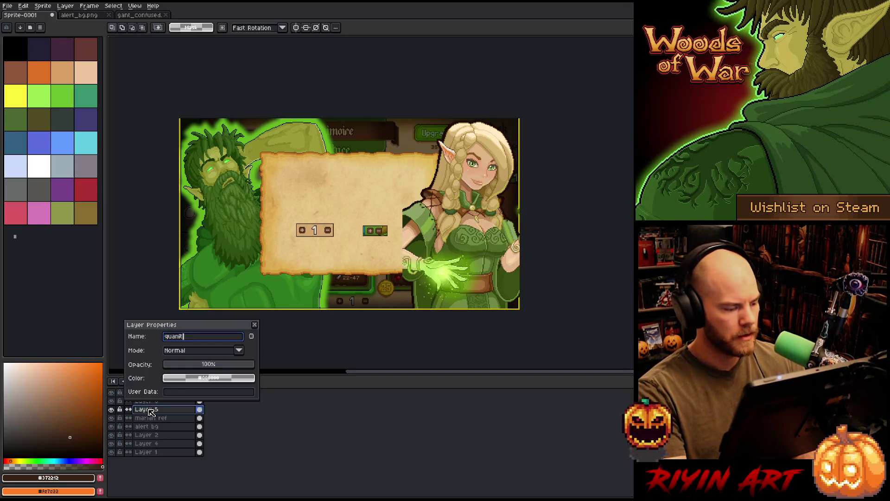
type("y")
key("Return")
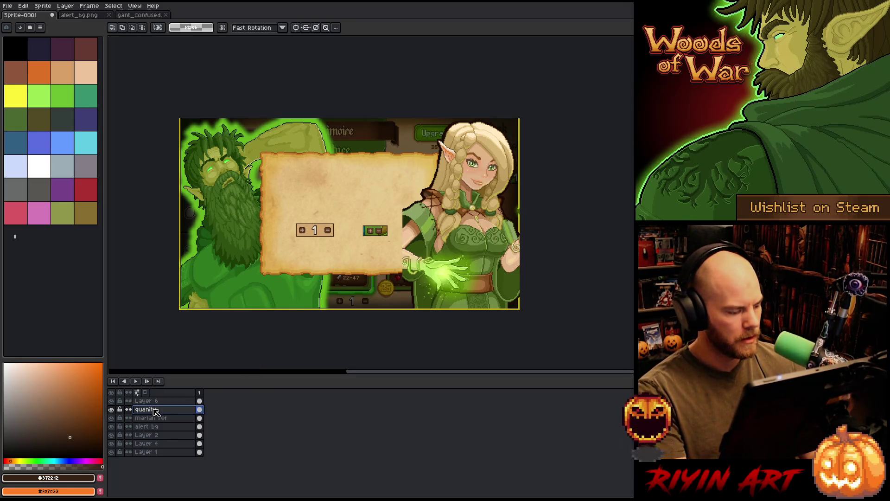
double_click(151, 401)
type("quant2")
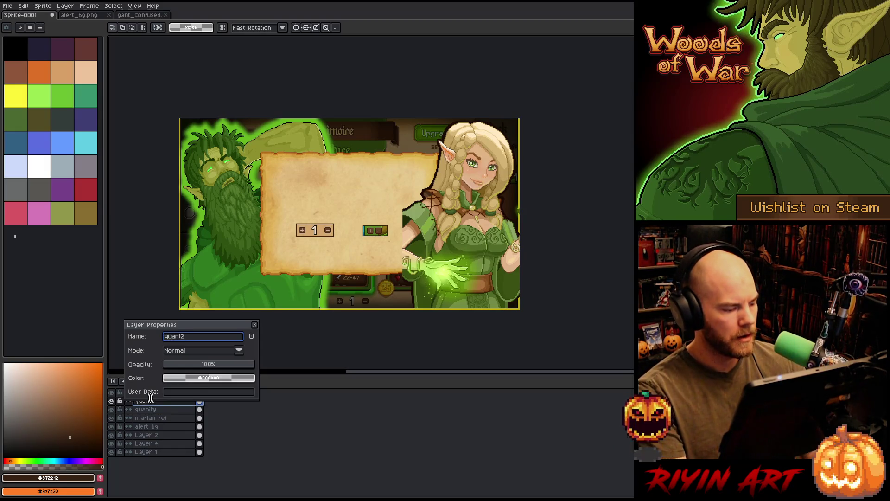
key("Return")
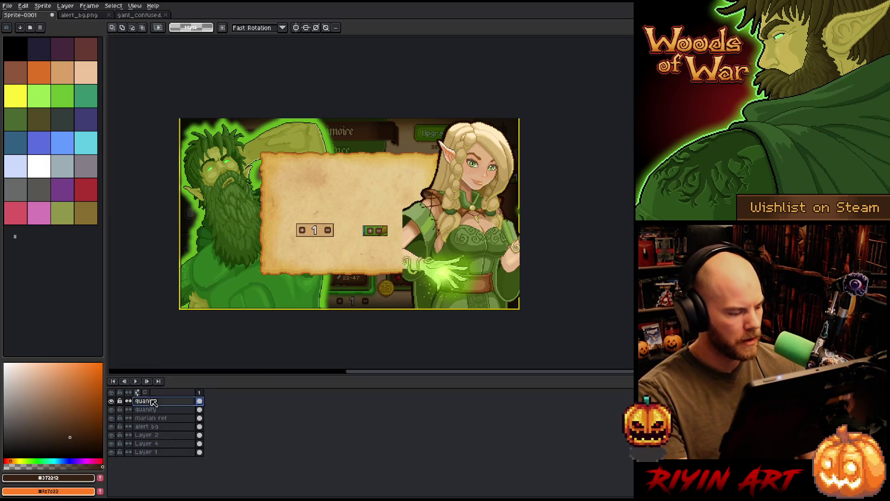
- Make Layer 2 visible to reveal the Grimoire background and rename it 'alrt ref'
left_click(153, 428)
left_click(134, 435)
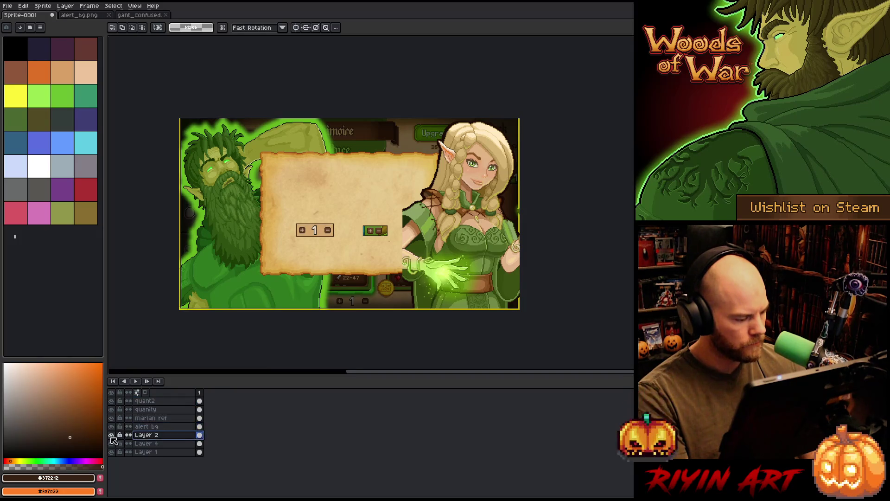
left_click(112, 435)
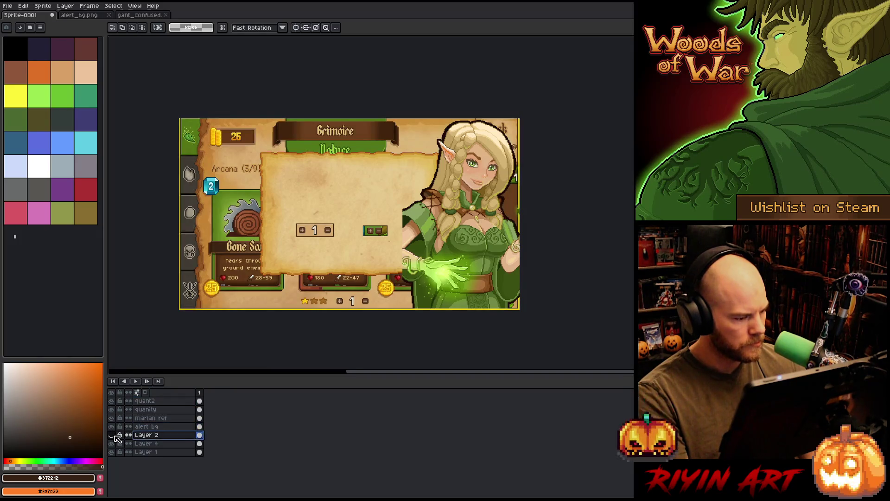
double_click(146, 435)
type("alrt ref")
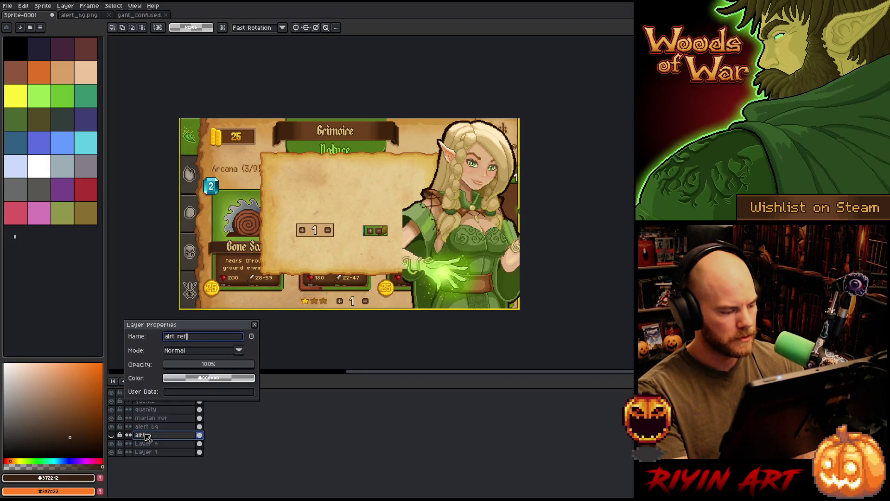
key("Return")
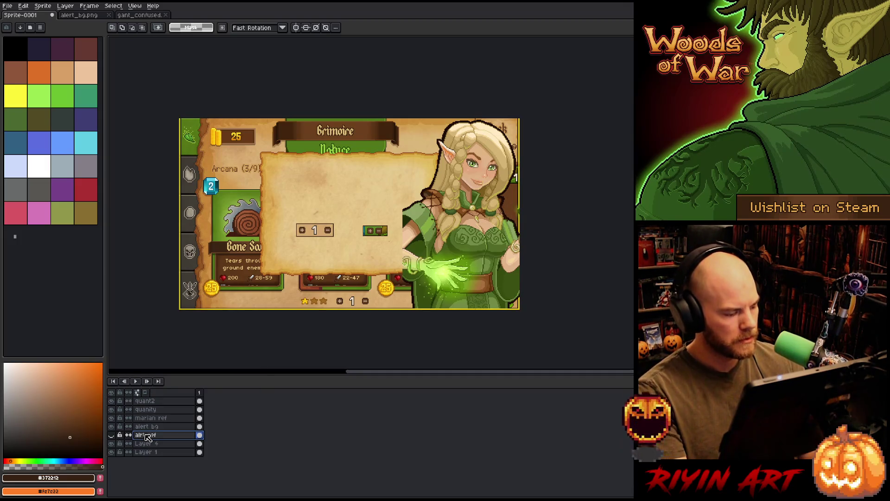
- Hide Layer 4, then close the alert_bg.png and gant_confused tabs
left_click(146, 444)
left_click(111, 444)
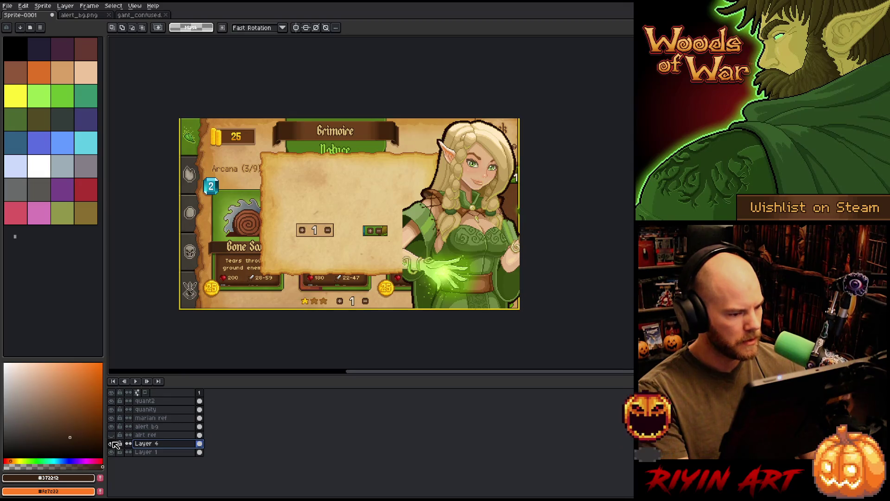
left_click(113, 444)
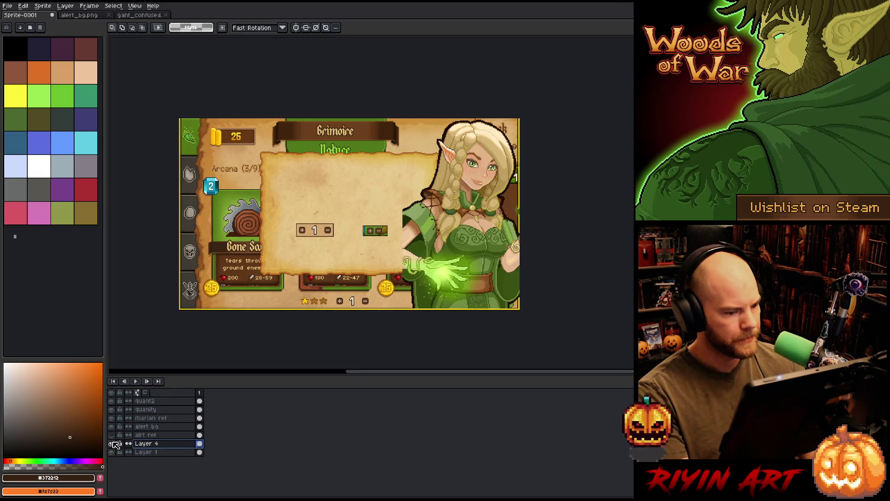
double_click(158, 445)
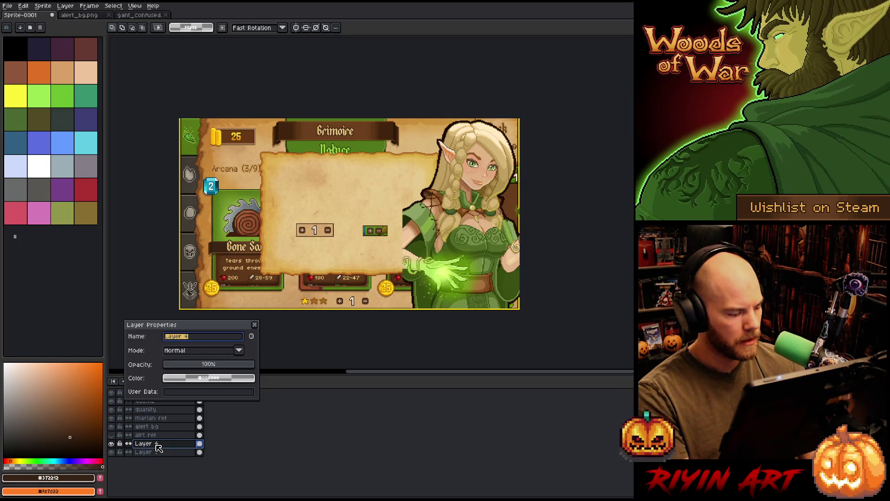
left_click(254, 325)
left_click(109, 15)
left_click(108, 15)
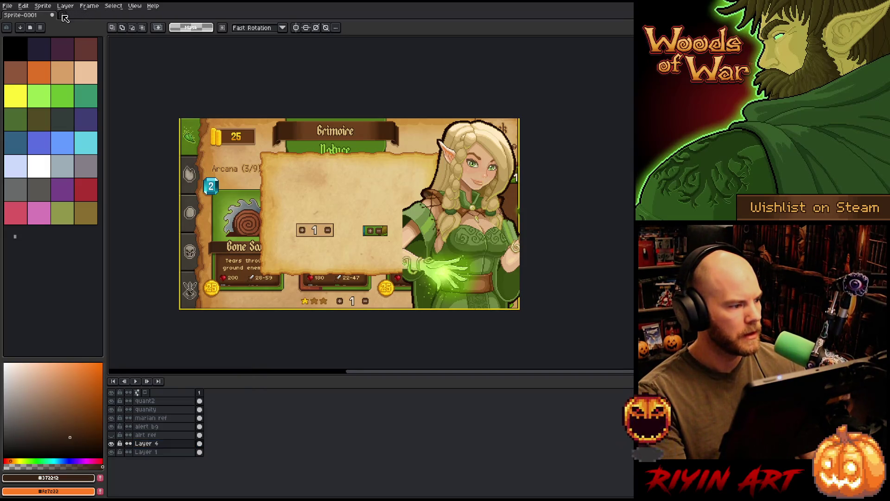
- Open vignette.png from the images folder
left_click(8, 6)
left_click(18, 24)
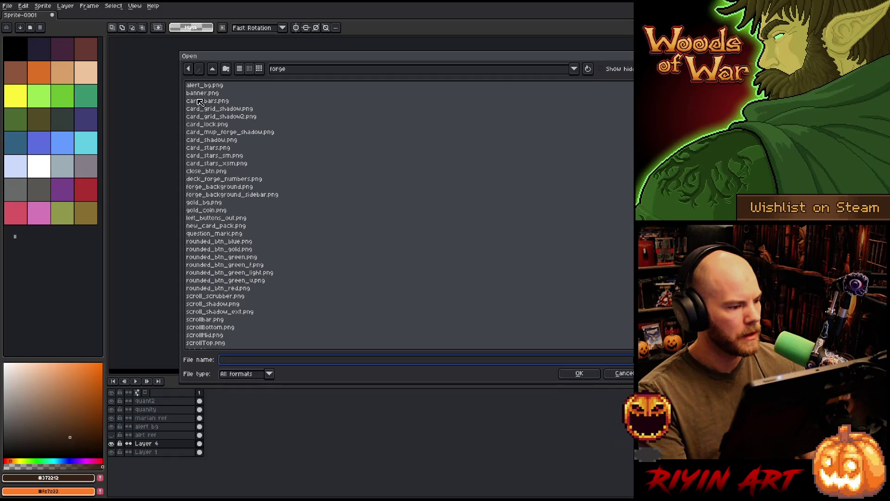
scroll(267, 208, "down", 1)
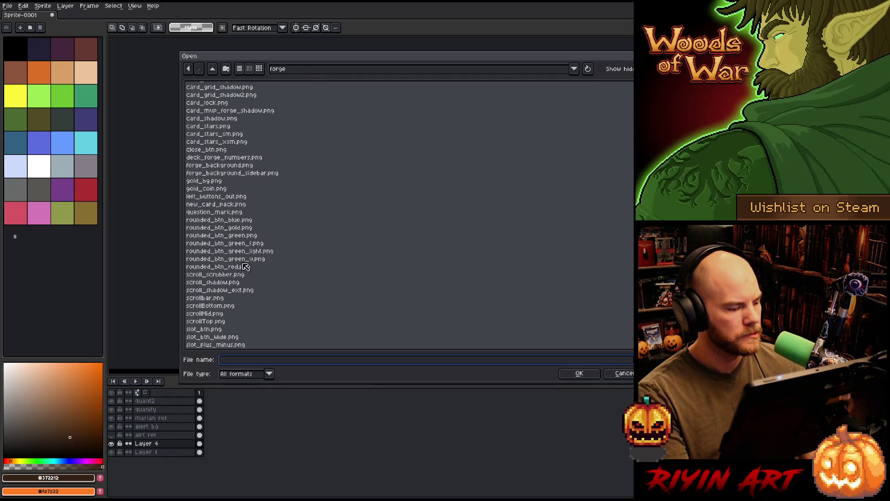
left_click(298, 71)
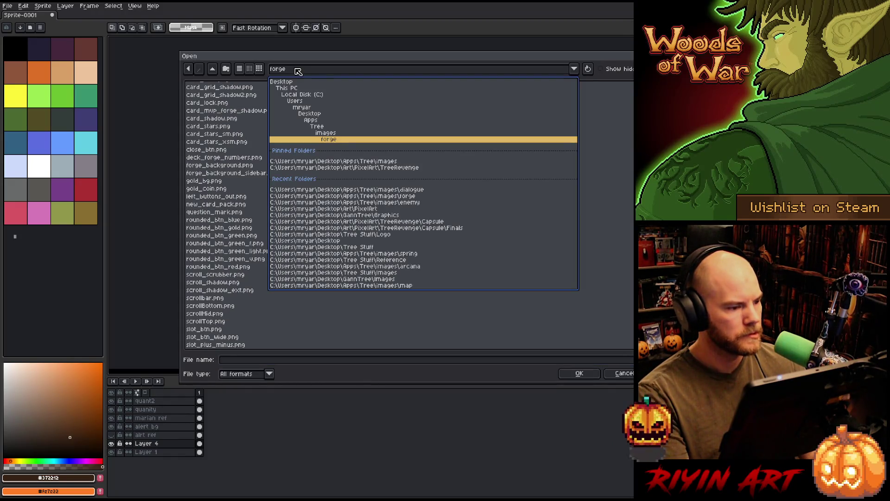
left_click(326, 132)
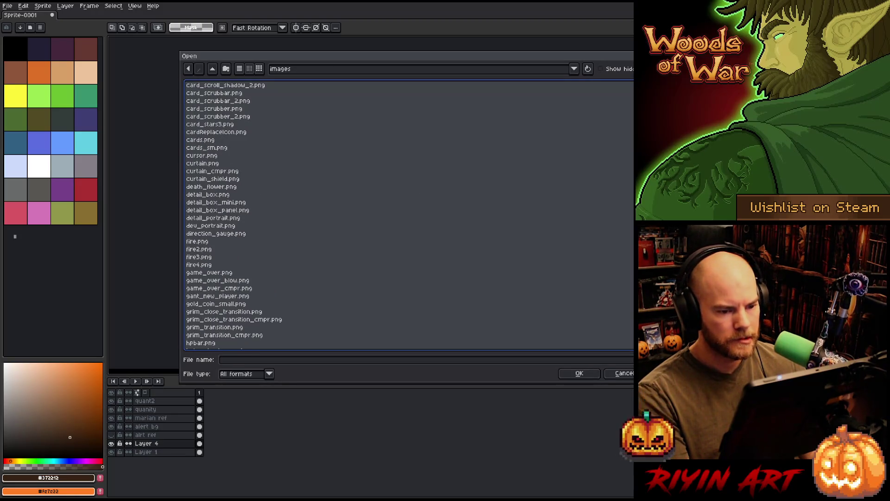
scroll(478, 284, "down", 20)
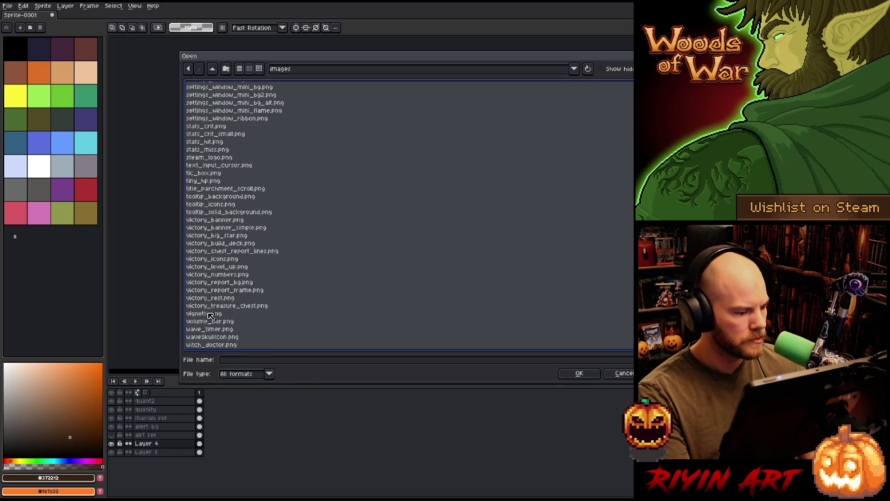
double_click(210, 315)
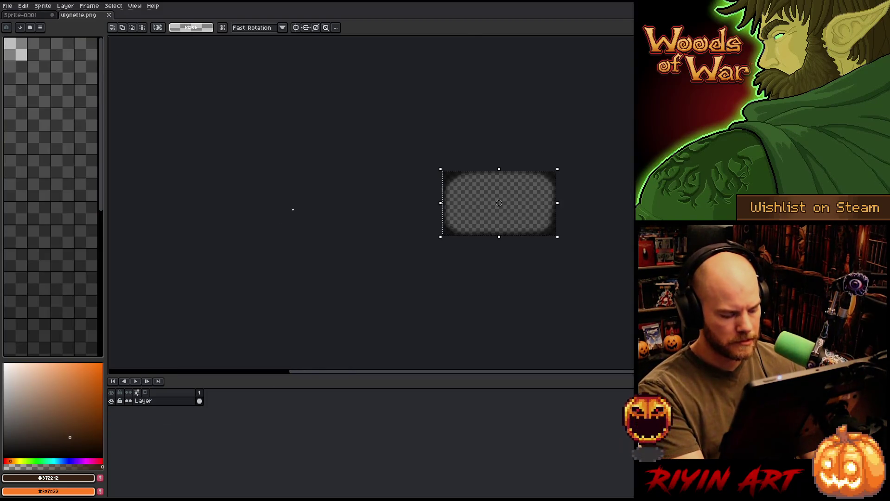
- Paste the vignette onto a new layer above Layer 4 in the mockup
left_click(40, 15)
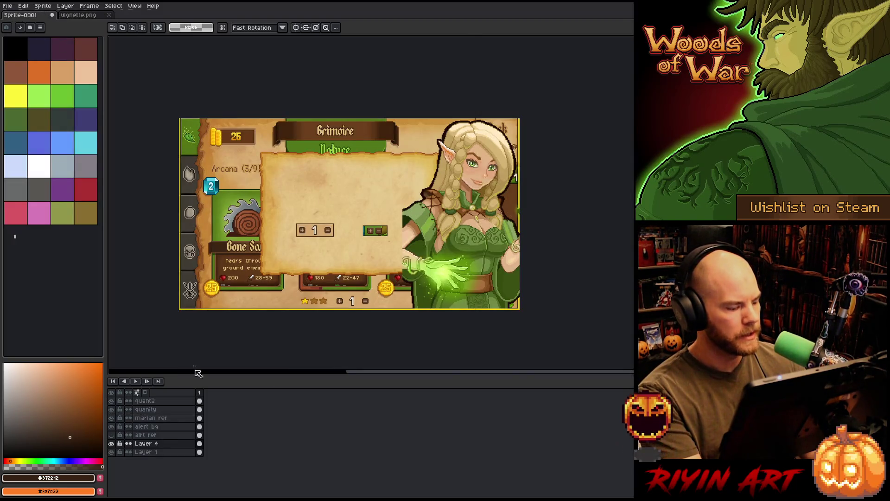
key("shift+n")
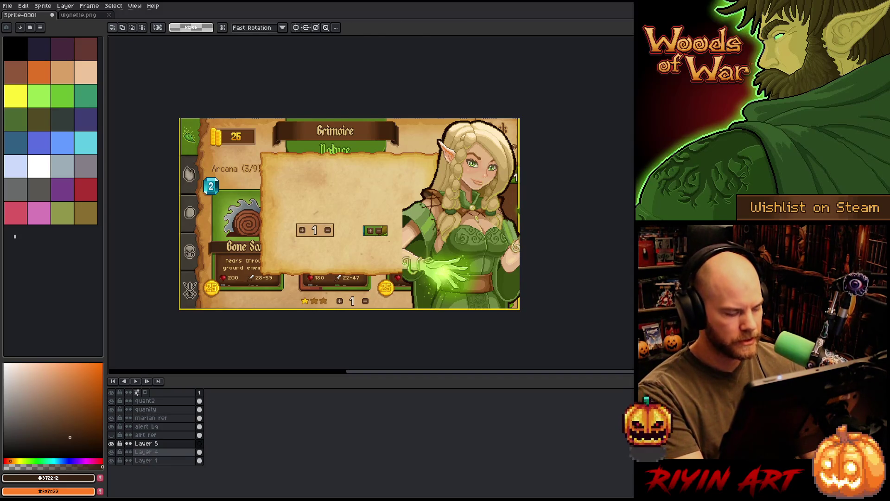
key("ctrl+v")
key("Return")
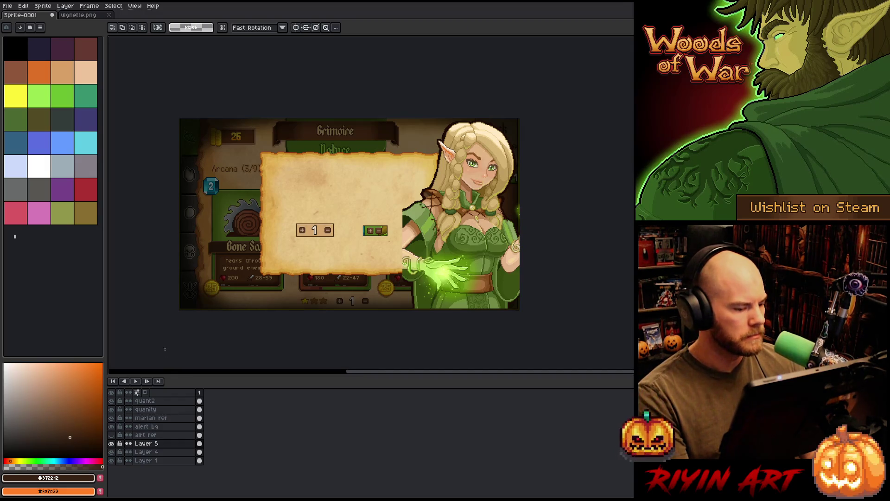
- Check the vignette, marian ref and alert bg layers by toggling visibility, then add a layer above alrt ref
left_click(112, 452)
left_click(113, 452)
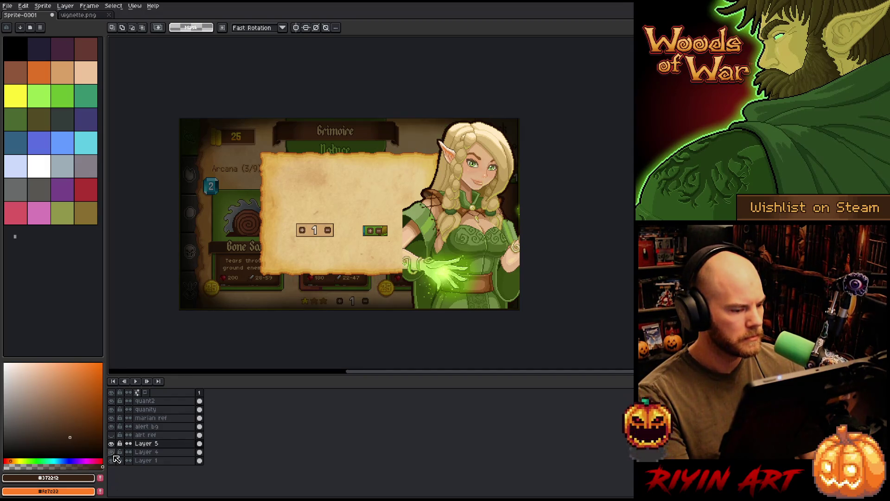
left_click(153, 418)
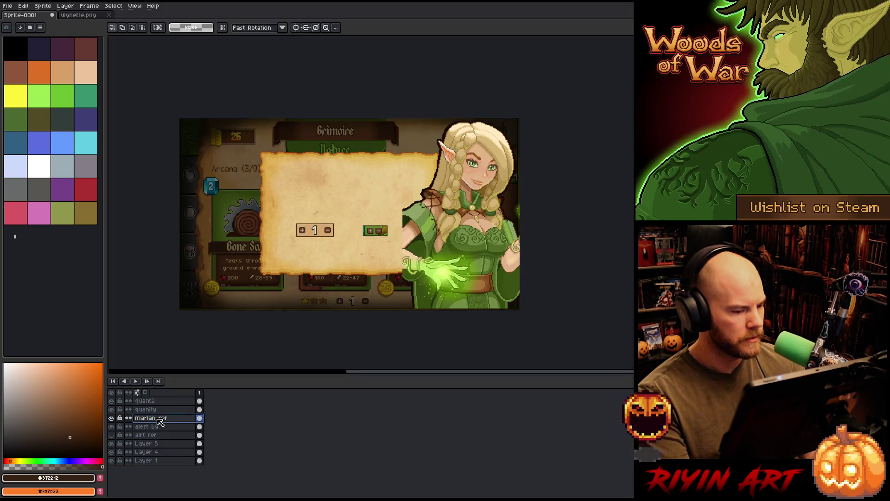
left_click(112, 418)
left_click(111, 418)
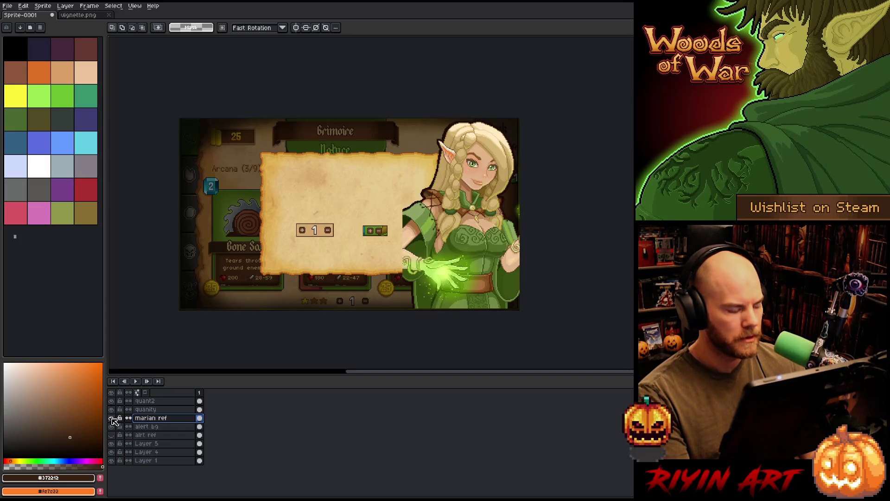
left_click(152, 427)
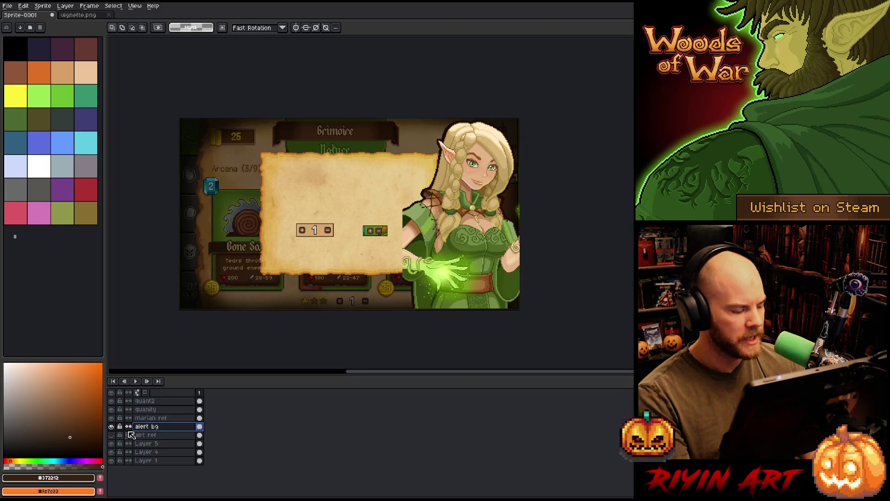
left_click(112, 426)
left_click(112, 427)
left_click(111, 426)
left_click(112, 427)
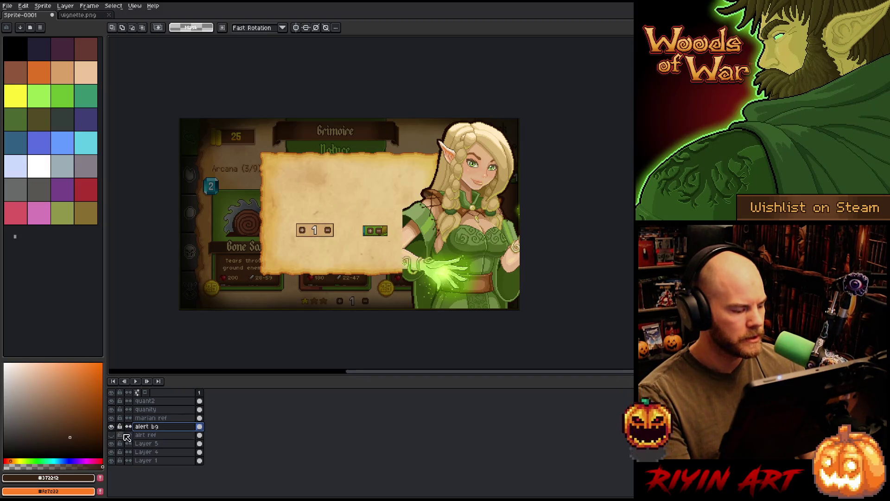
left_click(158, 435)
key("shift+n")
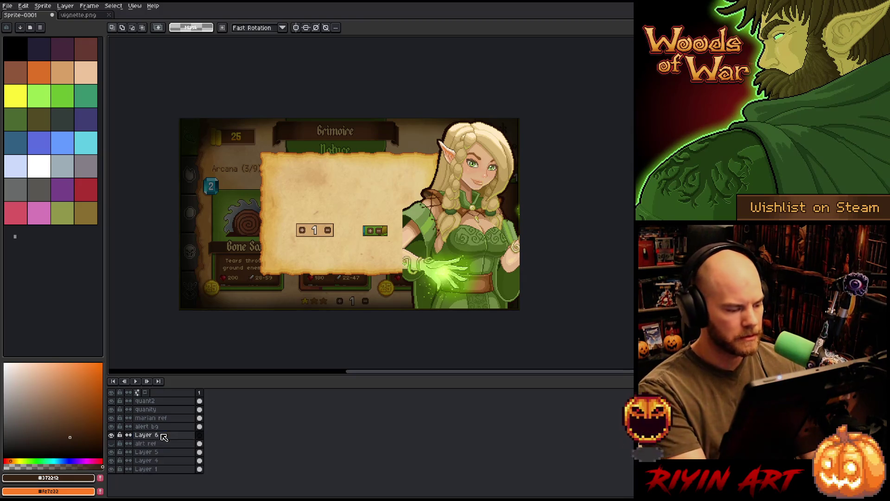
- Name the new layer 'marian' and move marian ref below alert bg
double_click(159, 436)
type("marian")
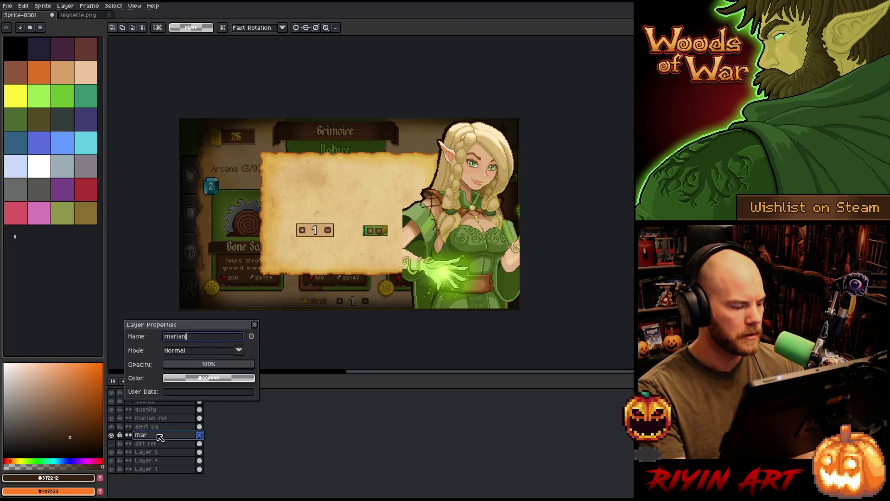
key("Return")
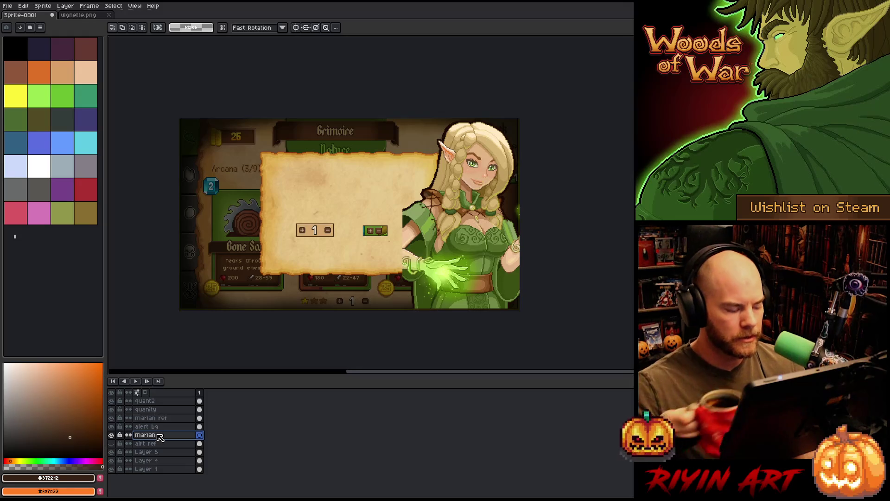
left_click(157, 418)
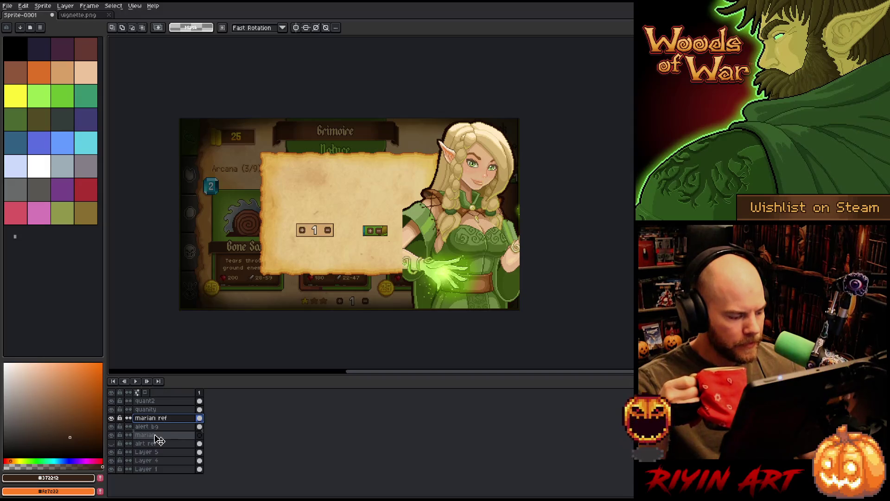
left_click_drag(157, 440, 158, 438)
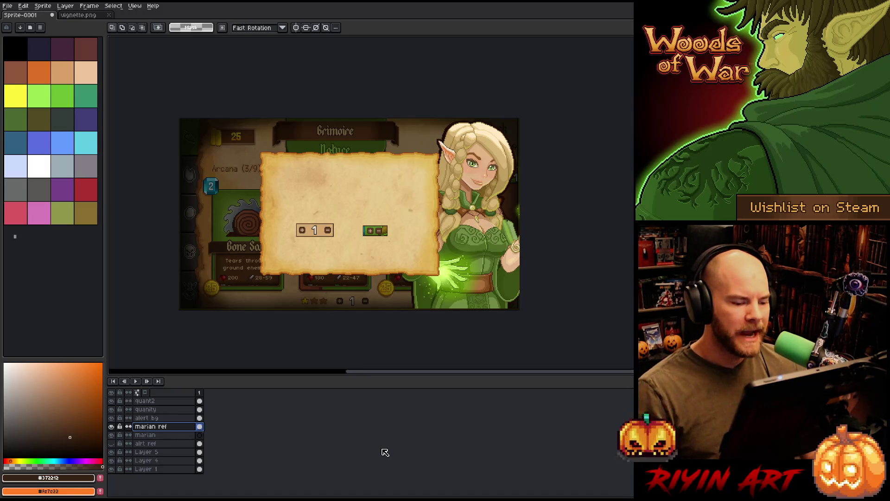
scroll(497, 192, "up", 1)
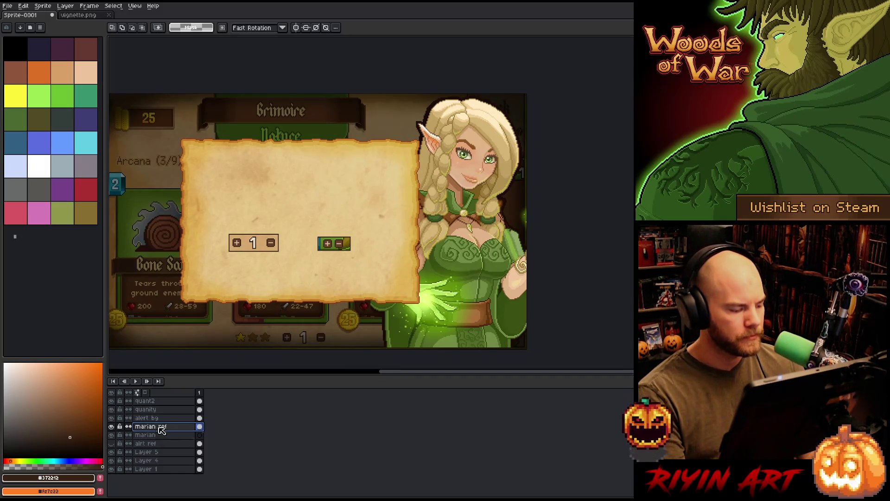
- Nudge the elf reference art slightly left with the Move tool, then make marian the active layer
key("v")
mouse_move(485, 194)
left_mouse_down()
mouse_move(471, 195)
mouse_move(481, 196)
left_mouse_up()
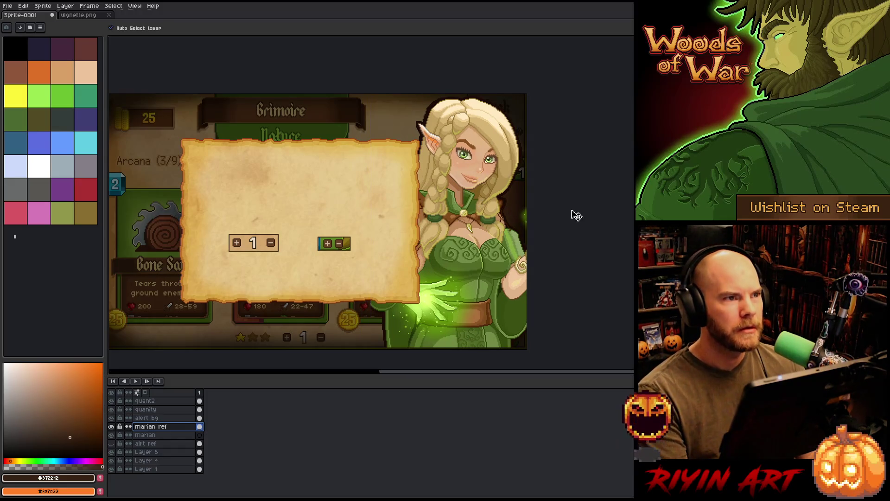
scroll(373, 206, "up", 1)
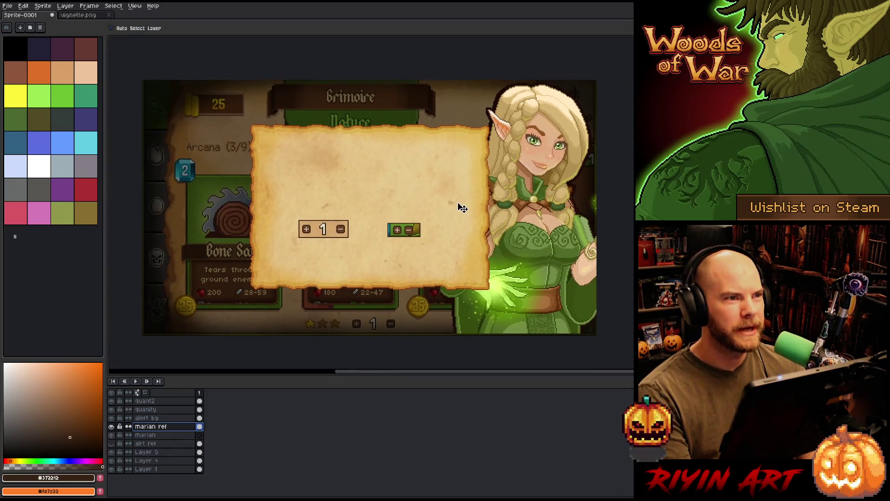
scroll(461, 207, "up", 1)
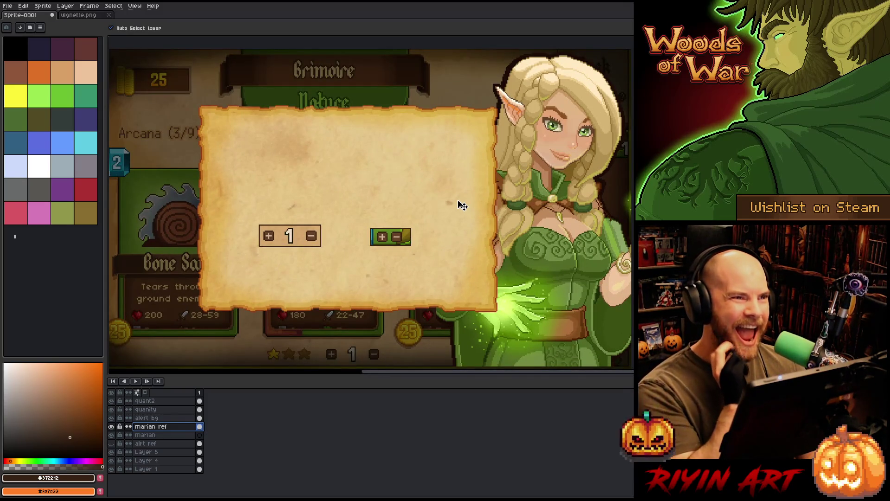
scroll(503, 226, "down", 1)
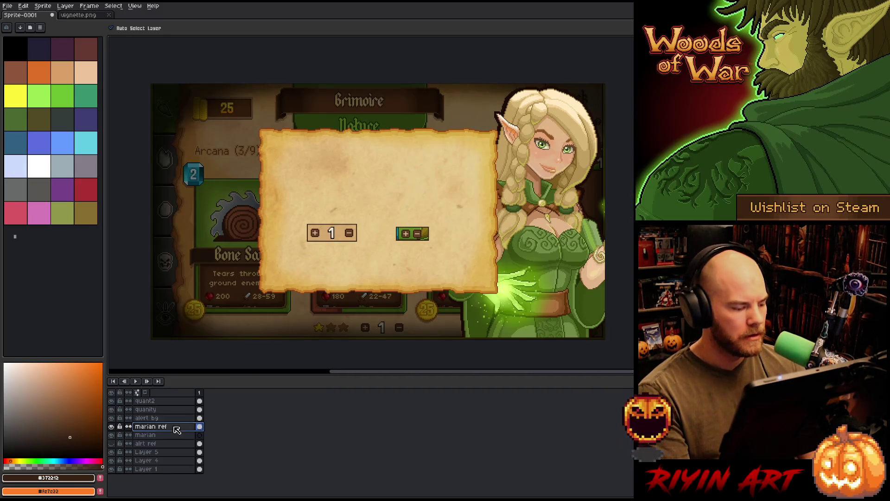
left_click(141, 436)
mouse_move(364, 212)
left_mouse_down()
mouse_move(418, 224)
mouse_move(390, 220)
mouse_move(378, 233)
left_mouse_up()
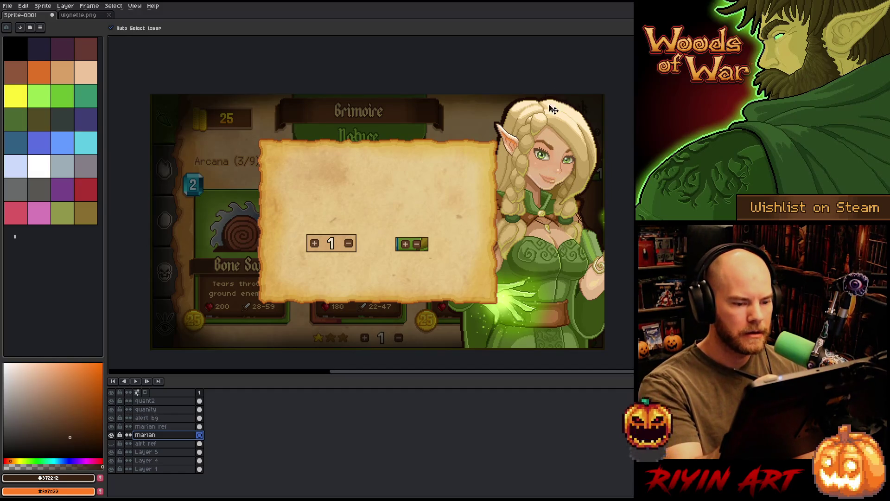
- Sample the skin tone from the elf's cheek in the screenshot
key("i")
left_click(551, 169)
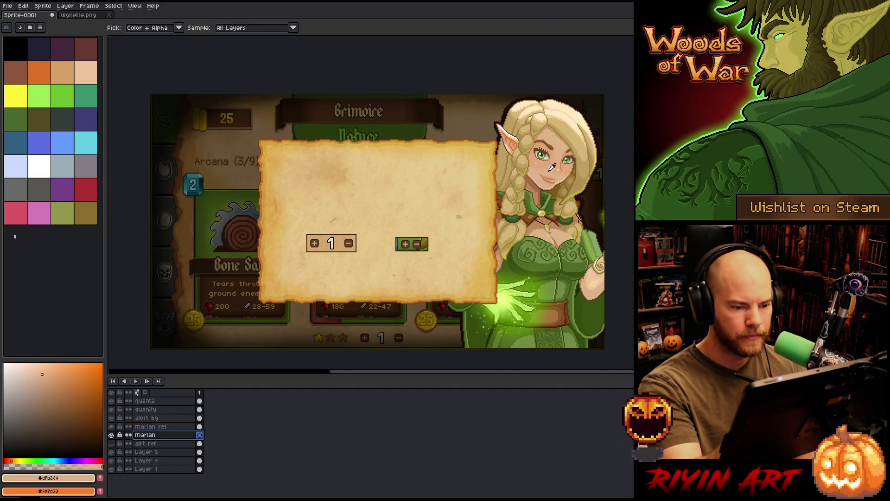
left_click_drag(565, 177, 563, 178)
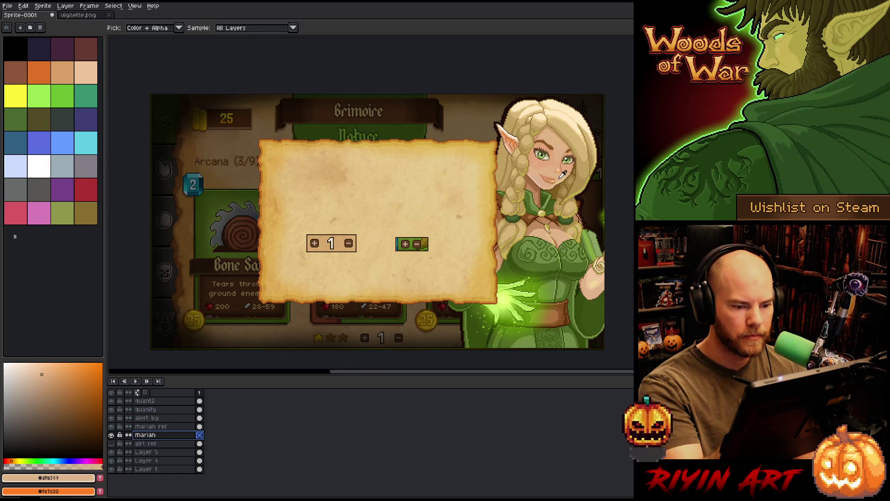
- Try several curved skin-tone head strokes with the pencil, undoing each attempt
key("b")
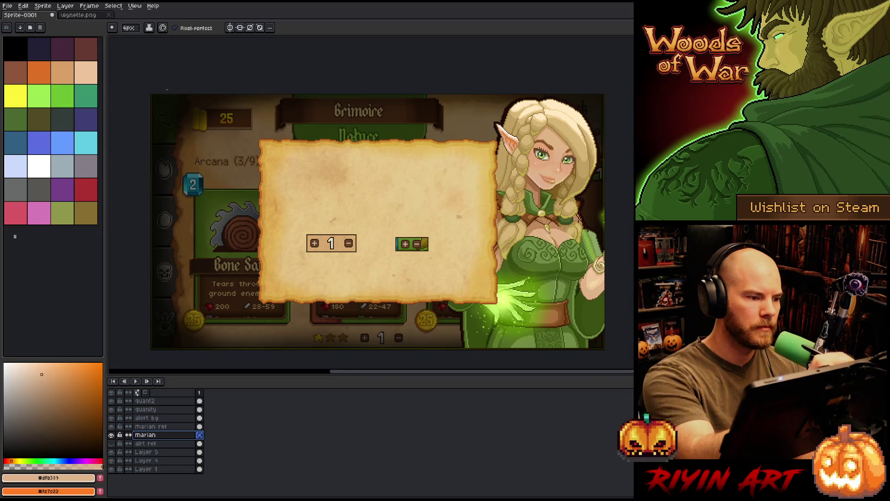
mouse_move(159, 133)
left_mouse_down()
mouse_move(166, 155)
mouse_move(218, 192)
left_mouse_up()
key("ctrl+z")
left_click_drag(159, 133, 216, 191)
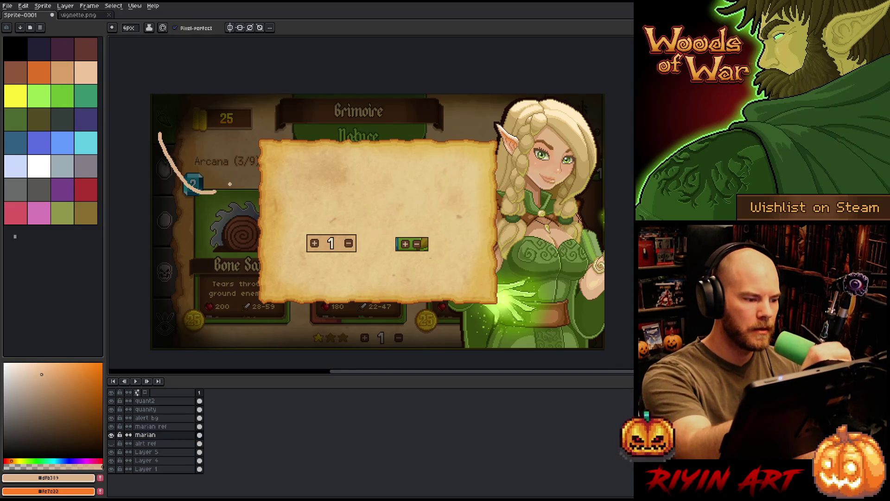
key("ctrl+z")
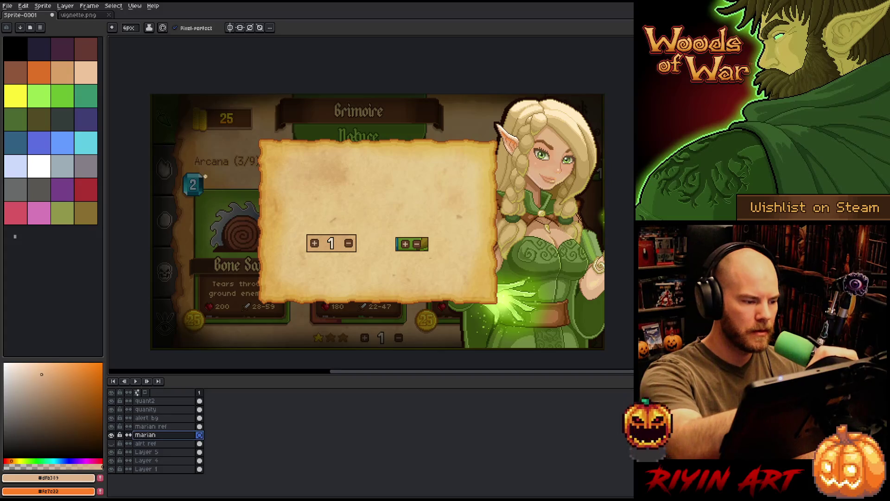
mouse_move(169, 120)
left_mouse_down()
mouse_move(204, 176)
mouse_move(230, 186)
mouse_move(189, 165)
mouse_move(241, 191)
mouse_move(232, 187)
left_mouse_up()
key("ctrl+z")
key("ctrl+z")
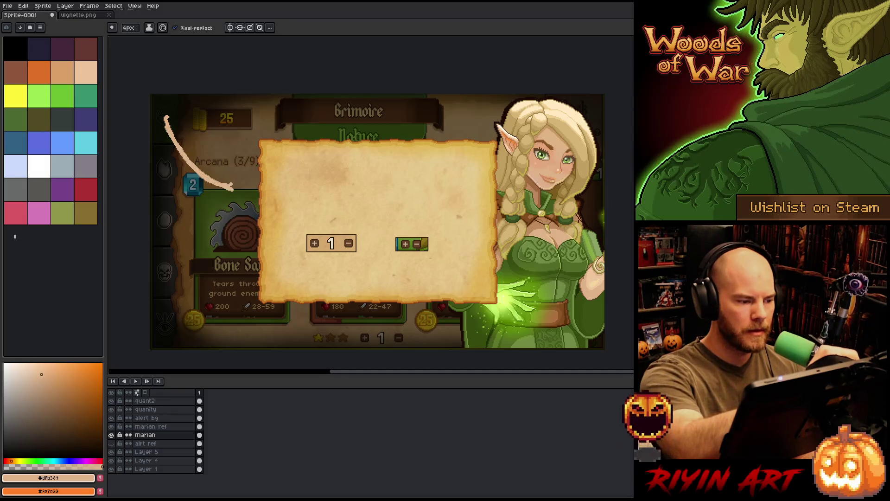
key("ctrl+z")
left_click_drag(161, 120, 240, 192)
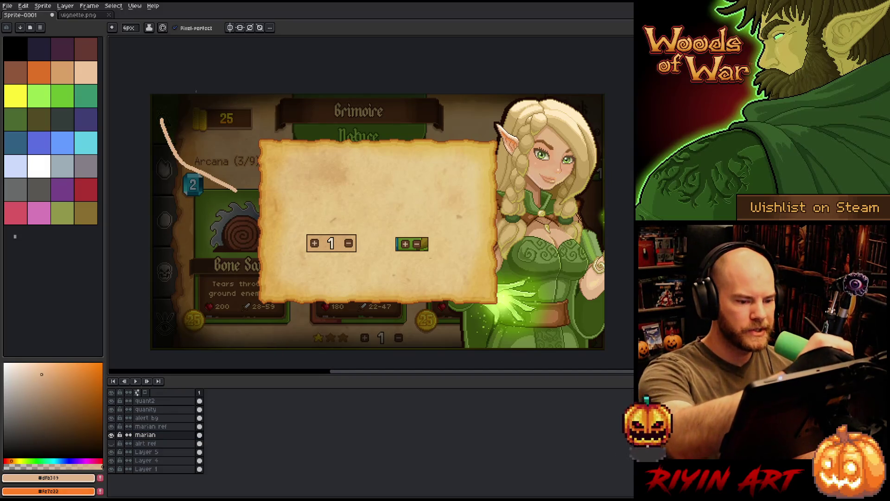
key("ctrl+z")
left_click_drag(159, 130, 213, 172)
key("ctrl+z")
mouse_move(158, 128)
left_mouse_down()
mouse_move(195, 171)
mouse_move(225, 180)
mouse_move(166, 144)
mouse_move(228, 184)
left_mouse_up()
key("ctrl+z")
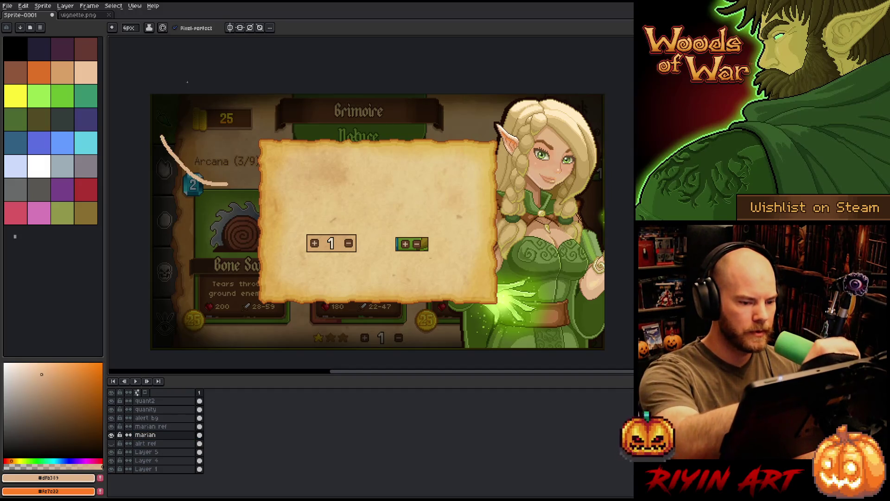
key("ctrl+z")
mouse_move(163, 141)
left_mouse_down()
mouse_move(186, 167)
mouse_move(234, 190)
left_mouse_up()
key("ctrl+z")
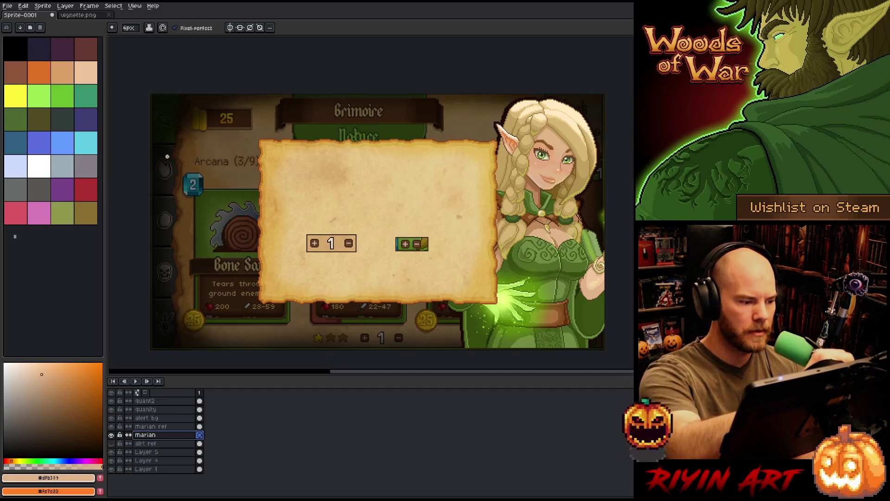
- Draw the head's lower curve and both sides, erasing the stray left end to close the loop
mouse_move(159, 145)
left_mouse_down()
mouse_move(205, 187)
mouse_move(255, 150)
left_mouse_up()
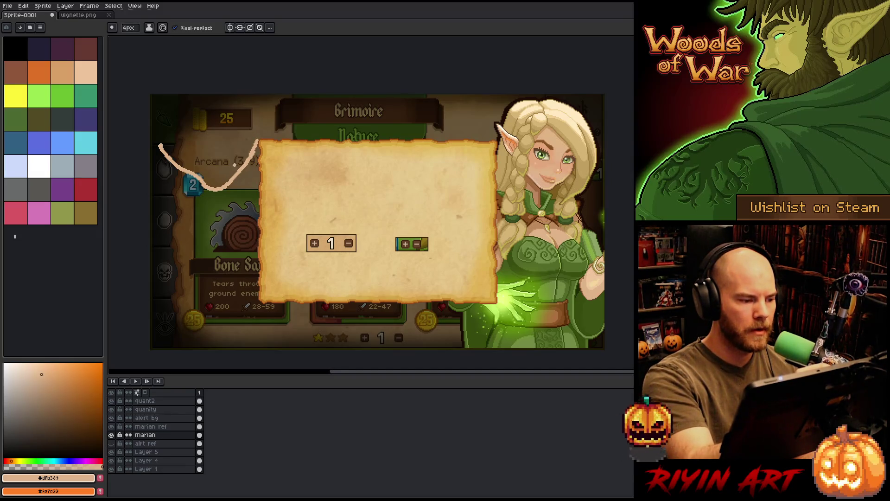
left_click_drag(254, 152, 252, 131)
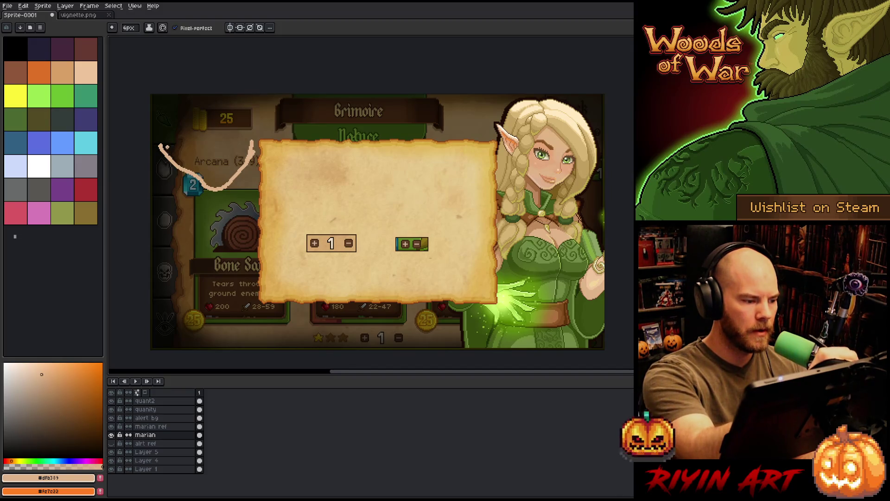
left_click_drag(163, 141, 187, 168)
key("e")
left_click_drag(153, 141, 167, 157)
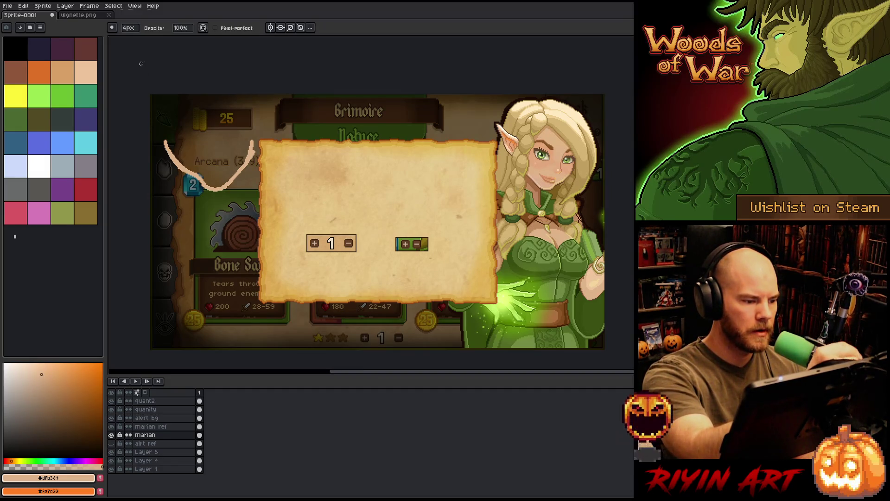
key("e")
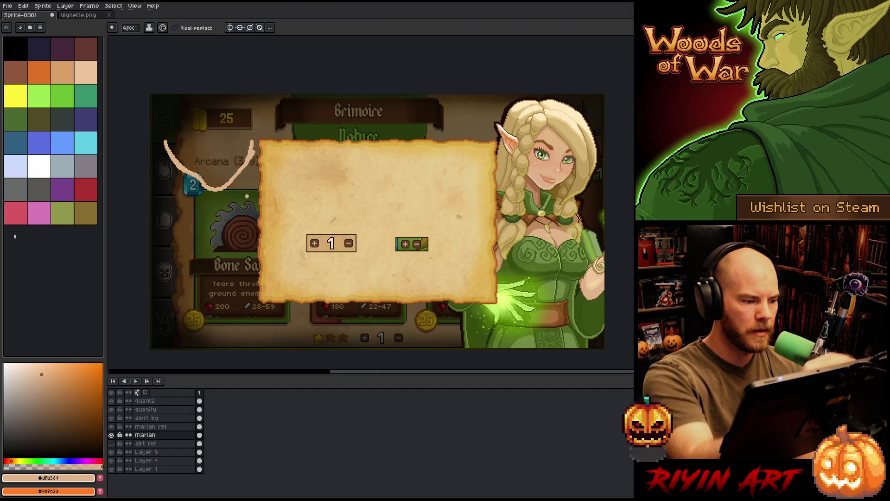
key("b")
key("e")
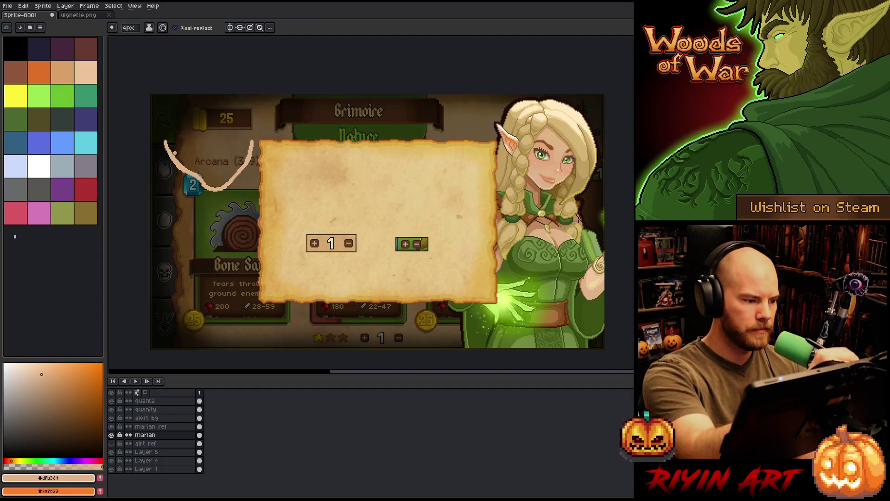
left_click_drag(165, 140, 181, 90)
left_click_drag(245, 99, 255, 138)
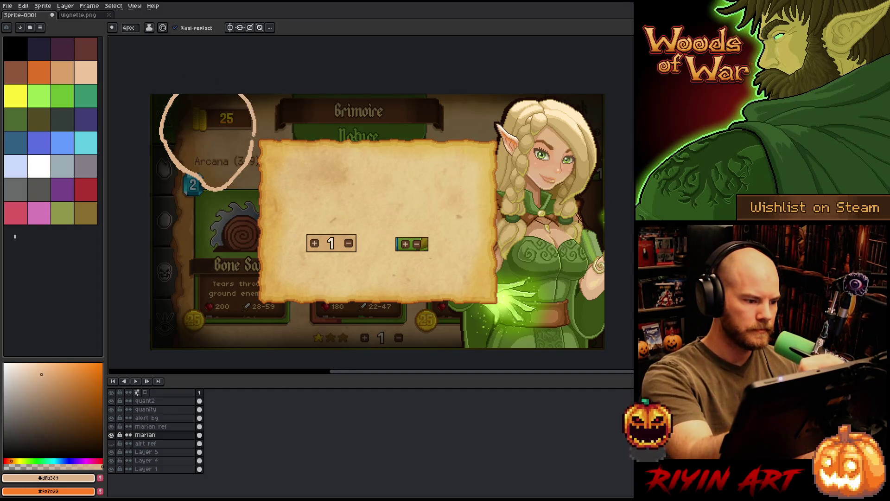
- Flood-fill the head outline with skin tone and touch up its right and lower edges
key("g")
left_click(242, 133)
key("b")
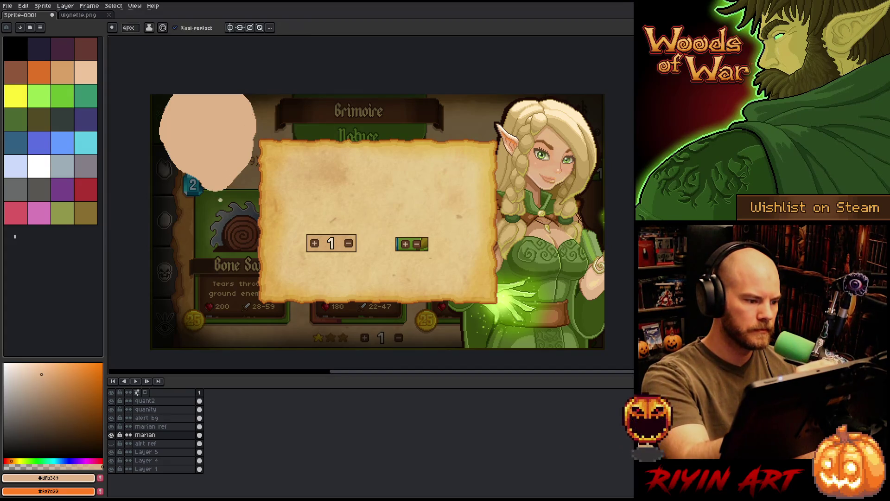
key("e")
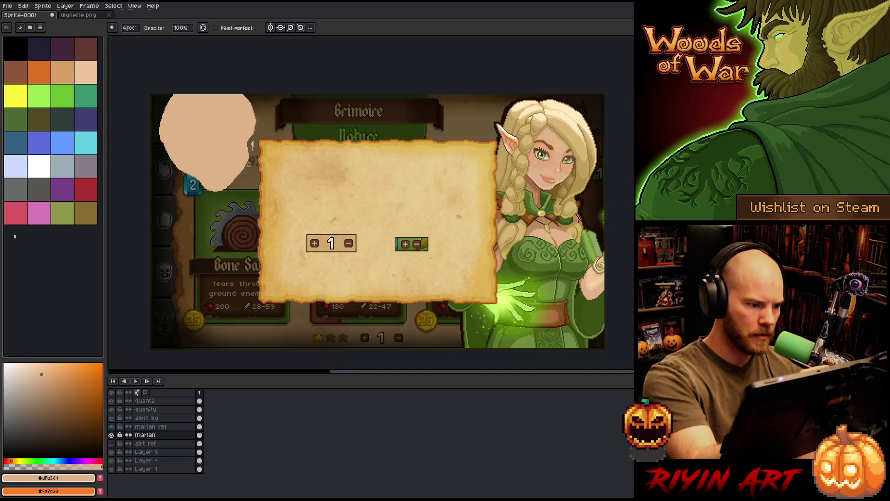
left_click_drag(252, 146, 255, 144)
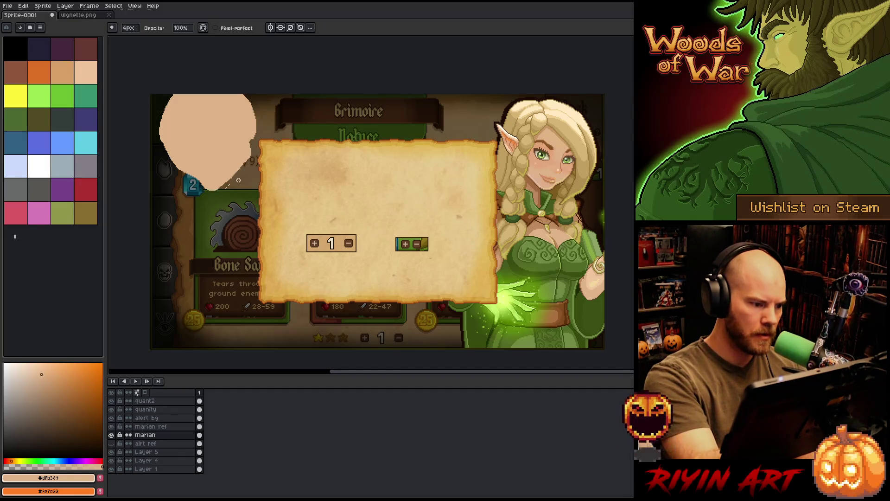
left_click_drag(250, 157, 213, 191)
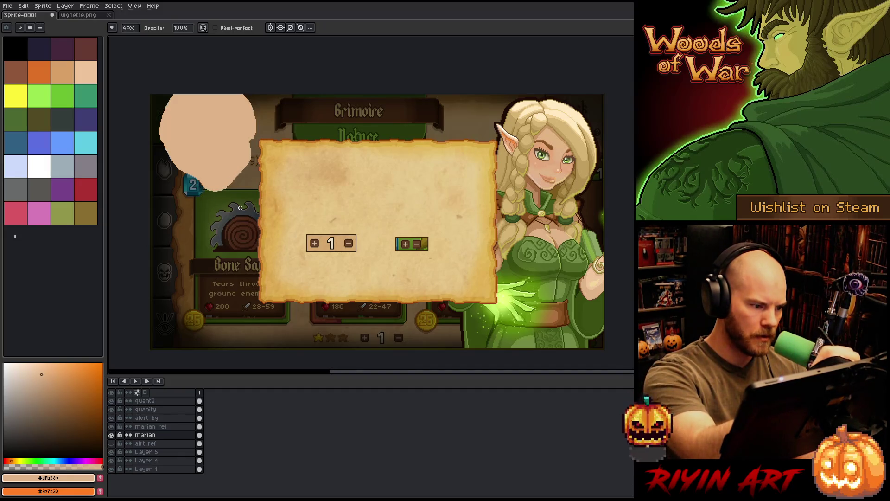
- Lasso the head shape and nudge it one step left and up
key("q")
mouse_move(213, 226)
left_mouse_down()
mouse_move(264, 160)
mouse_move(255, 115)
mouse_move(205, 174)
mouse_move(213, 227)
left_mouse_up()
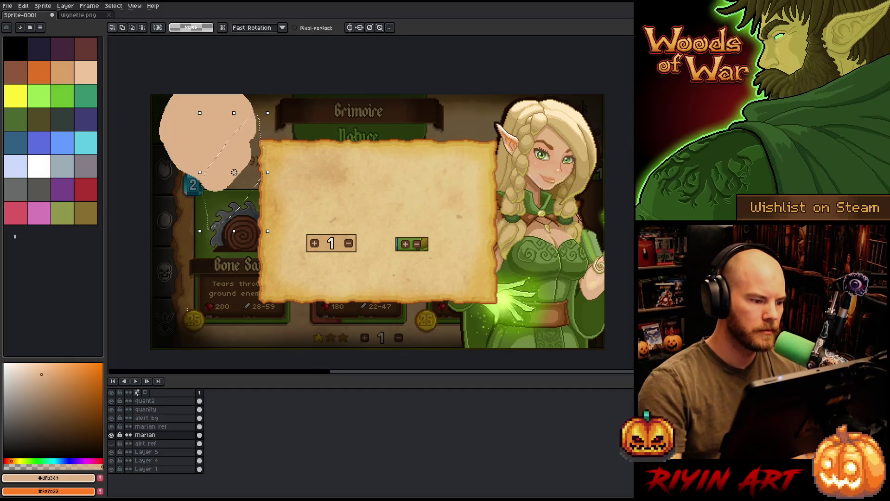
key("ctrl+t")
key("Left")
key("Left")
key("Left")
key("Up")
key("Up")
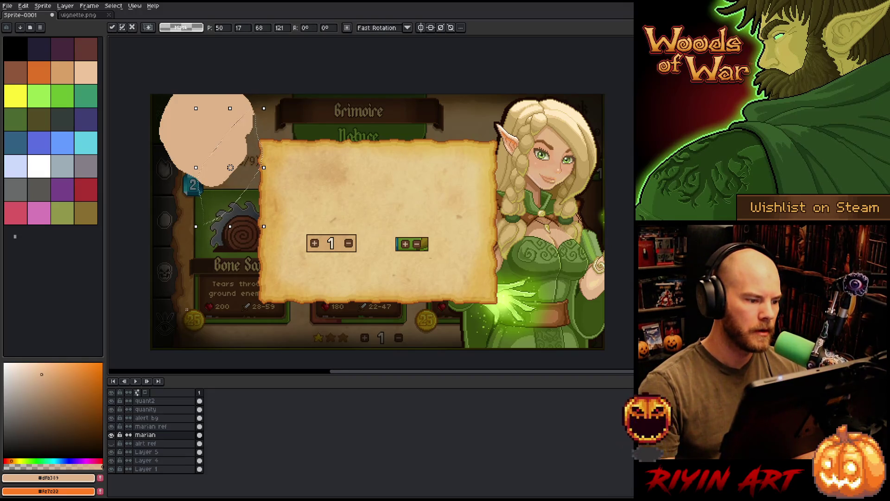
key("ctrl+d")
- Pick a darker skin tone from the palette
key("b")
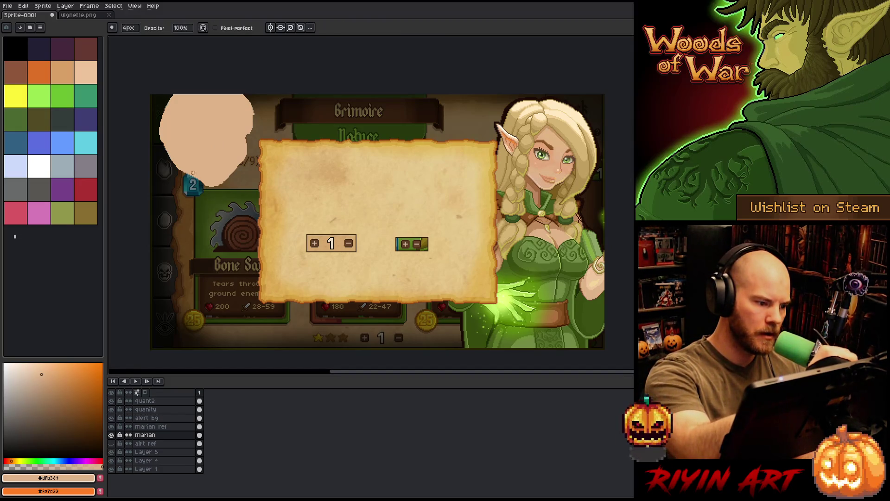
key("e")
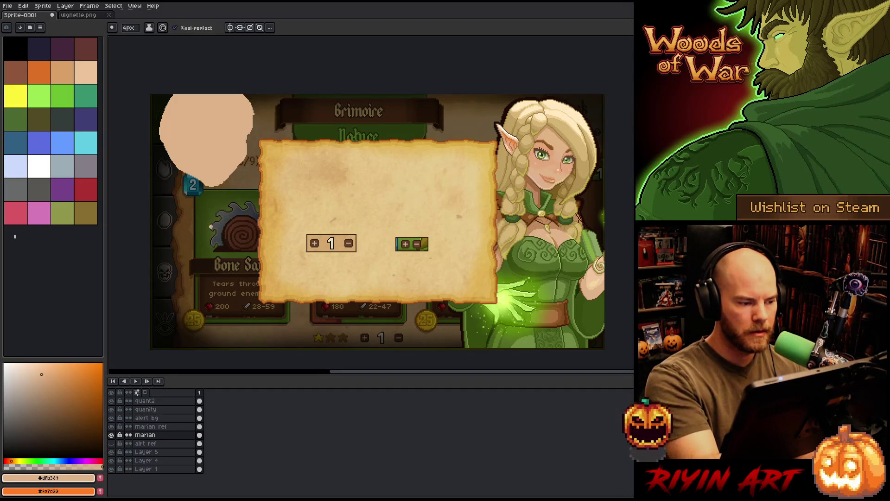
left_click(51, 387)
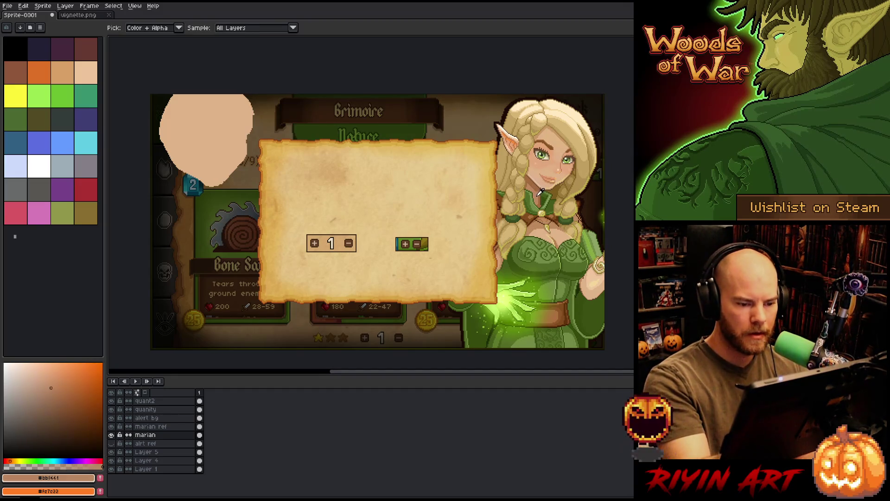
- Add a new layer and sketch light skin-tone neck strokes below the face
left_click(145, 444)
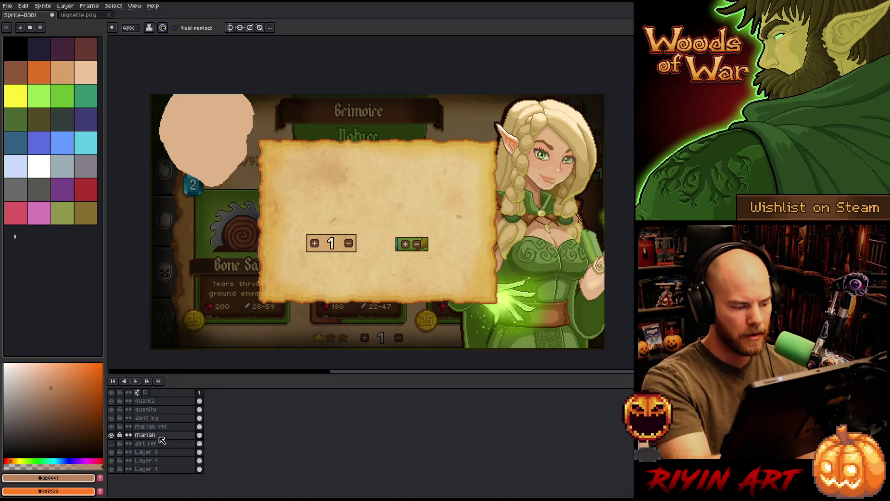
key("shift+n")
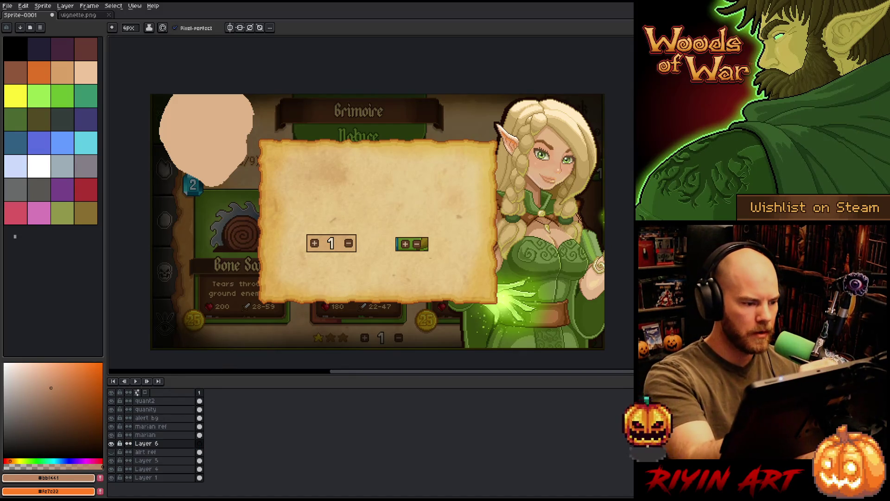
left_click_drag(232, 170, 239, 183)
key("ctrl+z")
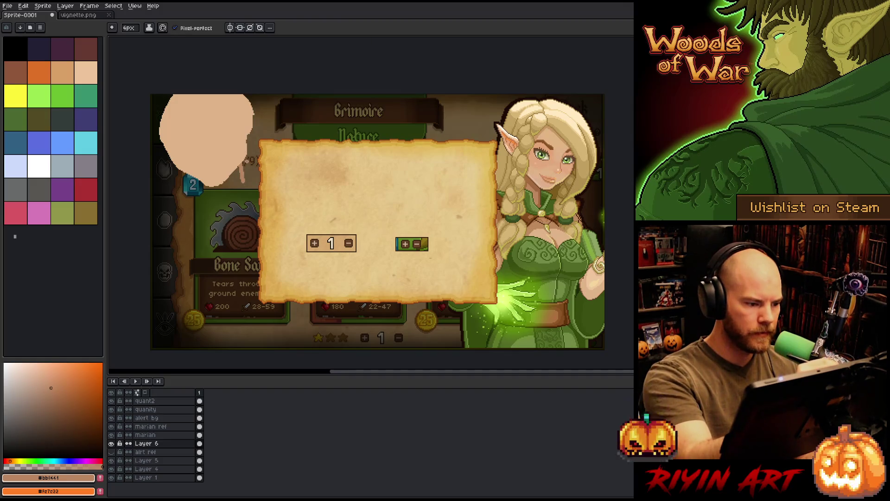
key("ctrl+z")
left_click_drag(245, 148, 251, 179)
key("ctrl+z")
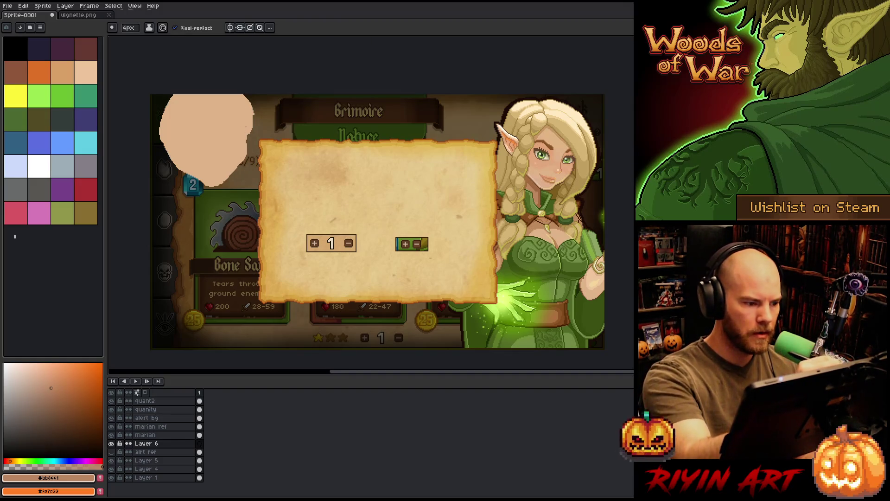
mouse_move(246, 140)
left_mouse_down()
mouse_move(250, 172)
mouse_move(234, 188)
mouse_move(247, 188)
mouse_move(250, 176)
mouse_move(237, 185)
mouse_move(248, 159)
mouse_move(236, 170)
left_mouse_up()
key("ctrl+z")
left_click_drag(235, 183, 244, 163)
left_click_drag(241, 177, 247, 160)
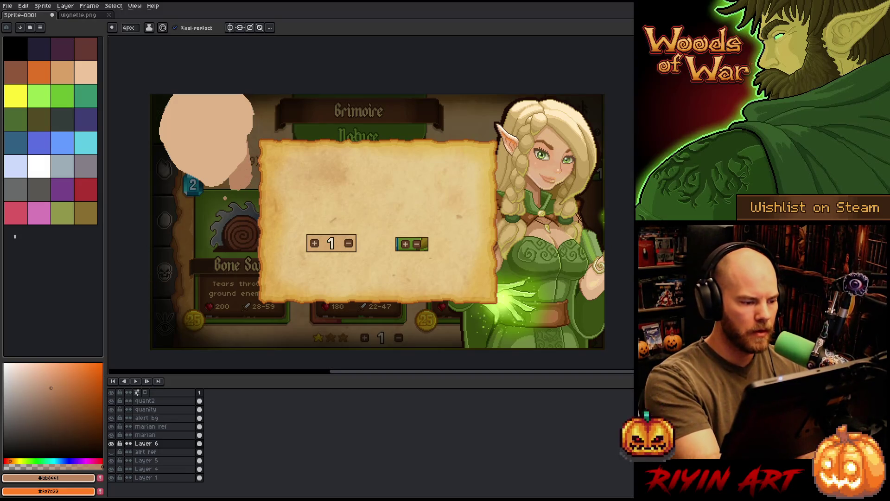
- Outline the shoulder across the saw card in light skin tone
mouse_move(216, 214)
left_mouse_down()
mouse_move(259, 199)
mouse_move(231, 202)
mouse_move(257, 209)
mouse_move(203, 211)
mouse_move(185, 228)
left_mouse_up()
key("ctrl+z")
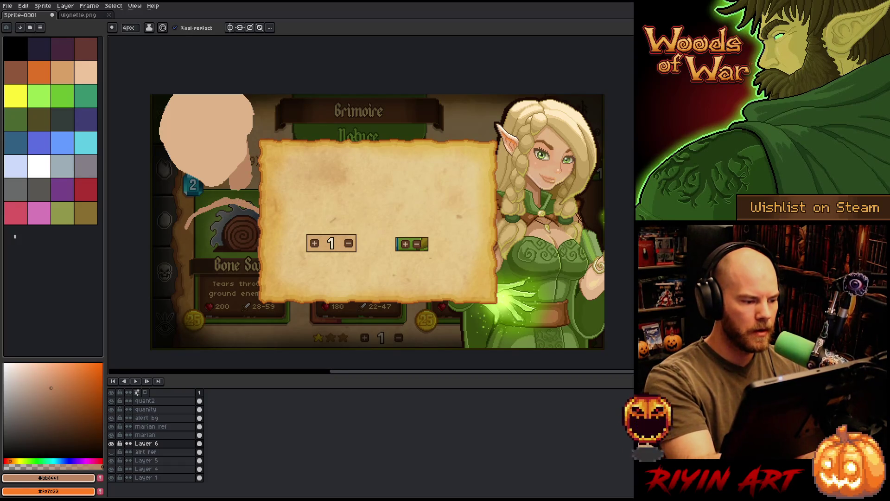
key("ctrl+z")
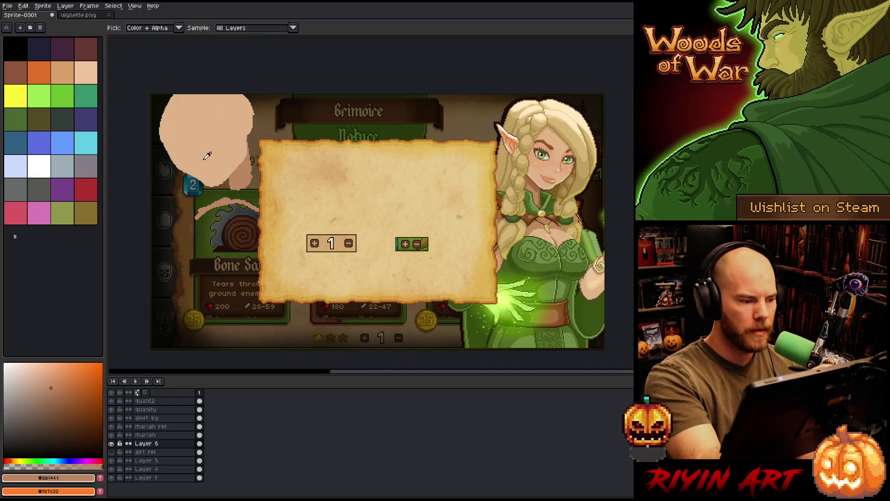
left_click(186, 276, "alt")
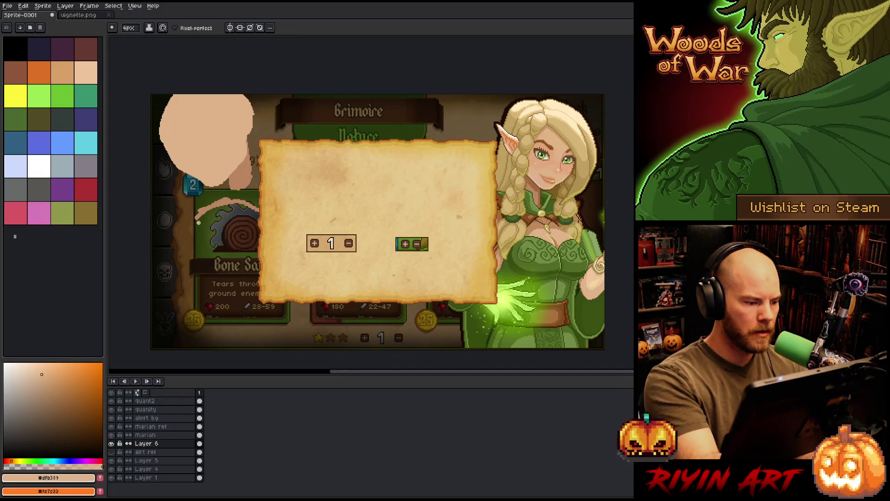
mouse_move(197, 217)
left_mouse_down()
mouse_move(189, 231)
mouse_move(204, 235)
left_mouse_up()
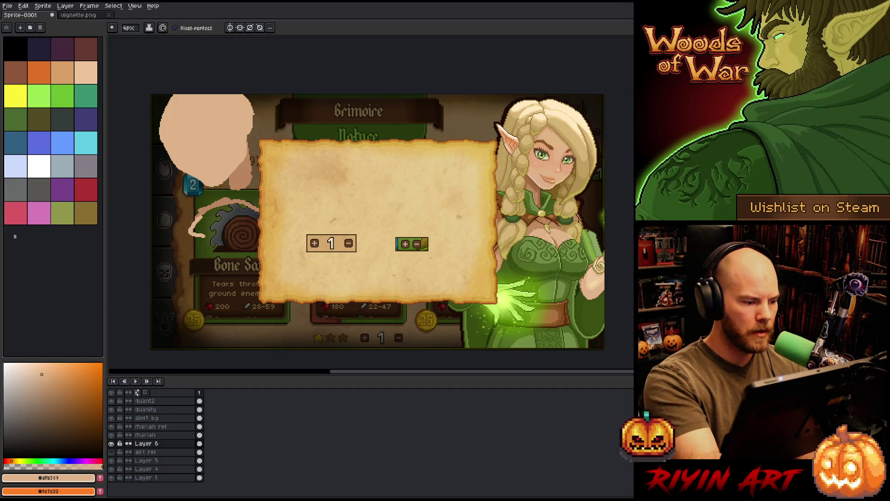
key("ctrl+z")
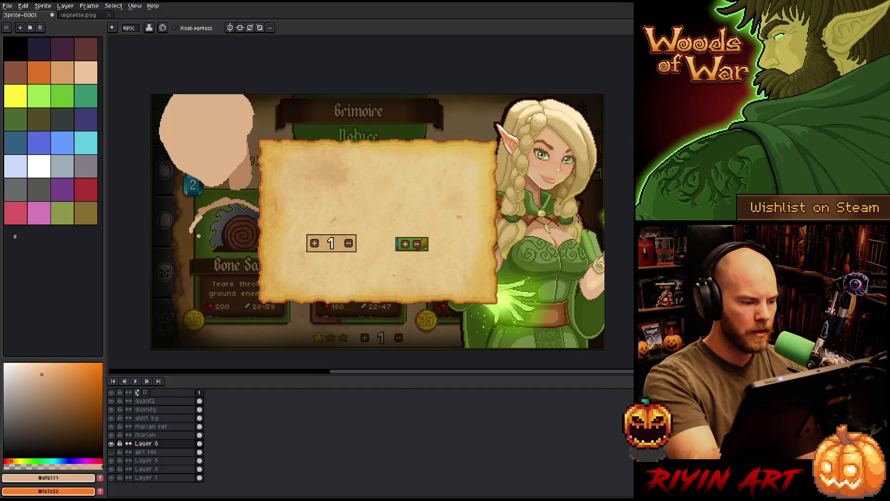
left_click_drag(189, 232, 215, 245)
key("ctrl+z")
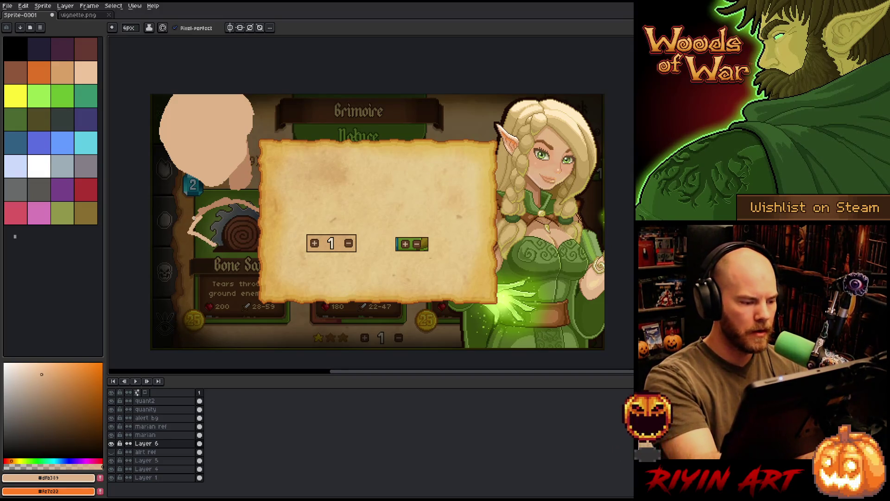
left_click_drag(217, 245, 260, 236)
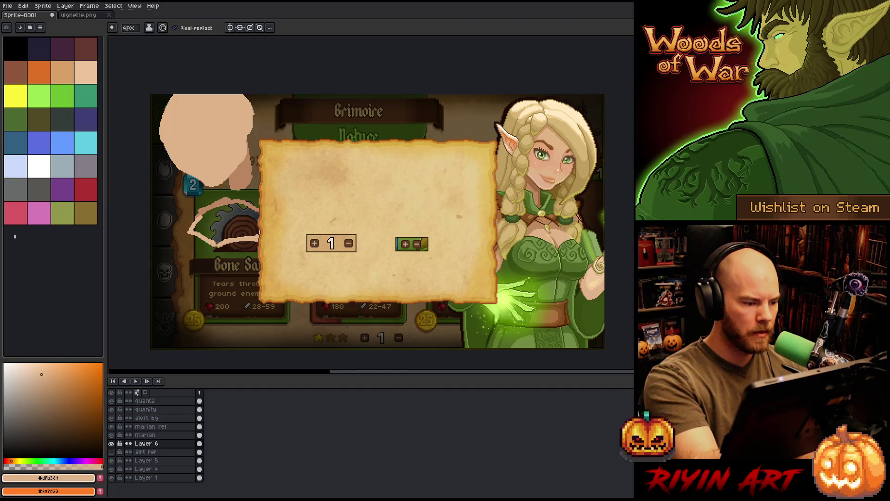
- Fill the shoulder outline with skin colour, then sample the collar brown from the elf
key("g")
left_click(222, 220)
key("b")
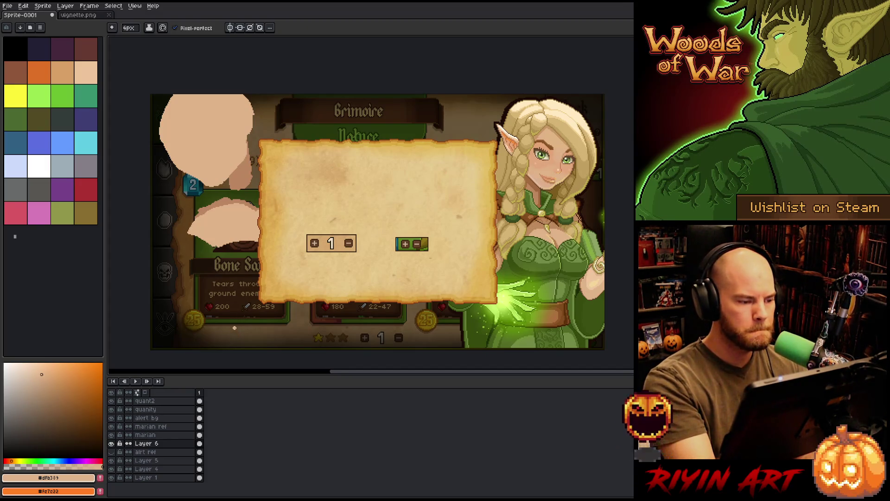
left_click(538, 212, "alt")
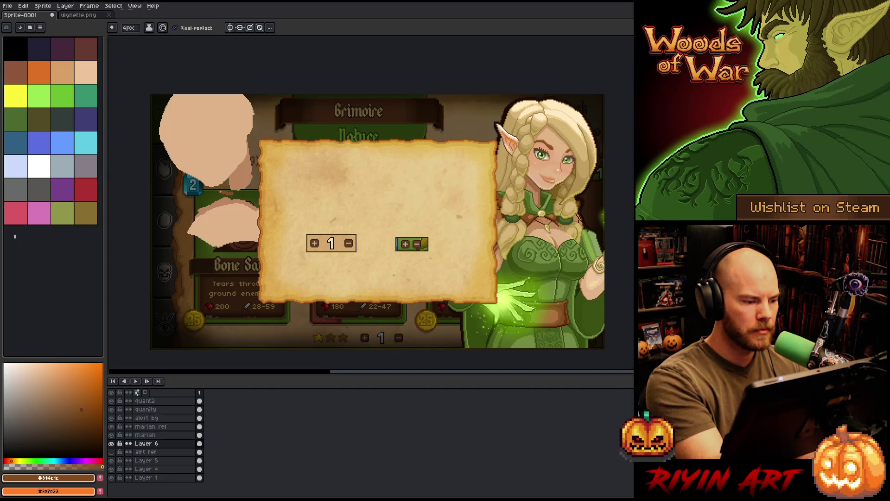
- Draw the brown diagonal neck-shadow outline between the head and shoulder shapes
left_click_drag(234, 185, 228, 193)
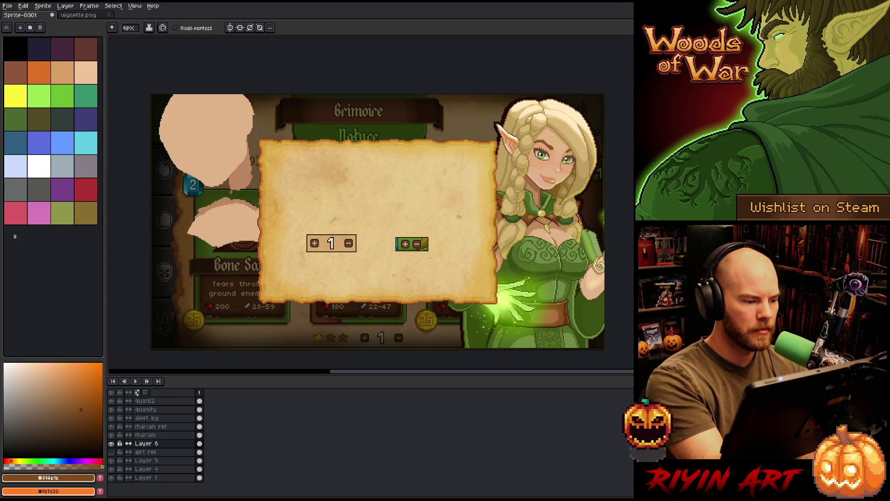
key("ctrl+z")
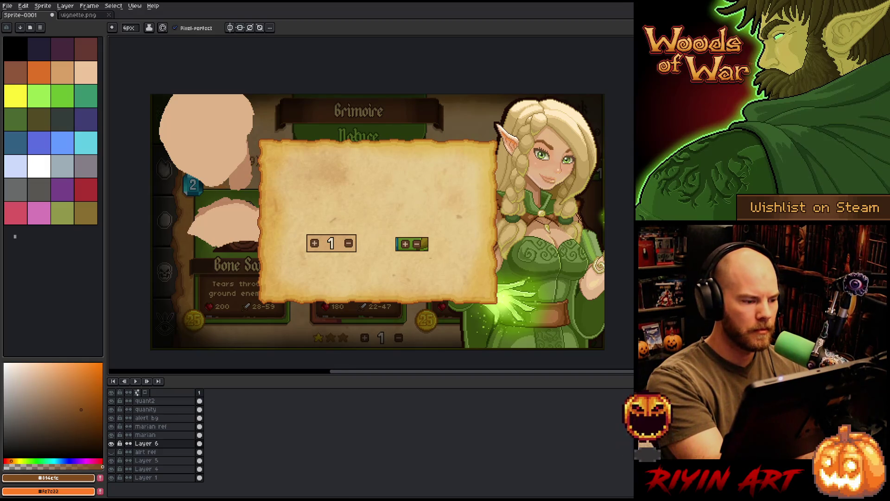
mouse_move(186, 188)
left_mouse_down()
mouse_move(206, 187)
mouse_move(172, 191)
mouse_move(197, 213)
left_mouse_up()
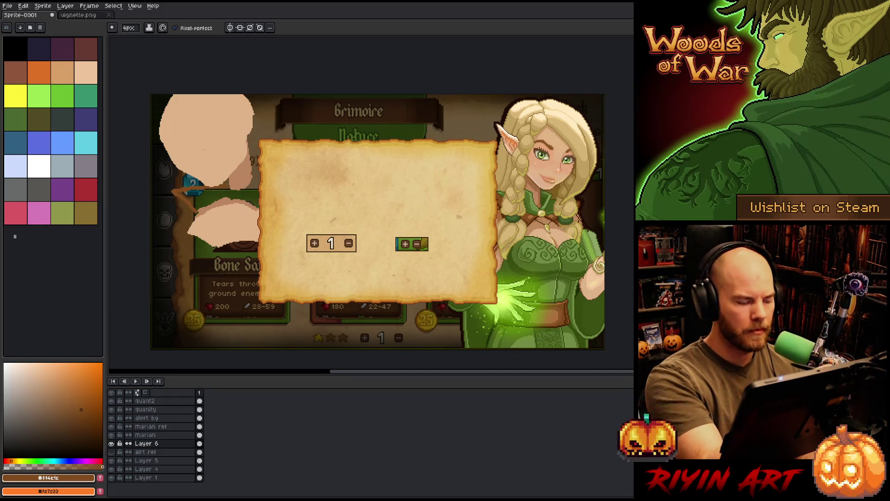
key("ctrl+z")
left_click_drag(197, 212, 228, 189)
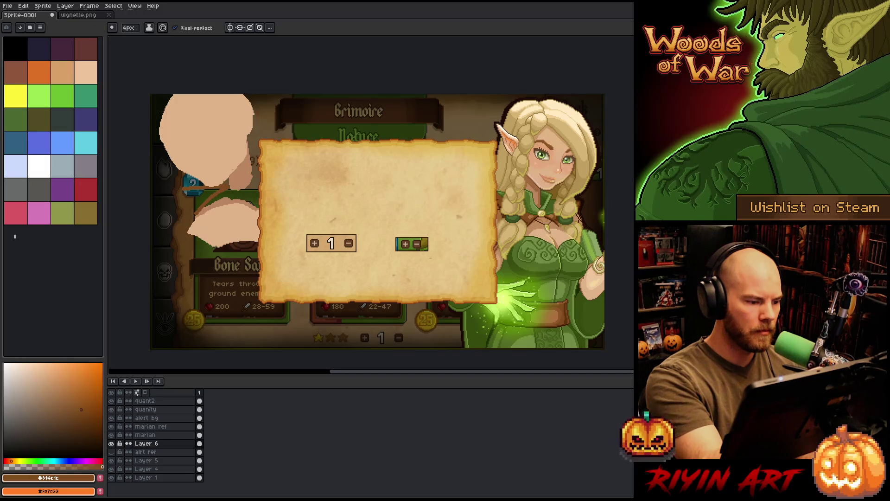
key("ctrl+z")
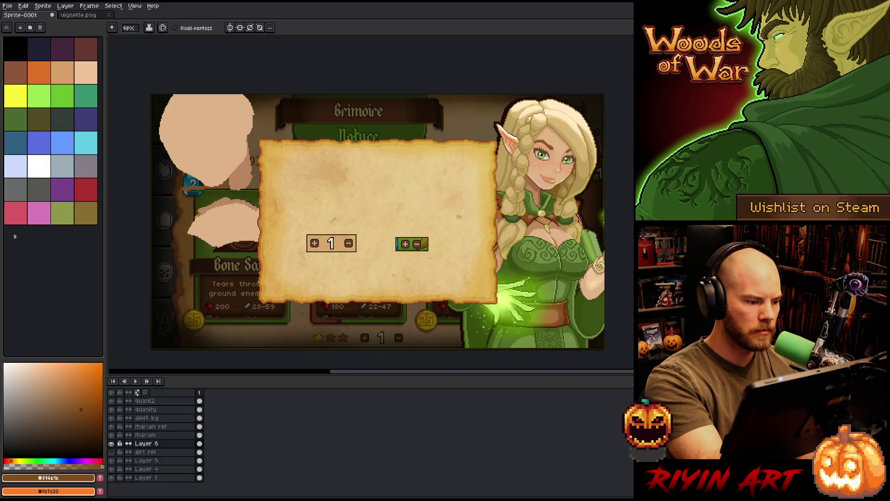
left_click_drag(195, 216, 227, 188)
key("ctrl+z")
left_click_drag(196, 216, 228, 188)
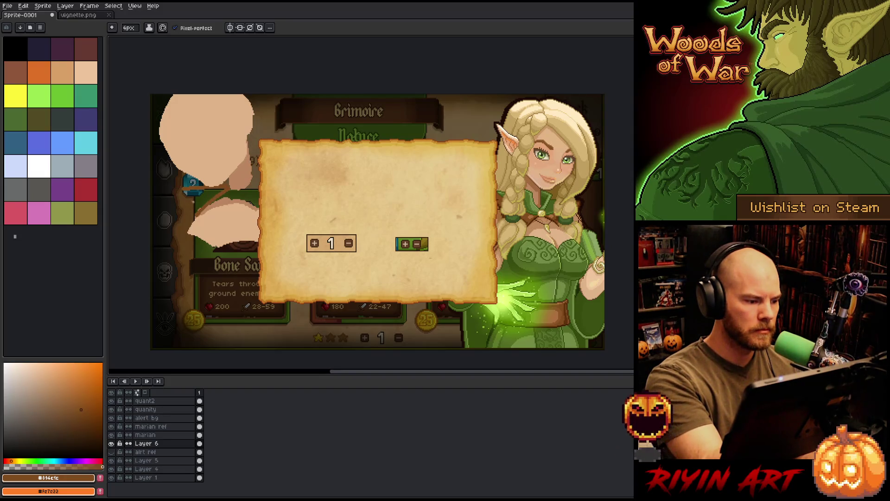
mouse_move(185, 191)
left_mouse_down()
mouse_move(198, 212)
mouse_move(235, 183)
left_mouse_up()
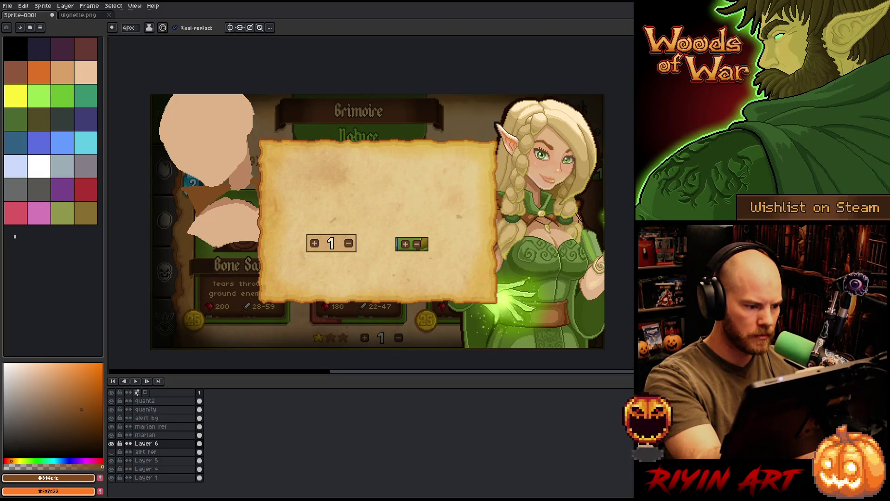
- Sample the dark green from the elf's dress as the active colour
left_click(51, 388)
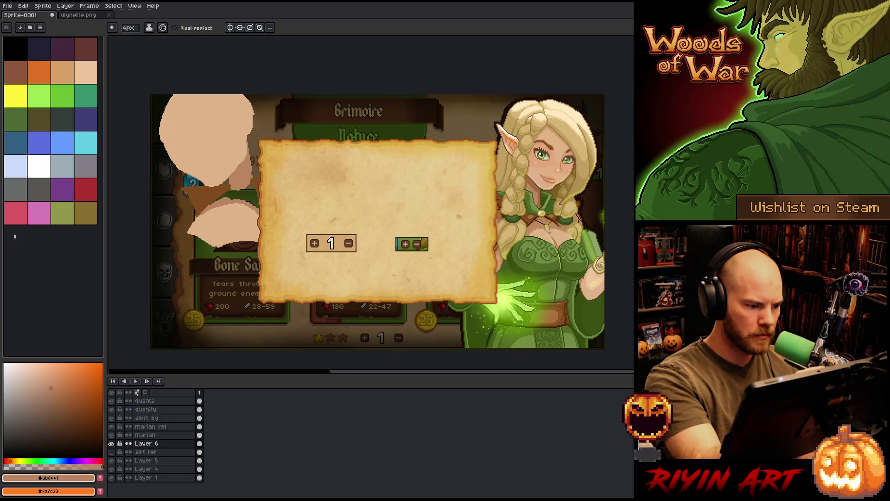
key("g")
key("b")
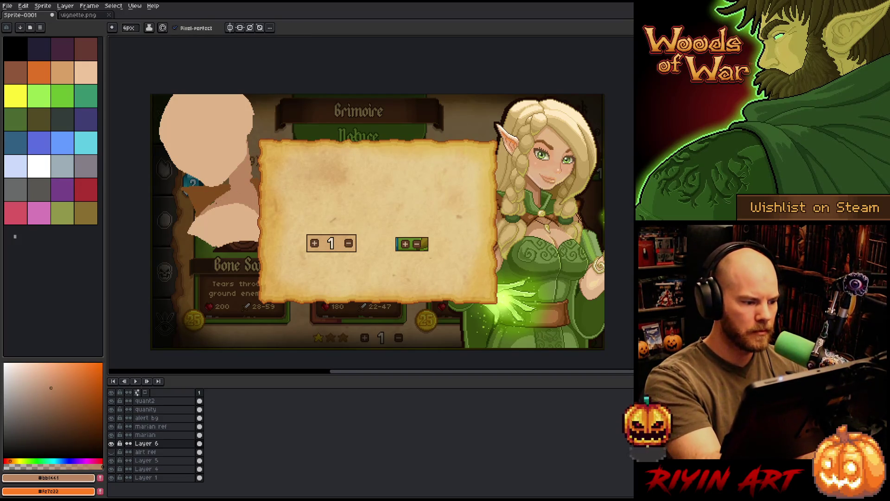
left_click(547, 260, "alt")
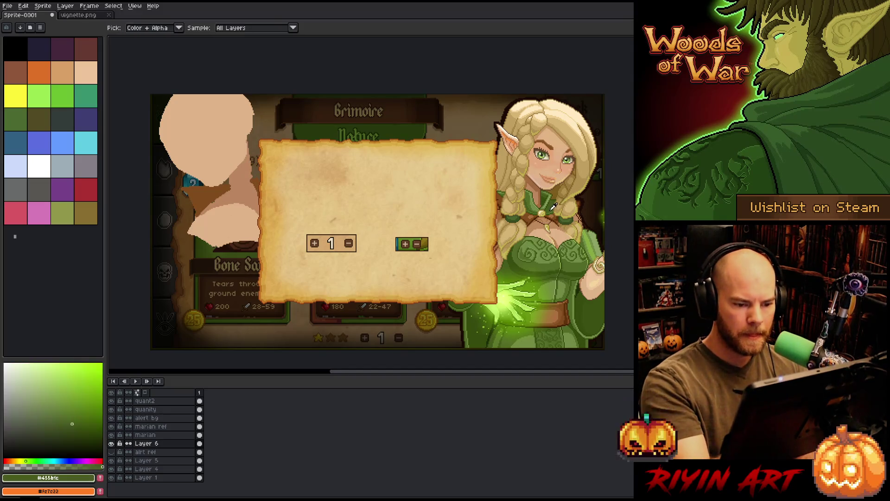
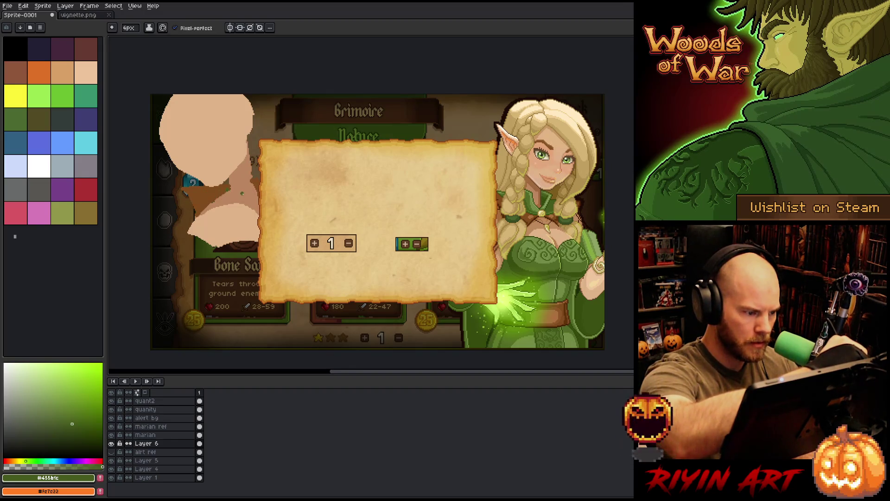
- Draw a green stroke across the elf's collar, redoing it after an undo
mouse_move(242, 193)
left_mouse_down()
mouse_move(222, 193)
mouse_move(249, 195)
left_mouse_up()
key("ctrl+z")
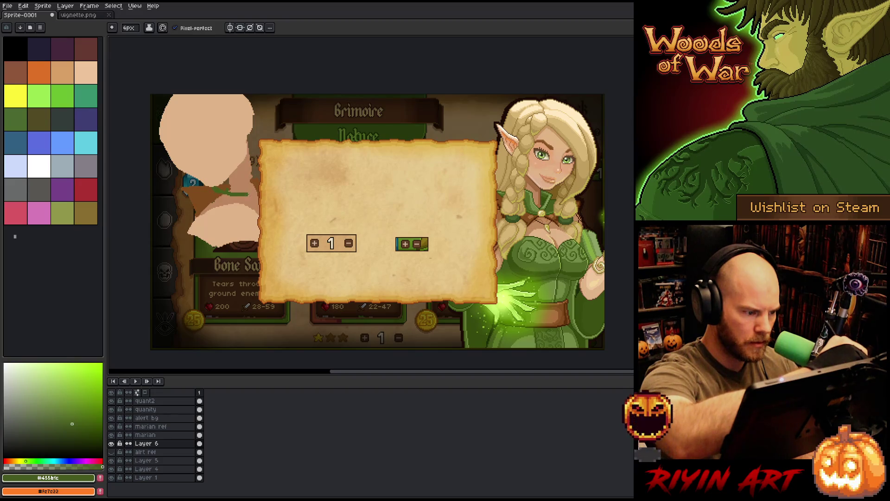
key("ctrl+z")
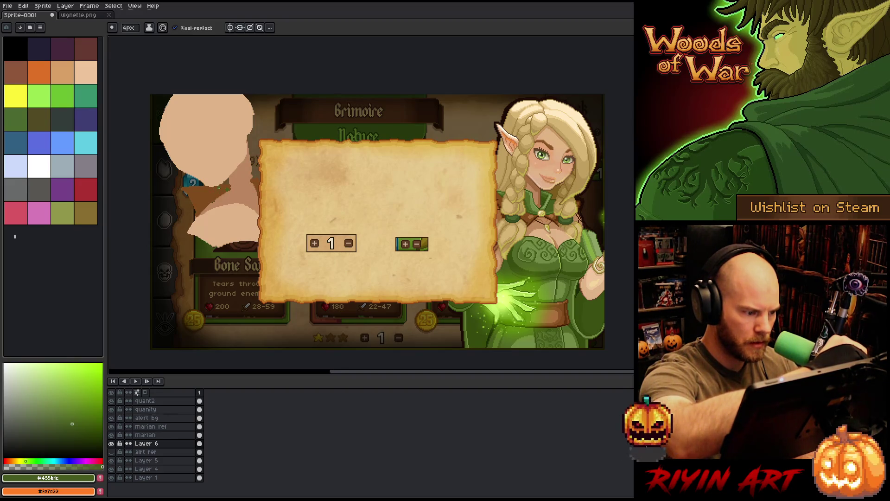
left_click_drag(227, 193, 257, 193)
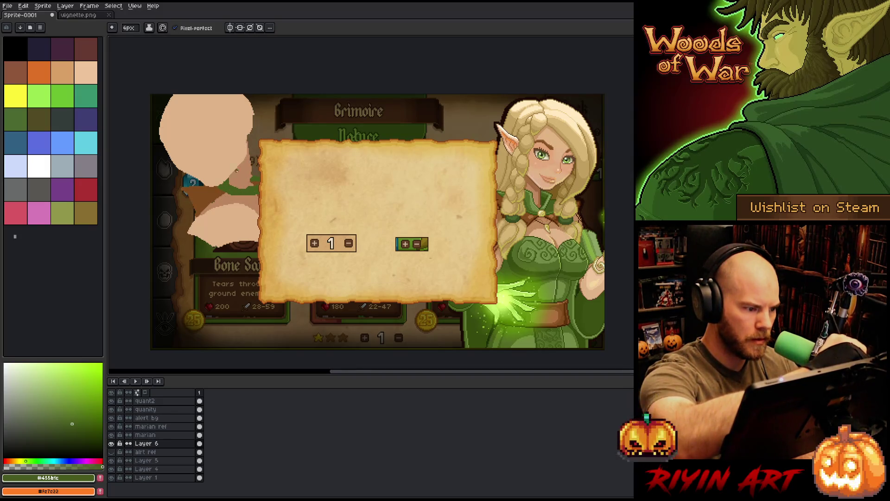
- Add small green marks along the collar, undoing part of them
left_click(184, 193, "alt")
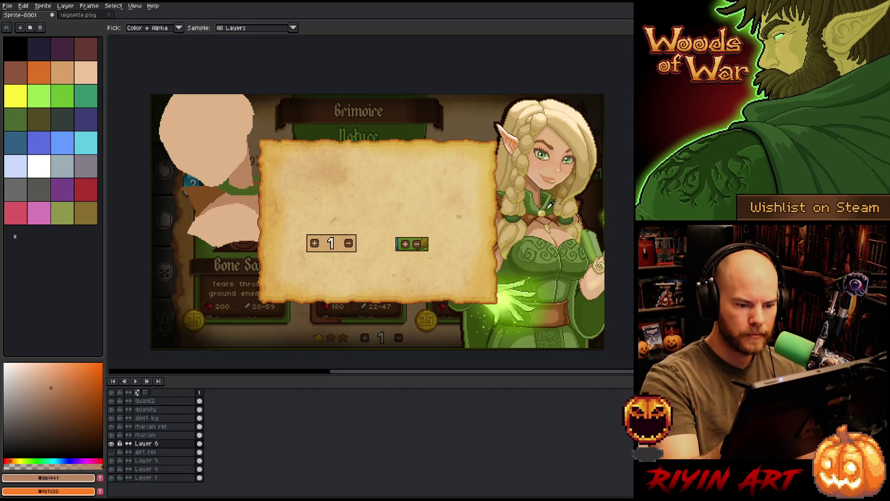
left_click(537, 204, "alt")
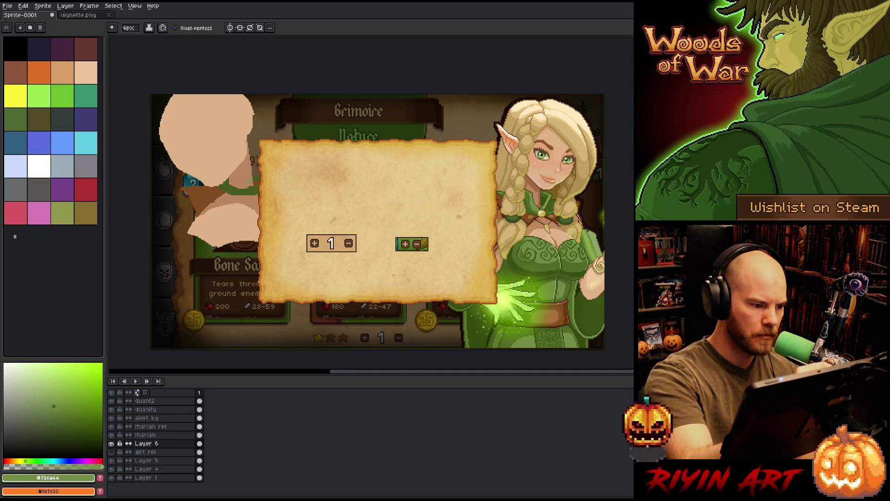
mouse_move(247, 165)
left_mouse_down()
mouse_move(248, 191)
mouse_move(247, 168)
mouse_move(257, 178)
mouse_move(252, 158)
left_mouse_up()
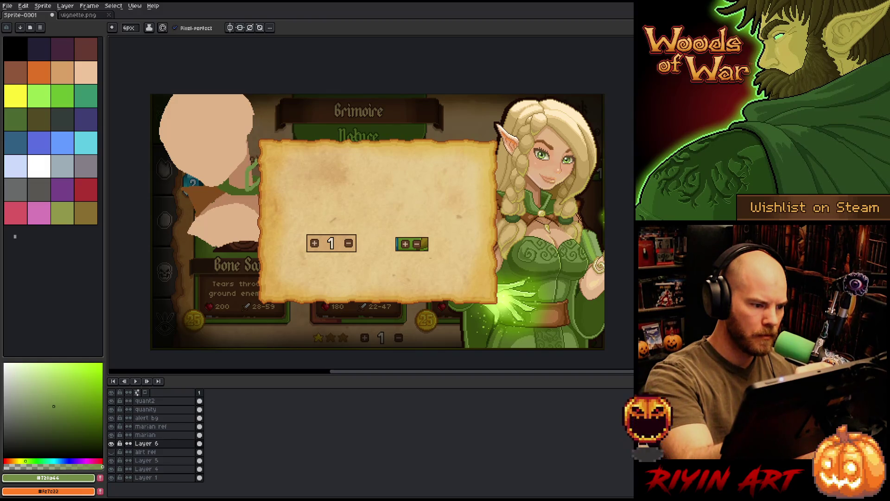
key("ctrl+z")
key("ctrl+z")
key("ctrl+z")
key("ctrl+z")
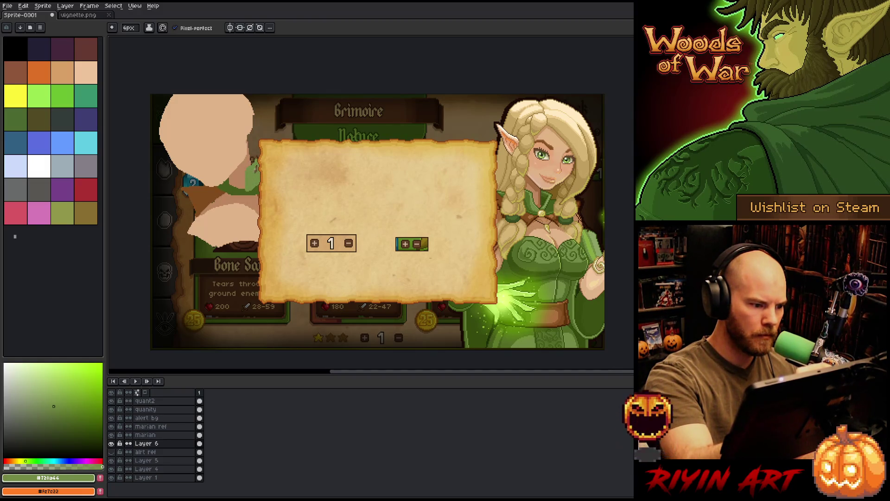
- Shade the collar with a darker green and add a small dark mark above it
key("i")
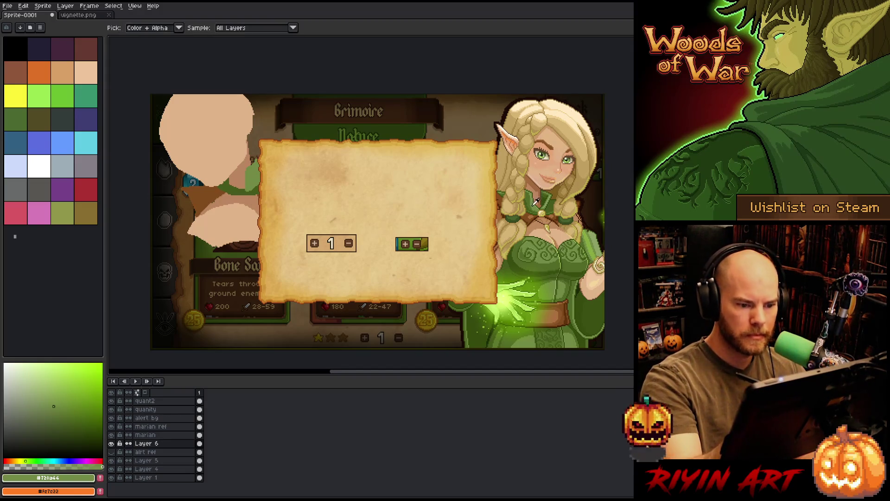
left_click(536, 202)
key("b")
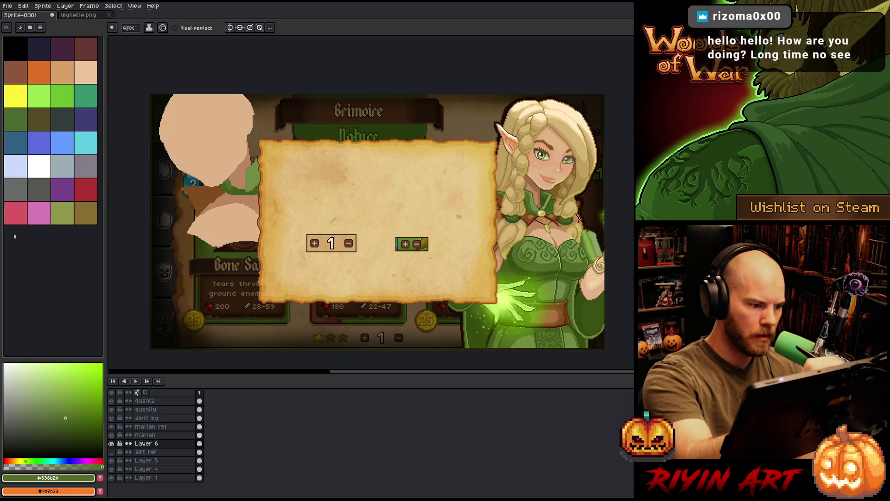
left_click(537, 209, "alt")
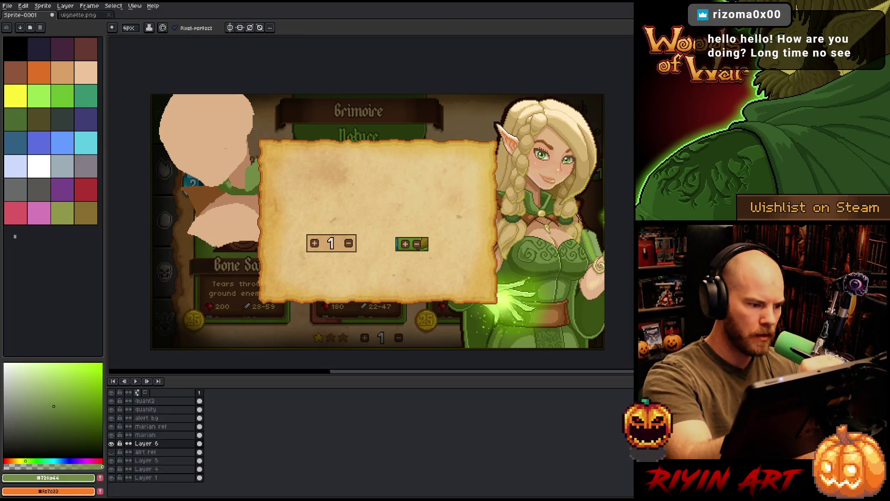
left_click(231, 178, "alt")
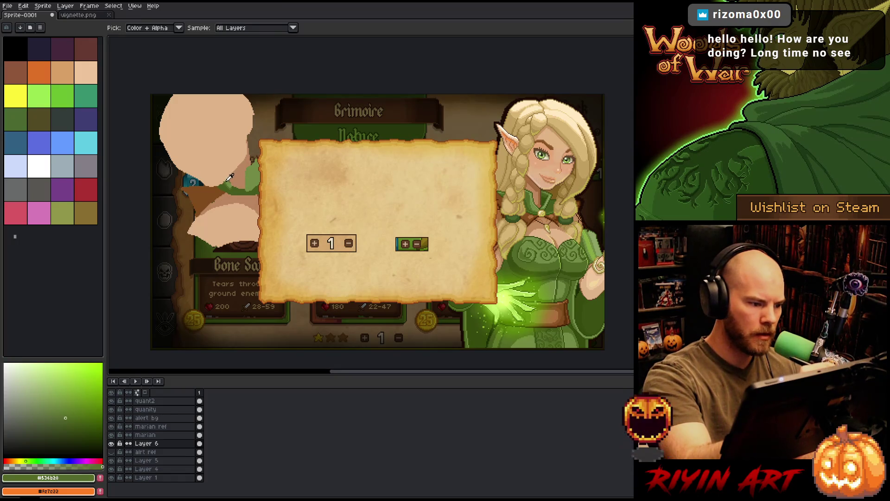
left_click_drag(251, 186, 255, 173)
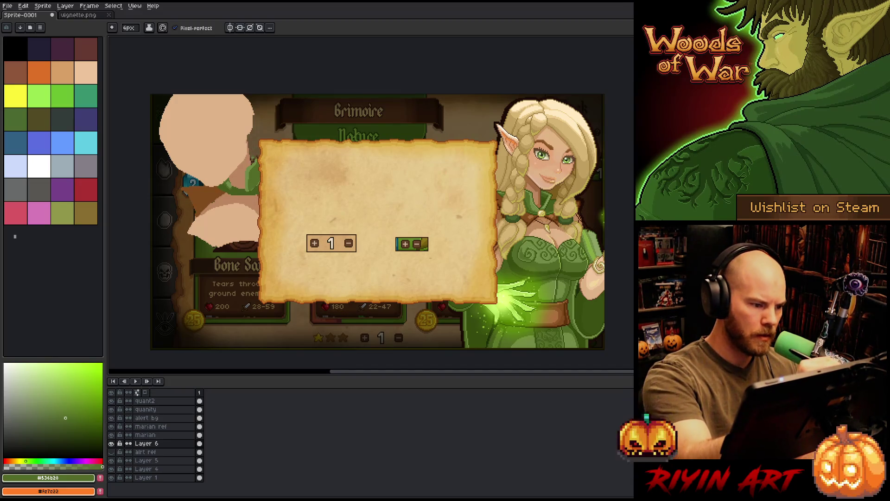
left_click_drag(254, 161, 253, 152)
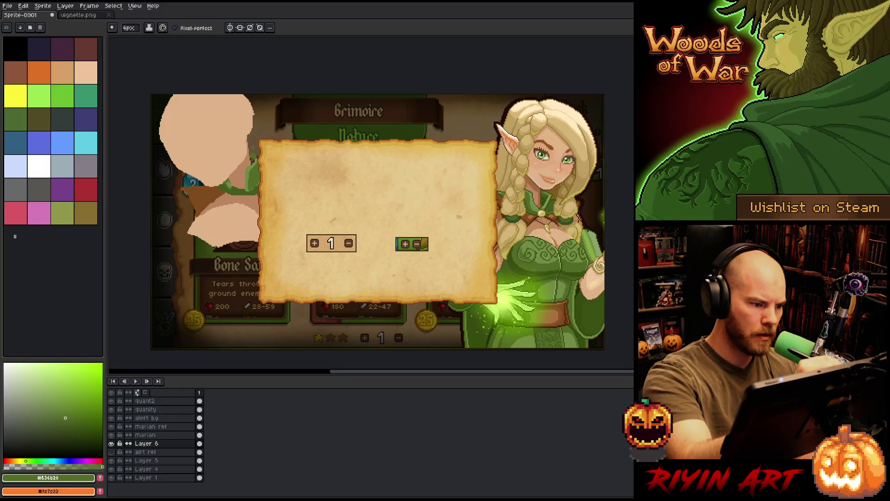
- Draw a thin skin-tone line on the lower skin shape
key("e")
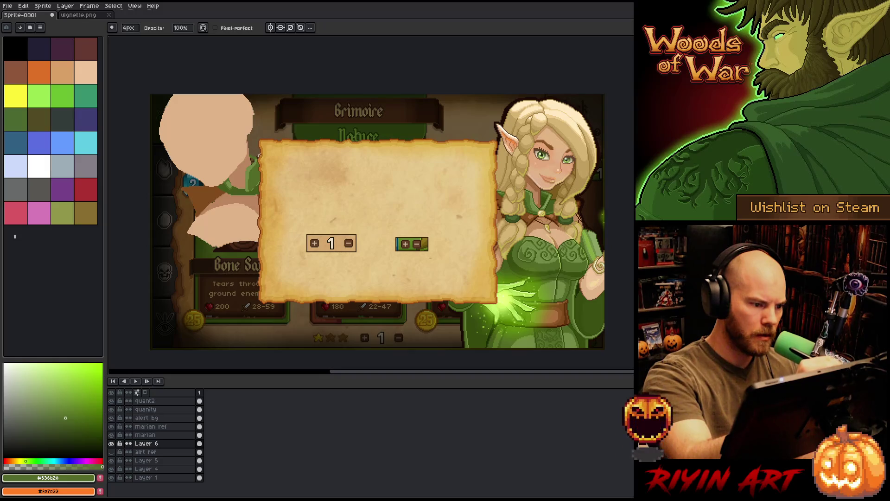
key("g")
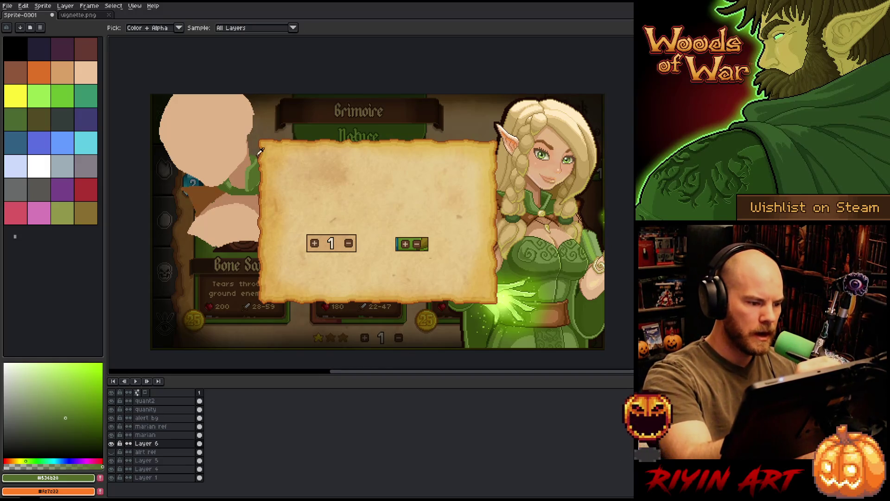
key("b")
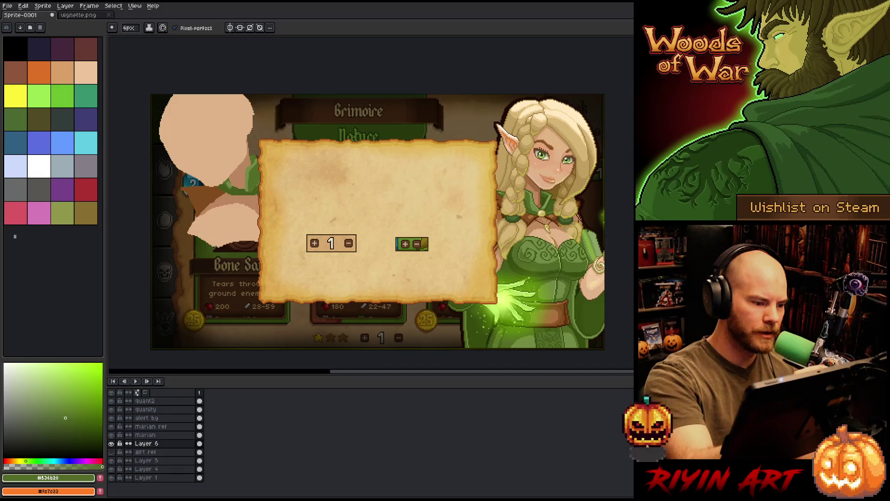
left_click(257, 188, "alt")
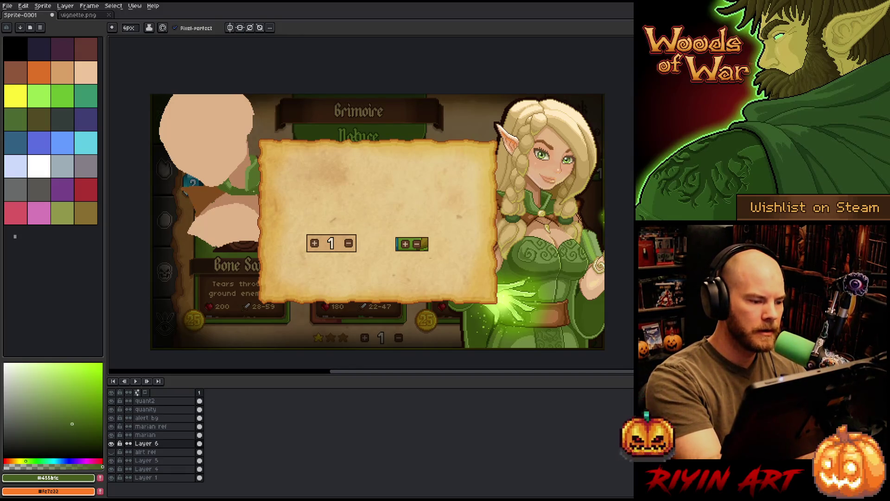
left_click(258, 184, "alt")
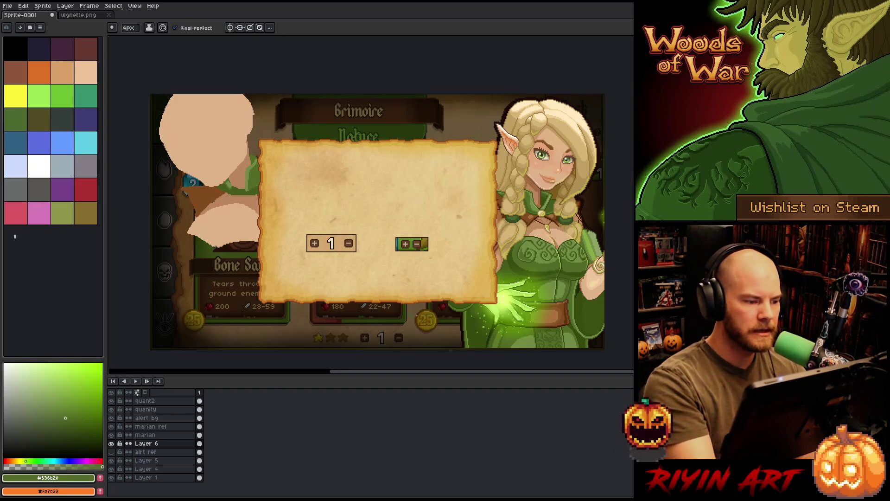
left_click(227, 214, "alt")
left_click_drag(215, 256, 232, 218)
key("ctrl+z")
left_click_drag(216, 251, 227, 227)
key("ctrl+z")
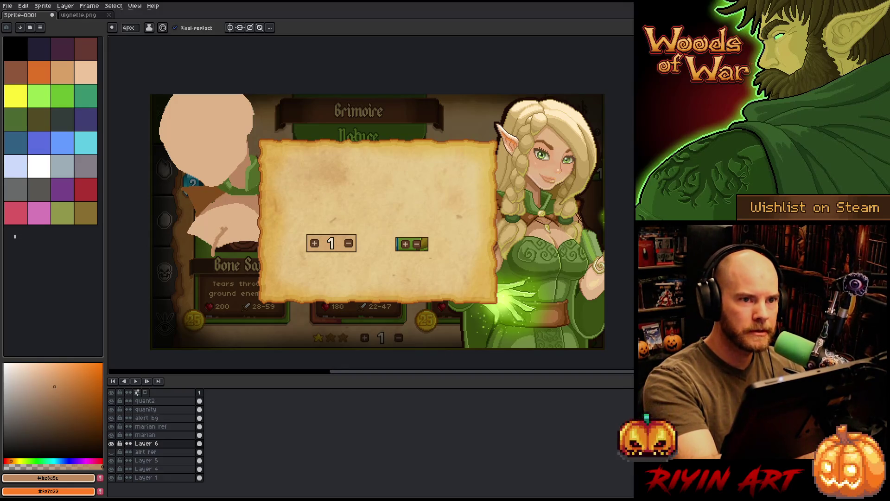
- Redraw the skin crease as a straight diagonal, then sample a lighter skin tone and the dress green
left_click_drag(223, 228, 217, 244)
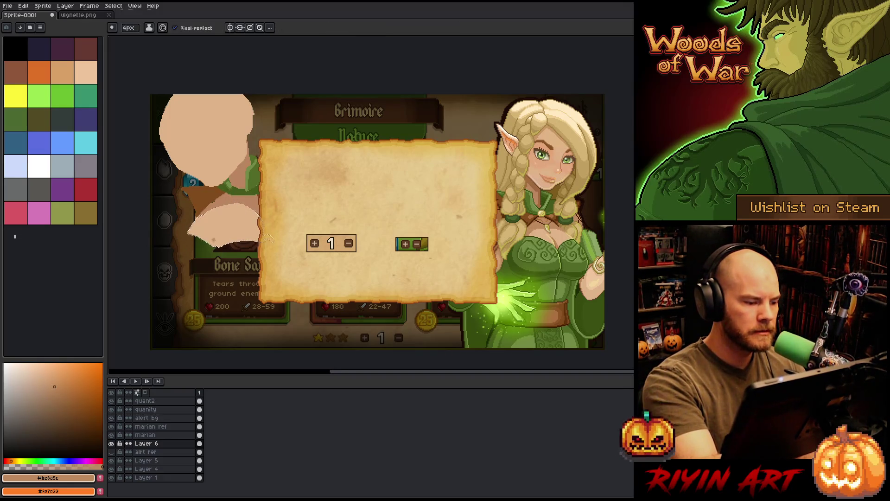
key("ctrl+z")
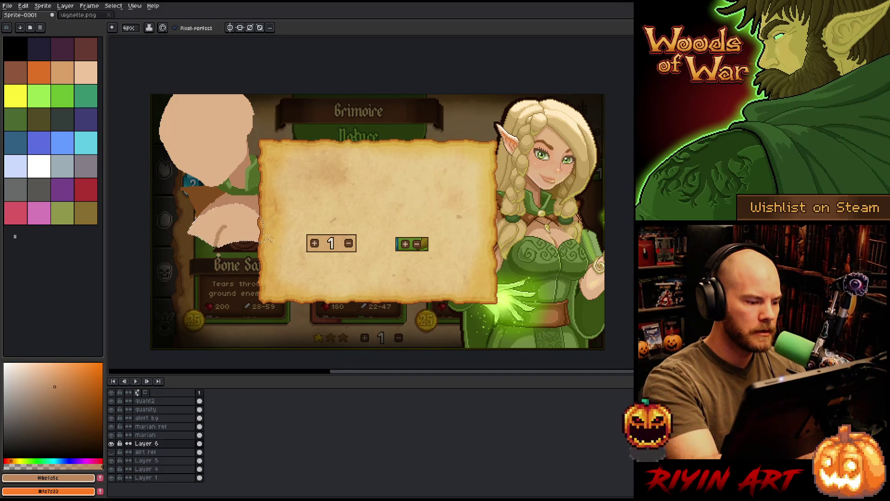
left_click_drag(228, 224, 216, 244)
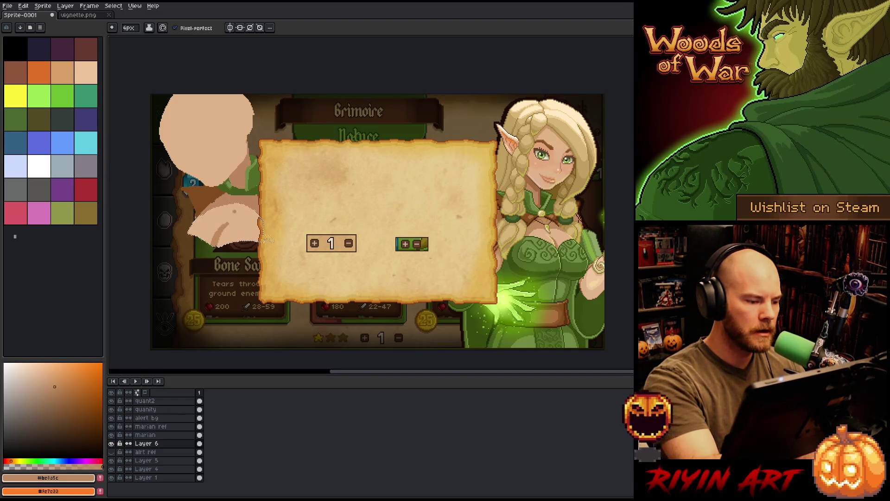
left_click(213, 218, "alt")
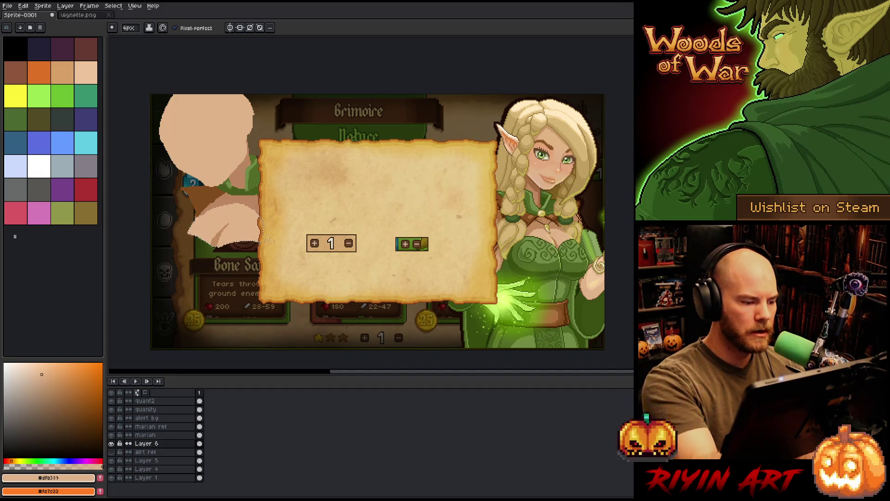
left_click(542, 256, "alt")
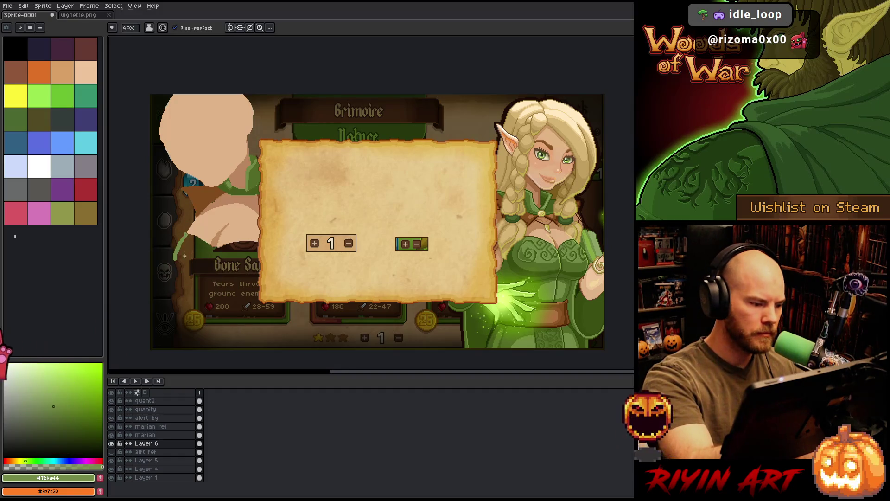
- Outline the elf's dress below the skin shapes and bucket-fill it with green
key("w")
left_click(186, 239)
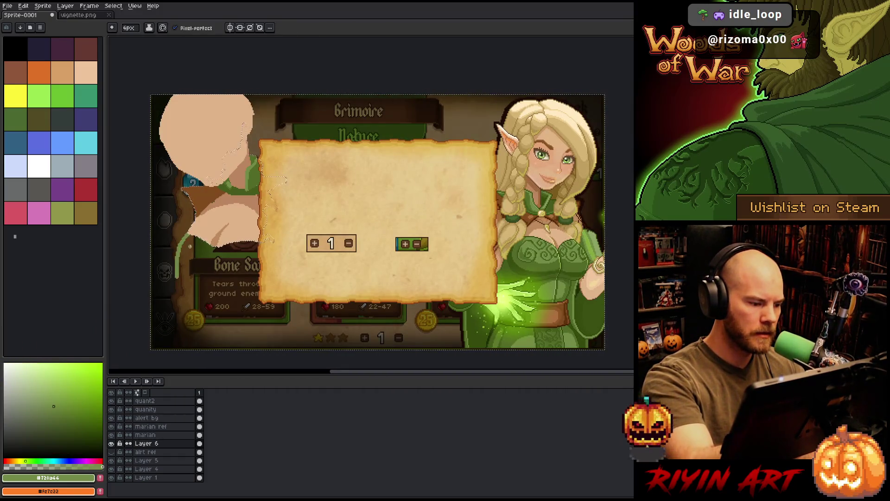
key("e")
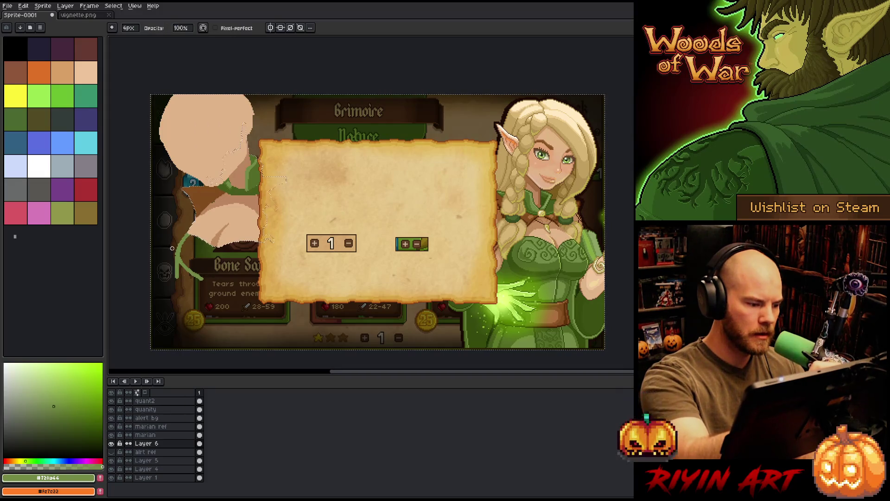
key("b")
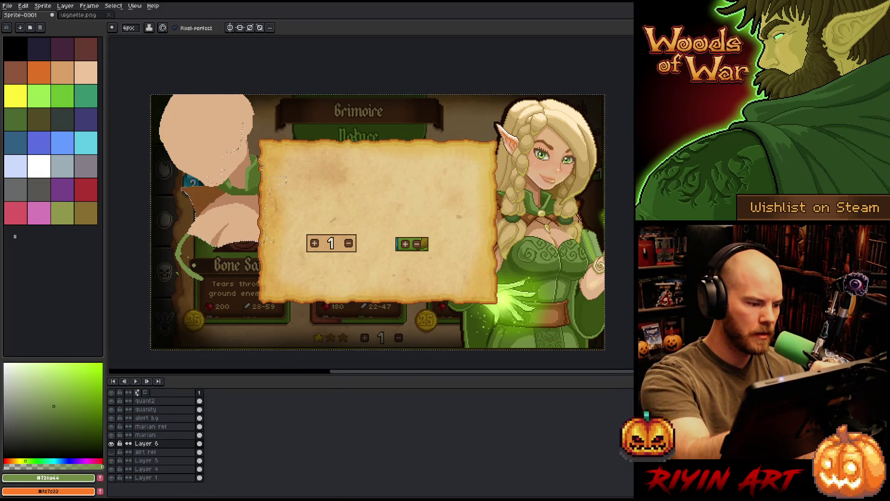
key("e")
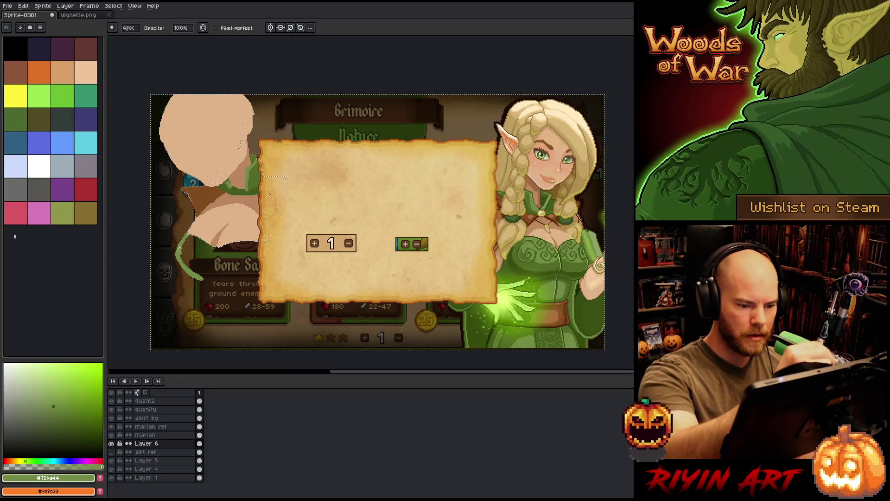
key("b")
key("e")
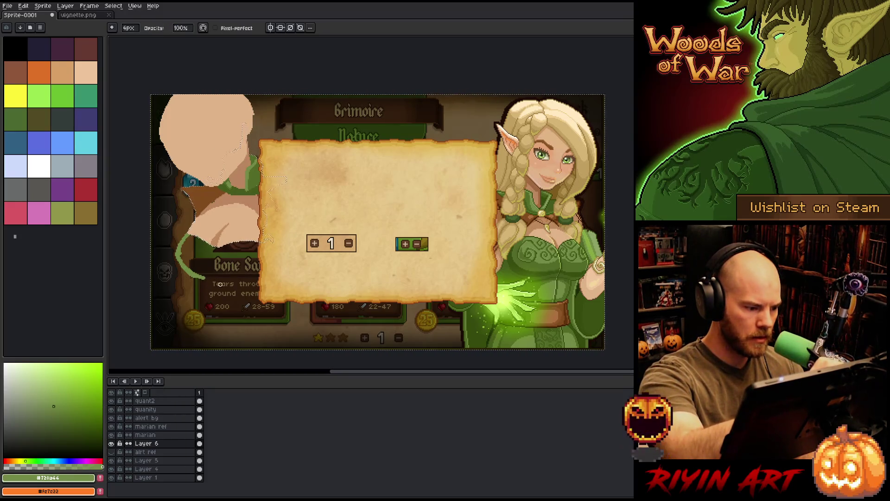
key("b")
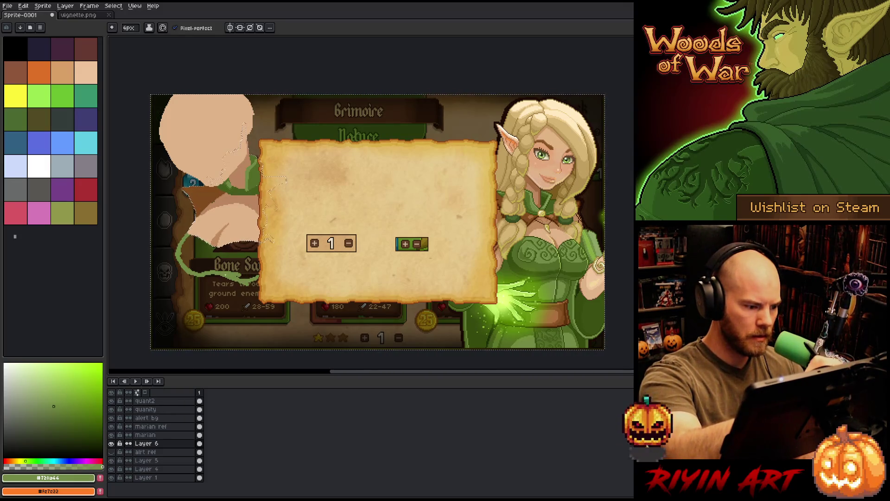
key("e")
key("g")
left_click(223, 260)
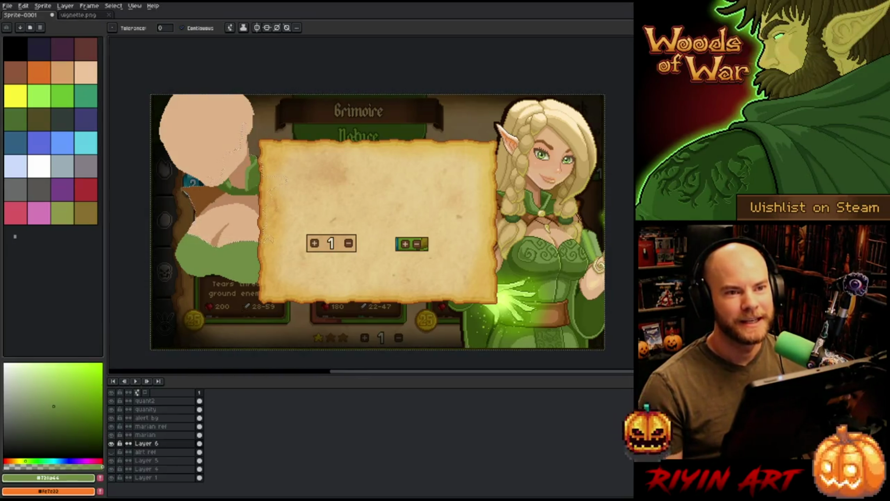
- Sample the darker dress green from the canvas
key("v")
key("w")
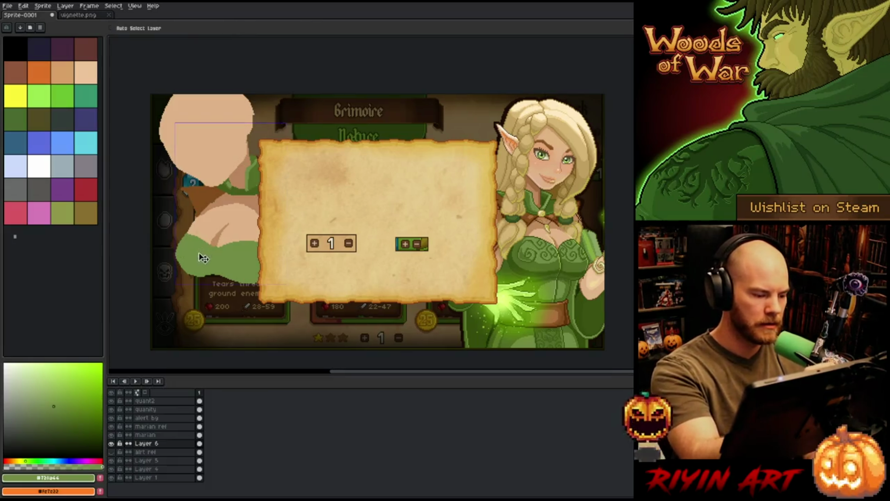
key("b")
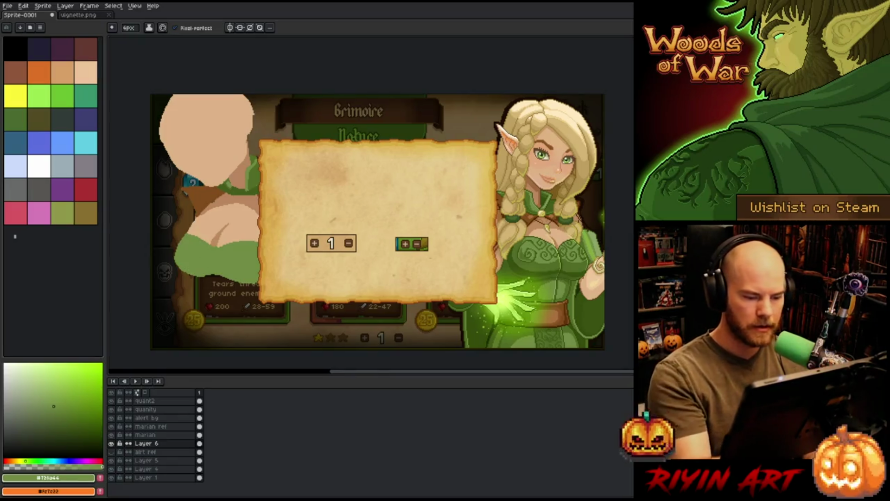
key("i")
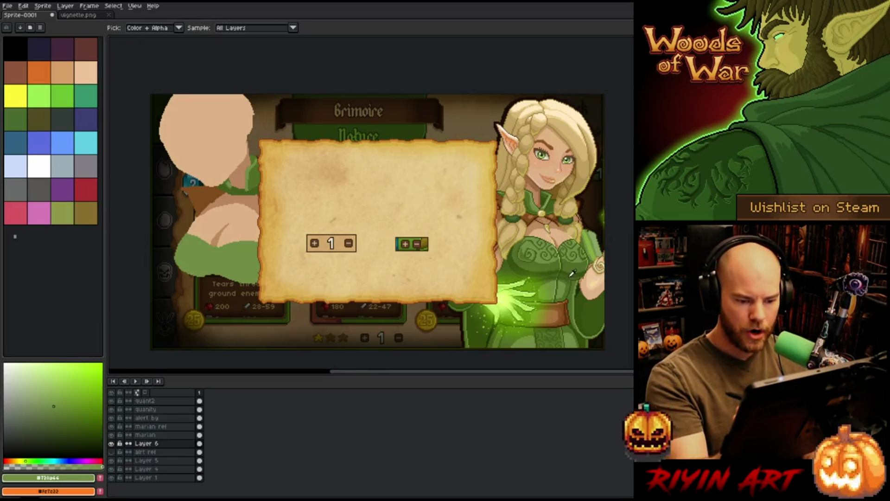
left_click(573, 273)
left_click(573, 281)
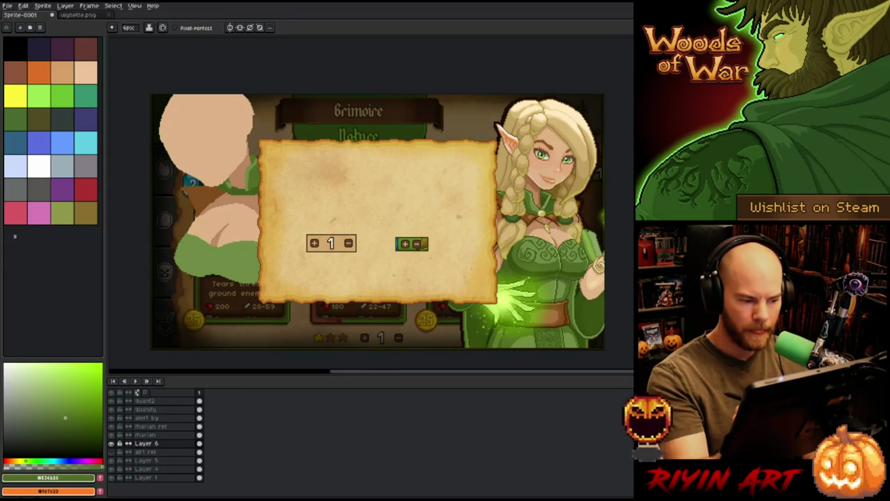
key("ctrl+a")
key("b")
- Extend the dress green down over the lower-left card and fill that area
left_click_drag(192, 275, 211, 323)
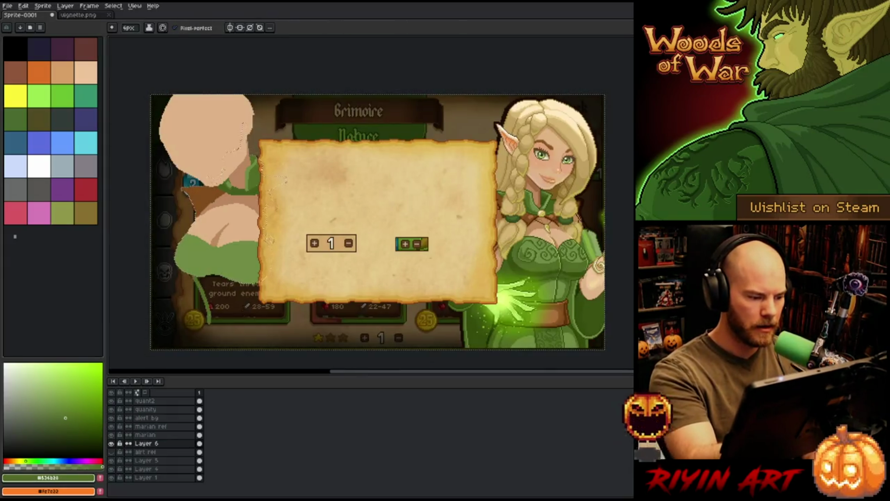
key("ctrl+z")
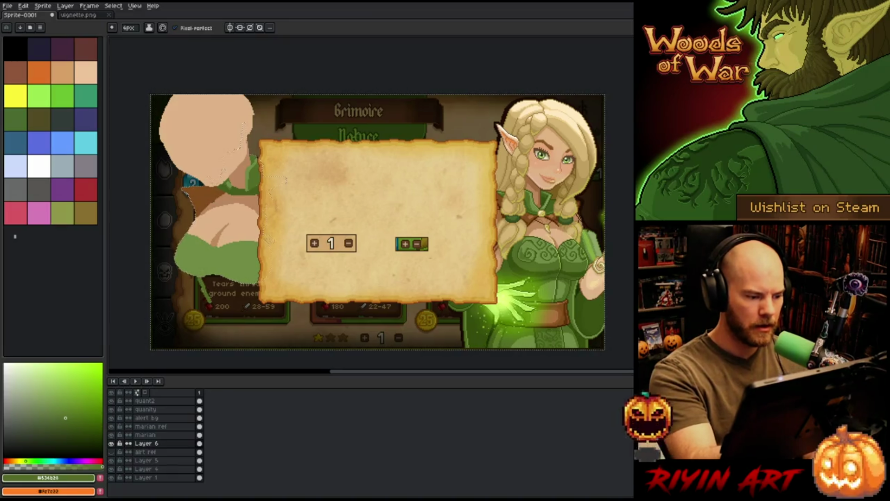
key("ctrl+y")
key("ctrl+z")
left_click_drag(192, 275, 209, 323)
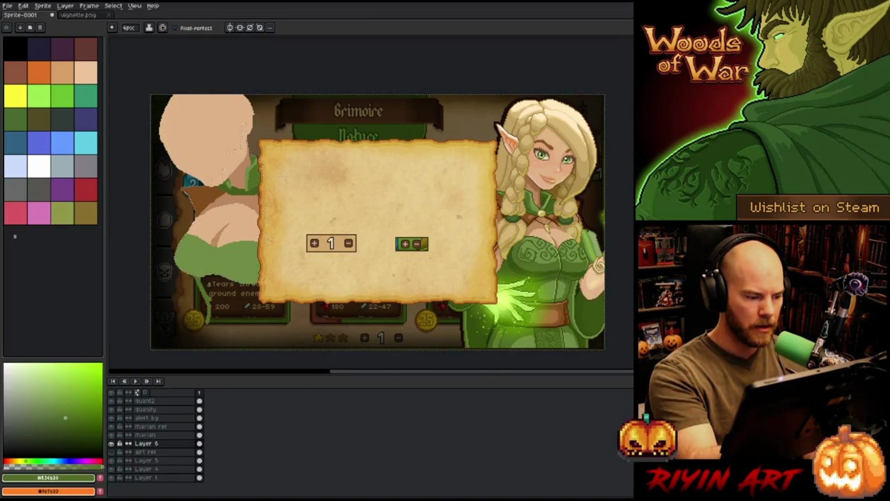
key("ctrl+z")
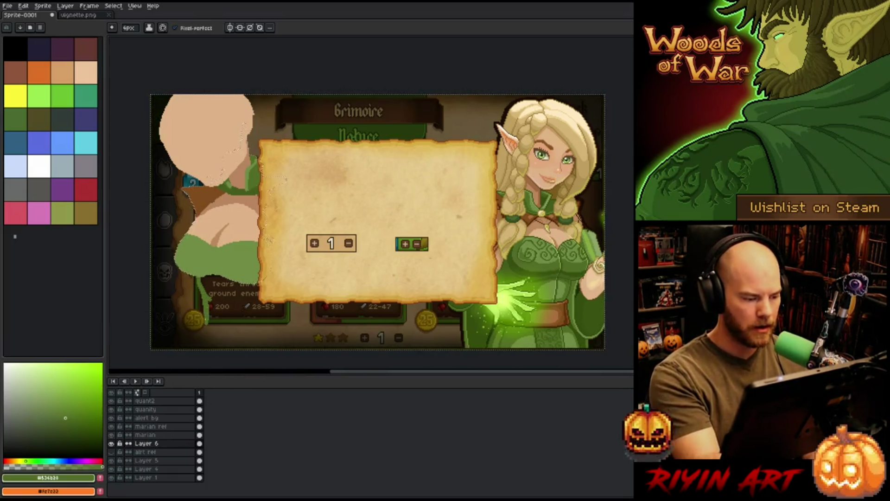
left_click_drag(280, 312, 274, 323)
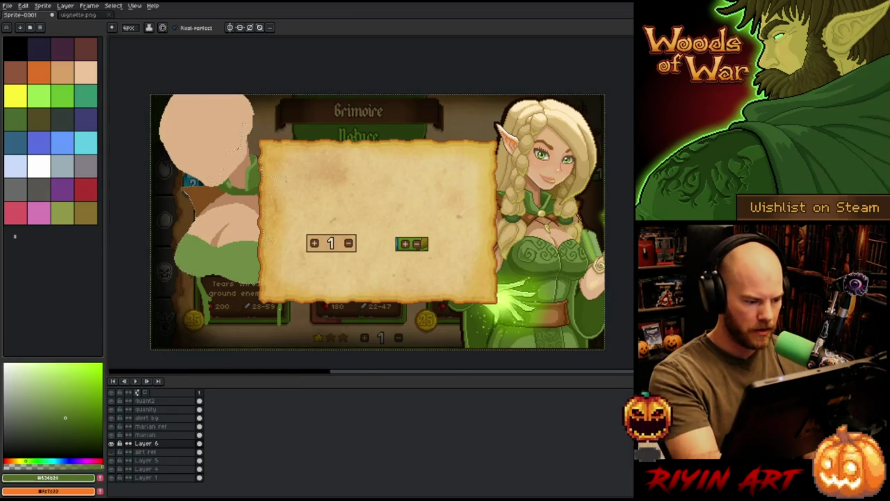
key("e")
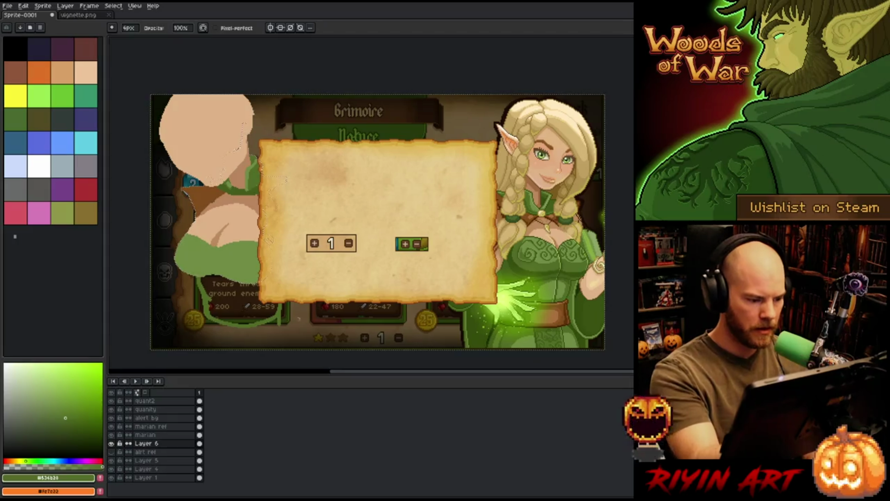
key("b")
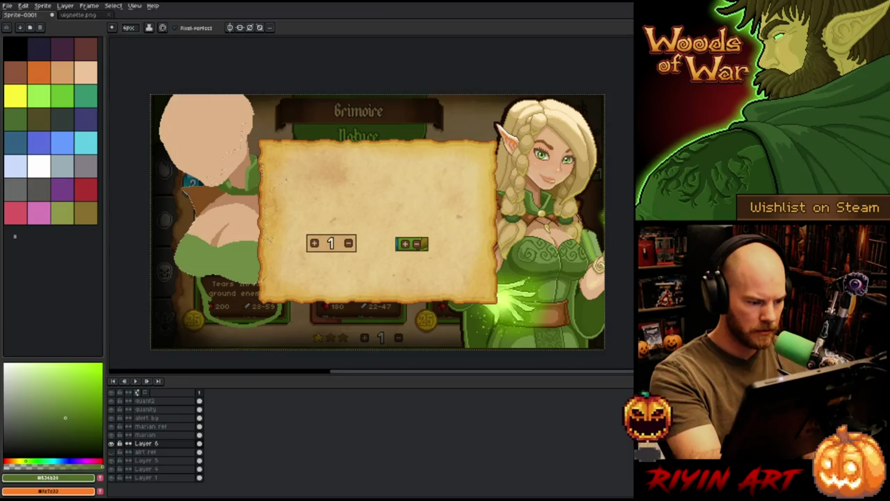
left_click(239, 297)
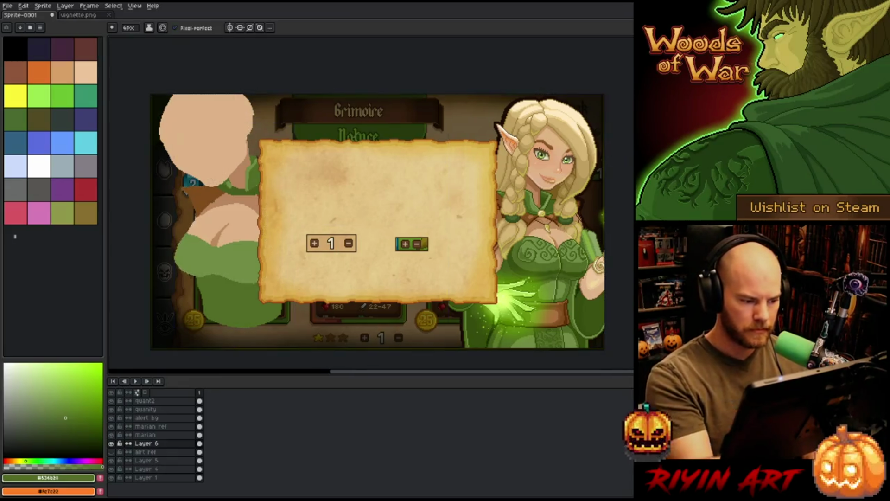
- Sample the dress green, parchment tan and a peach skin tone from the canvas
left_click(218, 255, "alt")
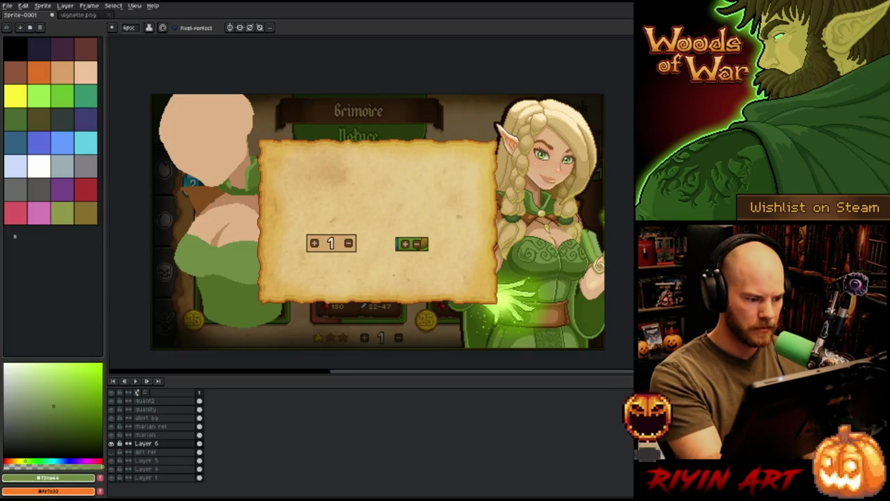
left_click(325, 209, "alt")
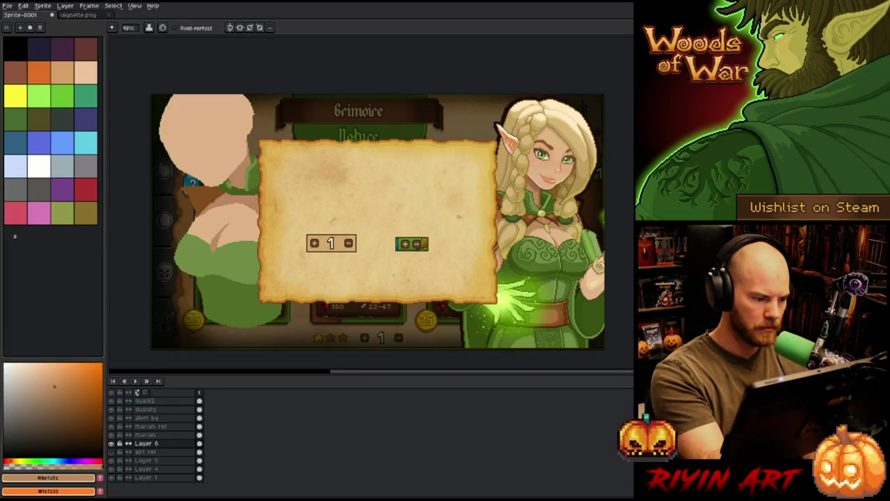
left_click(225, 238, "alt")
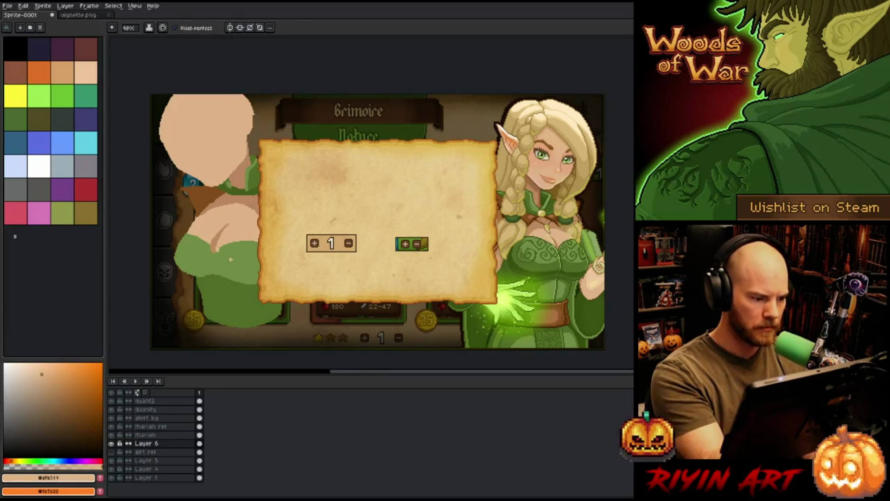
left_click_drag(231, 259, 335, 266)
left_click(336, 266, "alt")
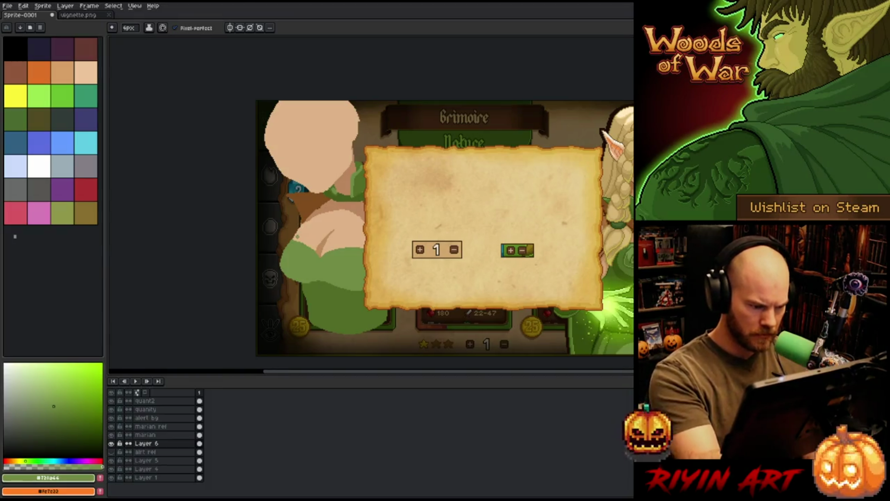
left_click(311, 134, "alt")
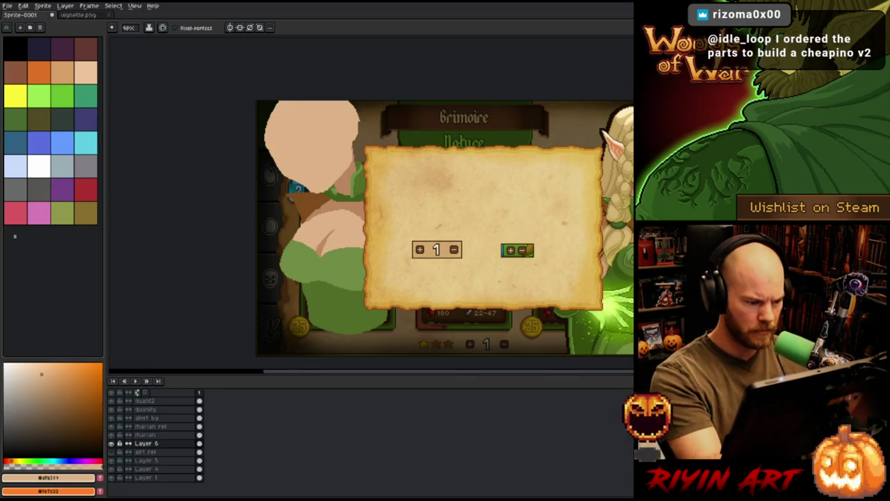
- Zoom in and erase the stray peach pixels on the brown hair
scroll(299, 242, "up", 2)
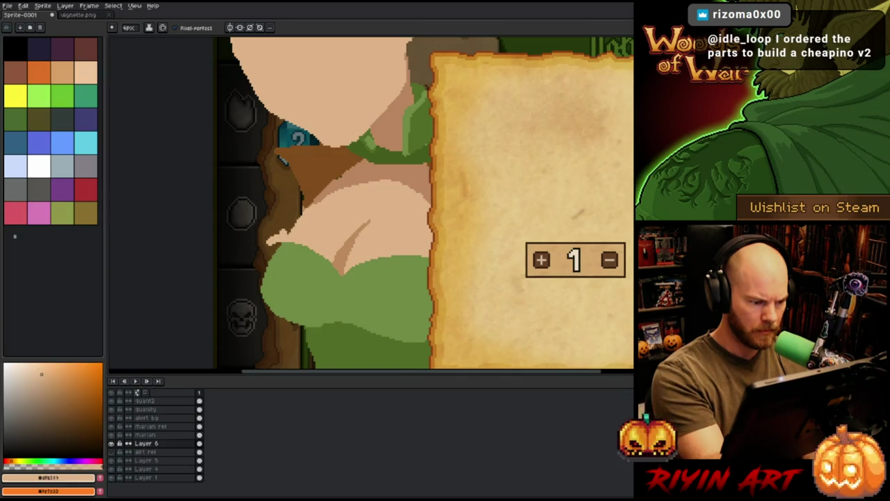
key("e")
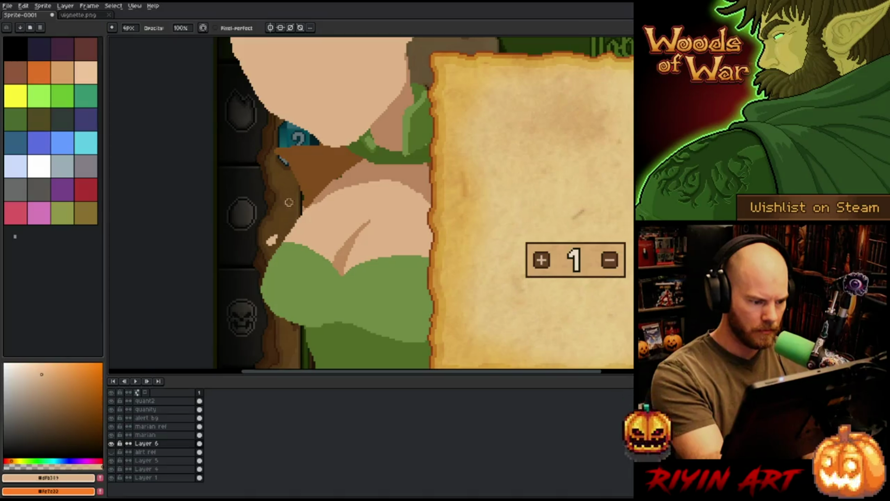
left_click_drag(274, 239, 278, 229)
- Set the Pencil to 1 px without Pixel-perfect and extend the dress's left edge in green
key("b")
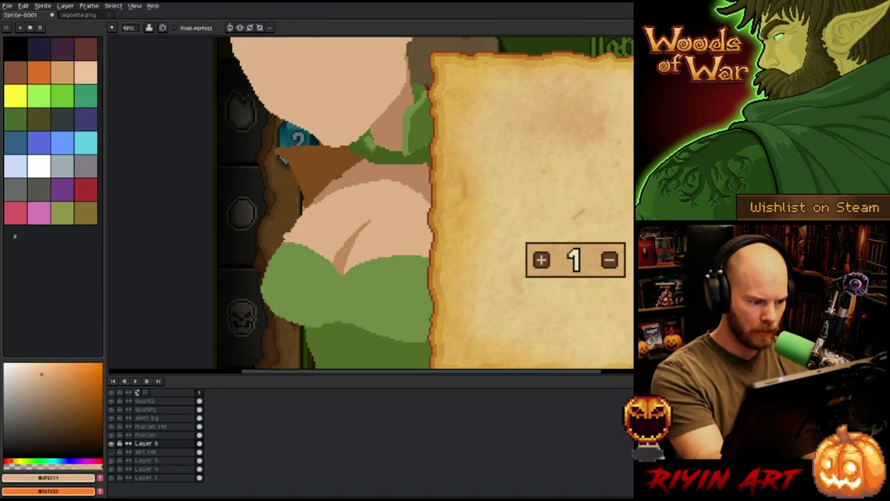
key("minus")
key("minus")
key("minus")
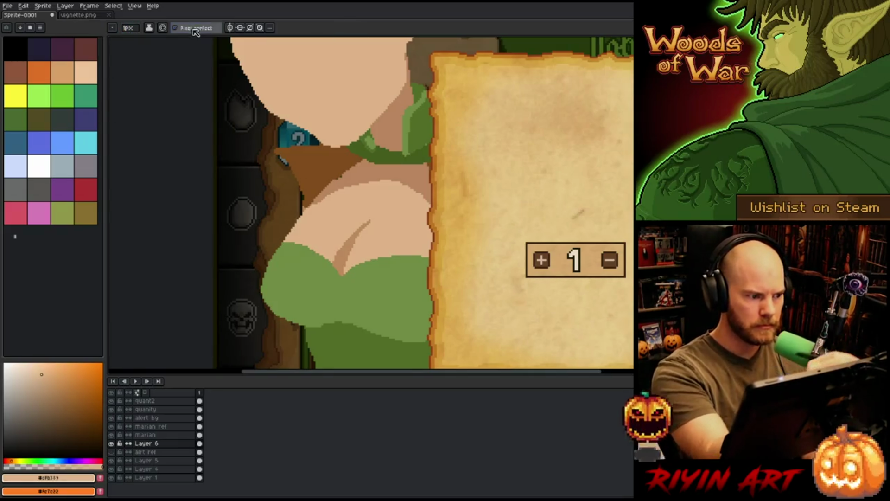
left_click(176, 28)
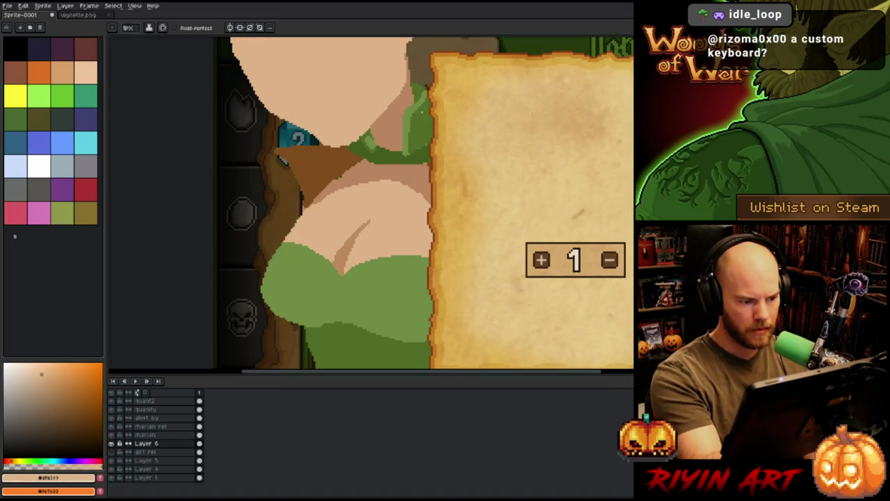
left_click(343, 302, "alt")
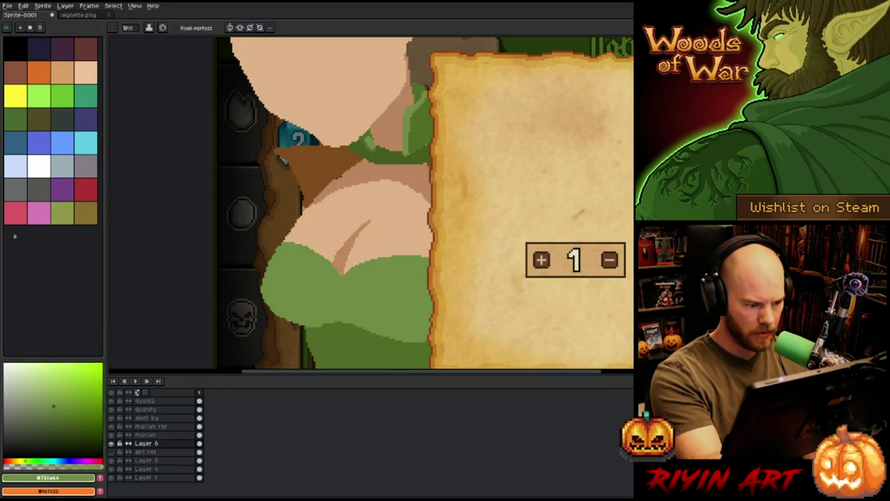
left_click_drag(273, 251, 261, 286)
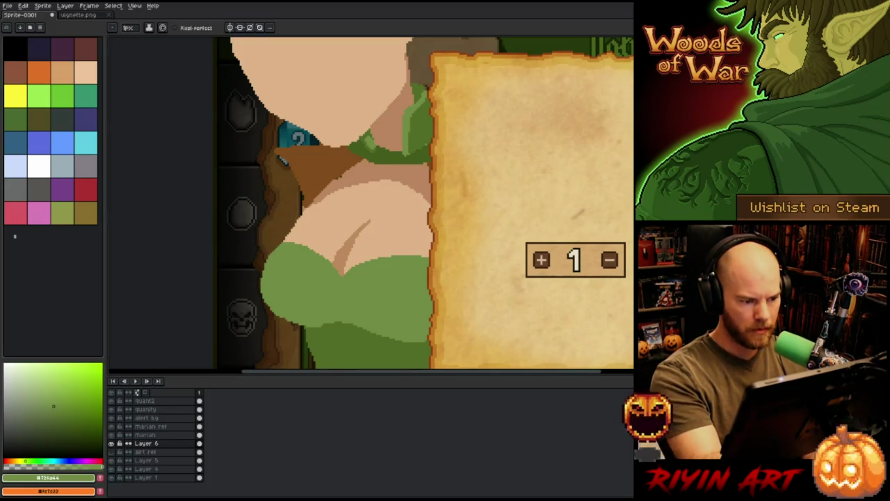
left_click(357, 241, "alt")
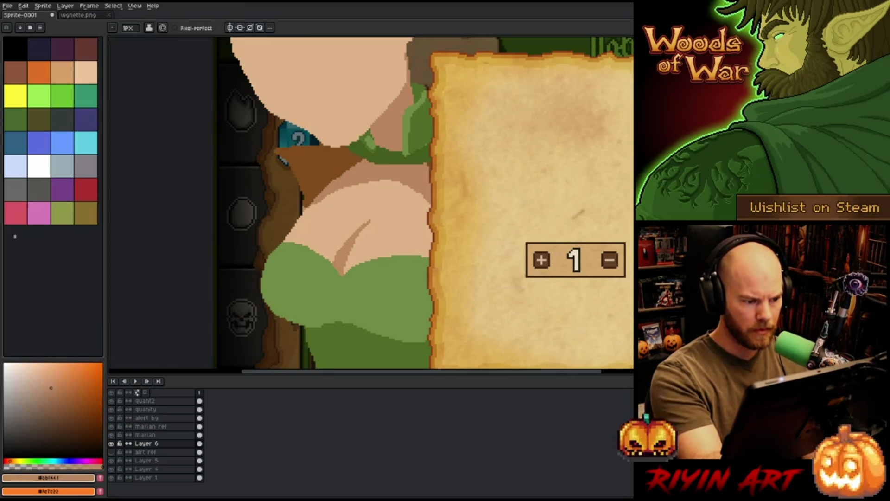
left_click_drag(349, 179, 317, 208)
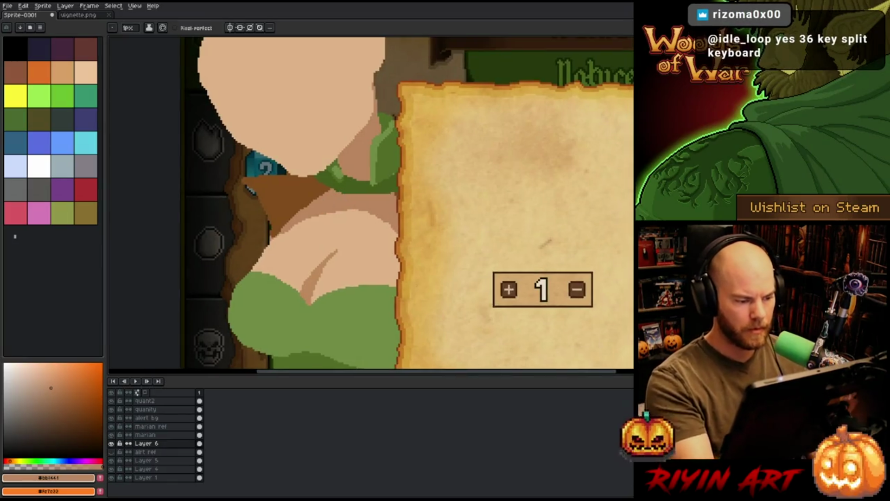
scroll(265, 234, "down", 3)
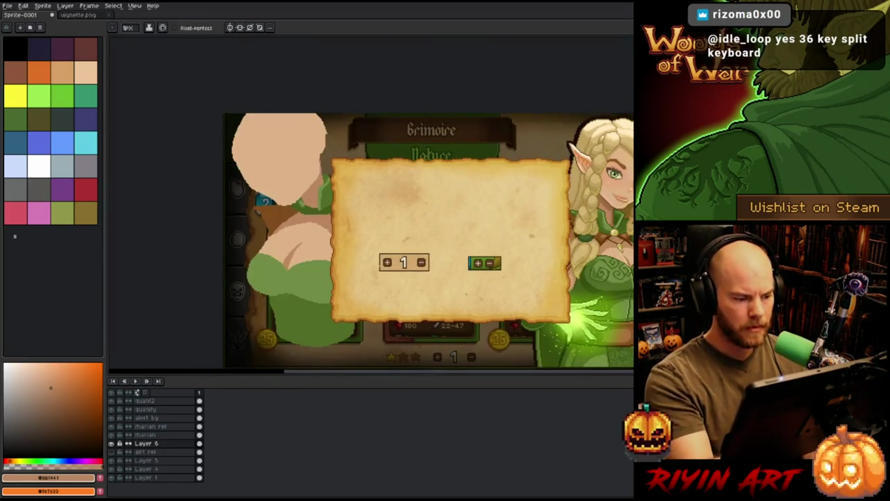
scroll(297, 256, "up", 2)
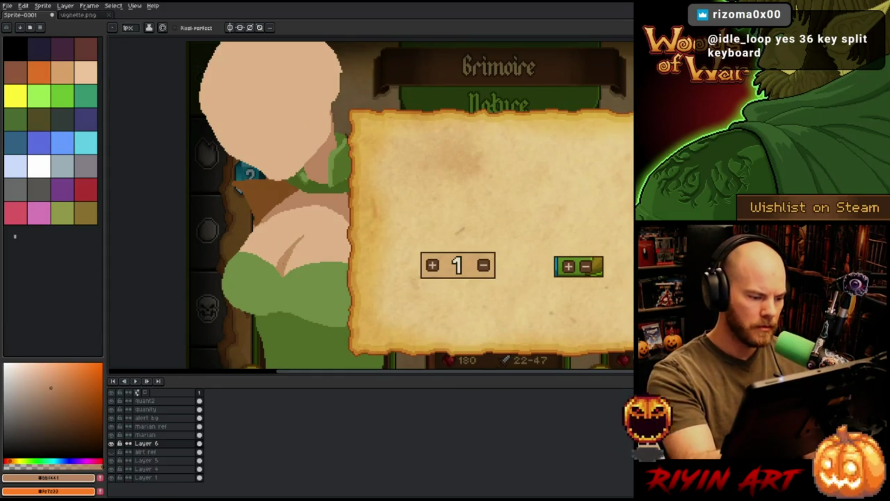
left_click(289, 265, "alt")
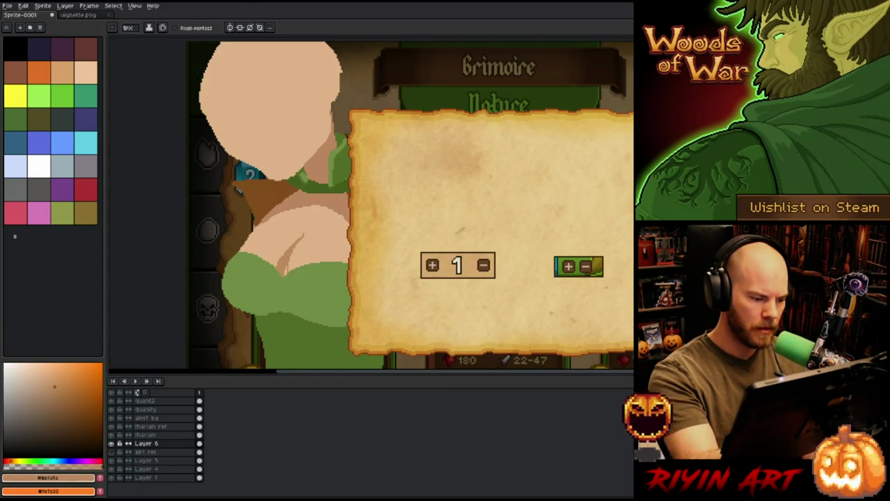
key("g")
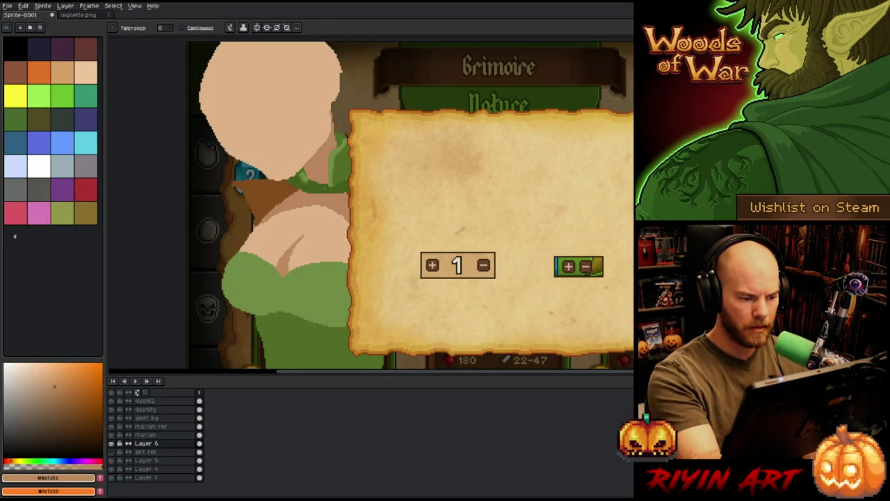
key("i")
left_click(272, 272)
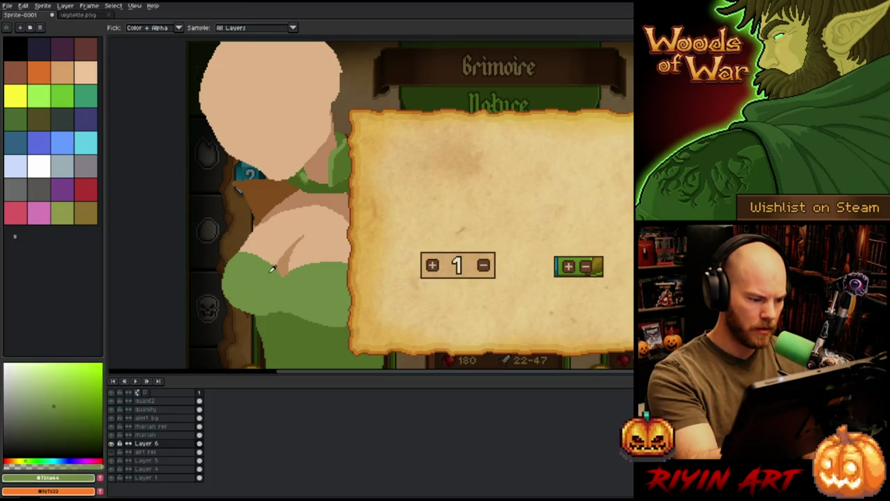
key("b")
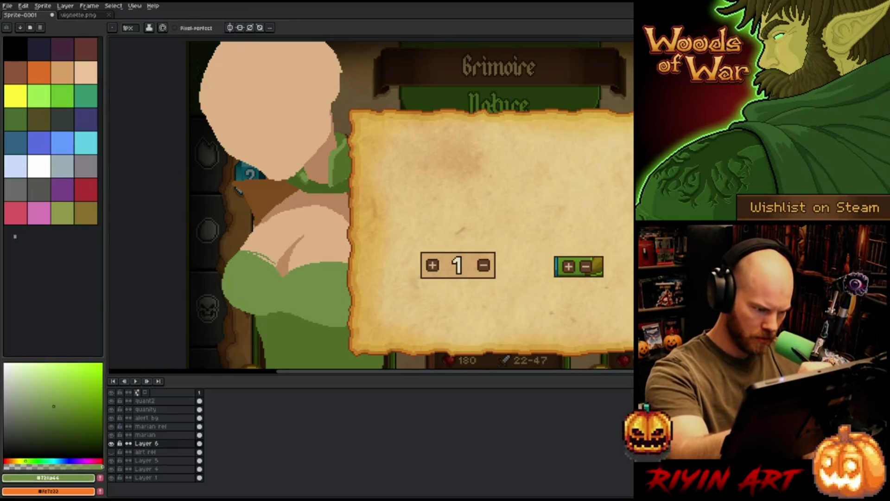
left_click_drag(251, 253, 284, 274)
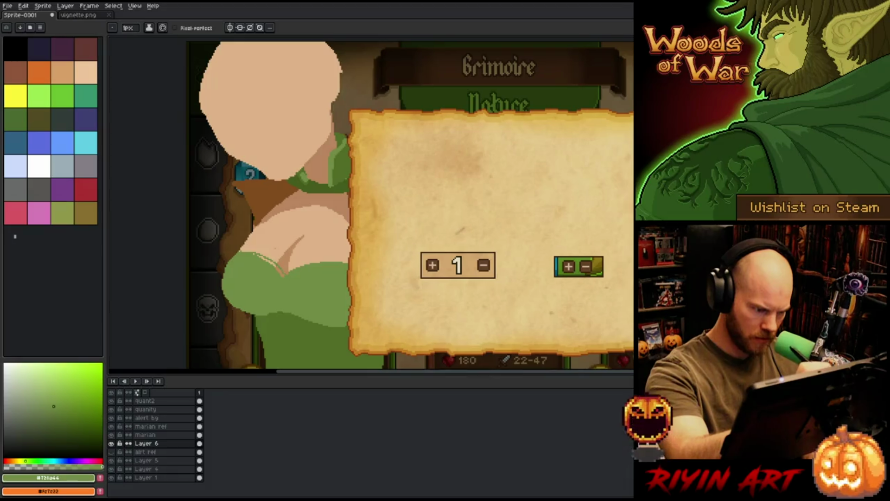
key("ctrl+z")
left_click_drag(247, 251, 279, 263)
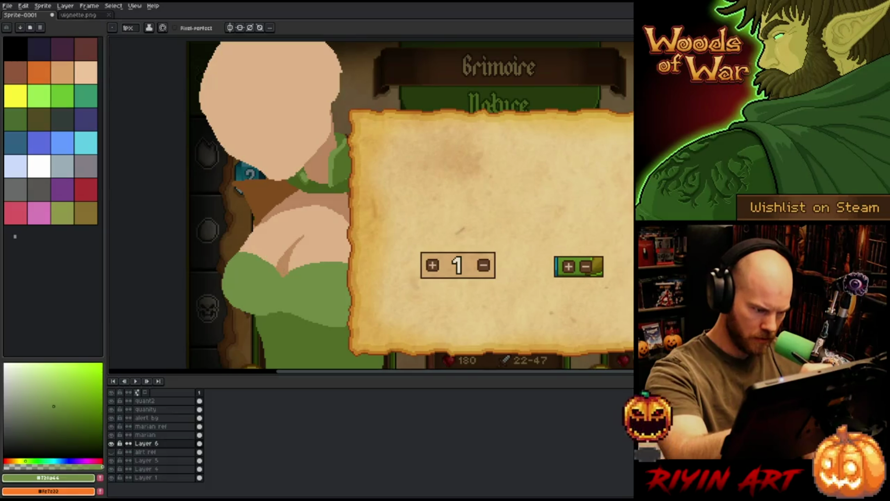
key("ctrl+z")
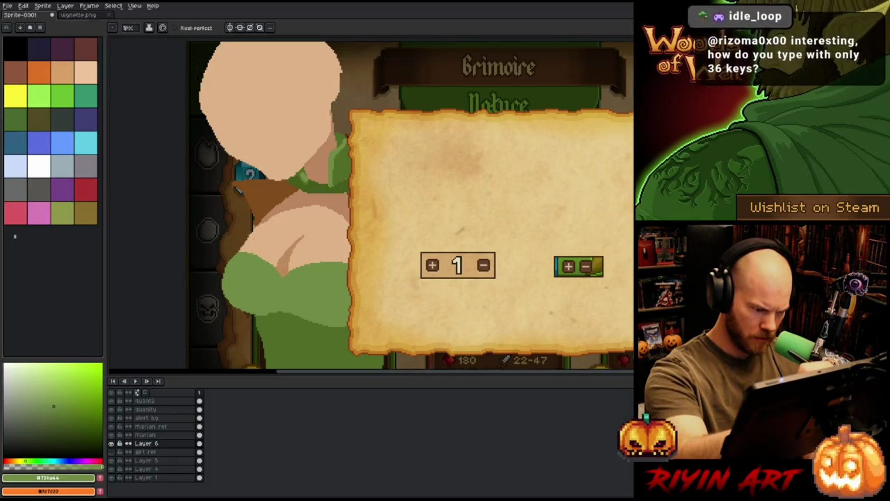
key("ctrl+z")
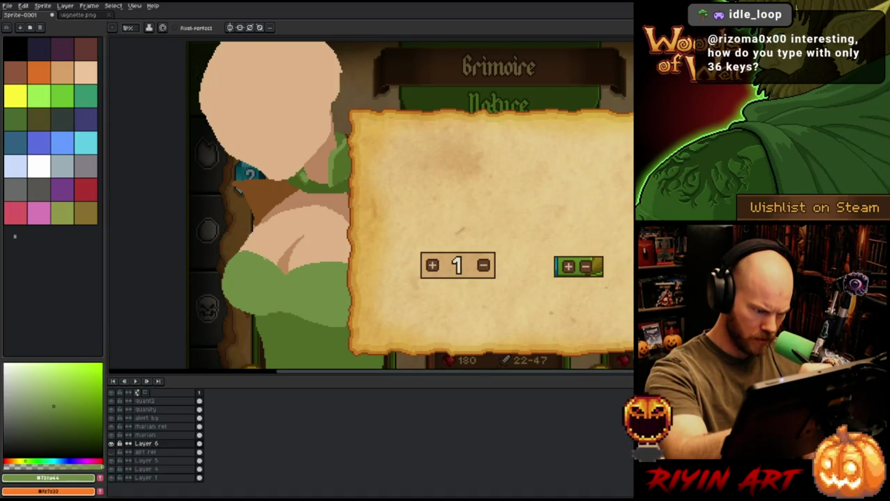
left_click(274, 116, "alt")
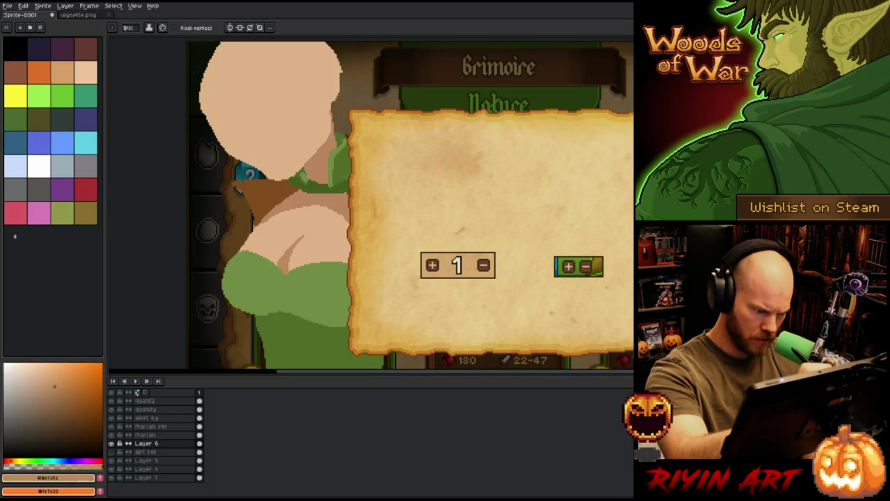
left_click(288, 297, "alt")
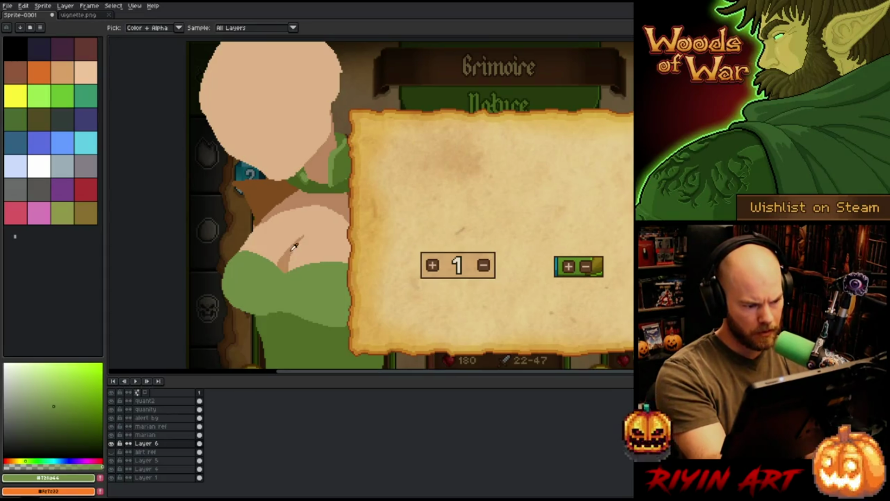
left_click(319, 209, "alt")
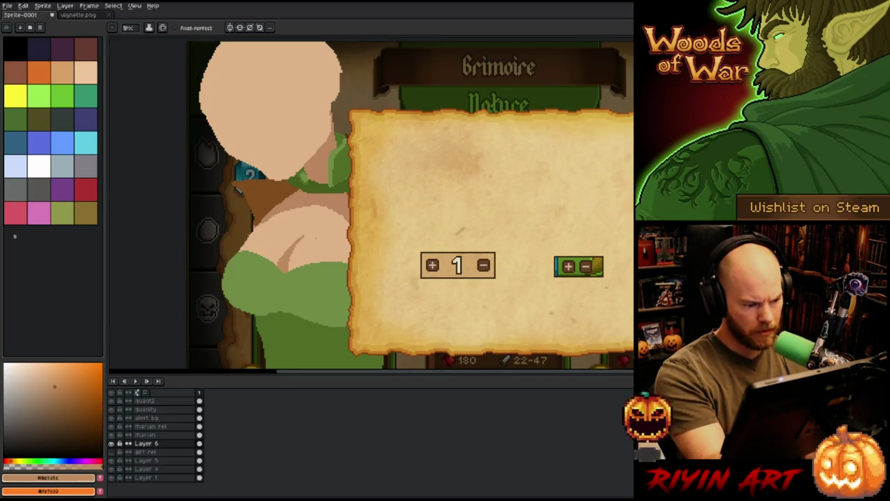
left_click(288, 278, "alt")
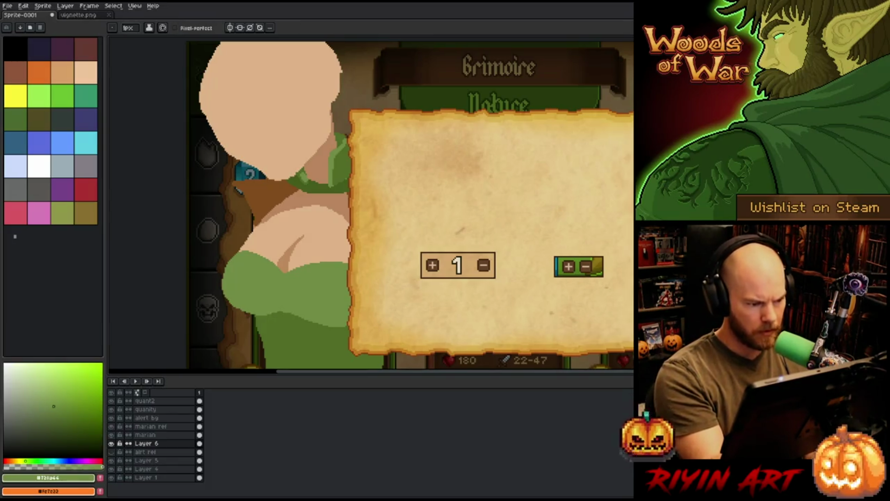
left_click(303, 178, "alt")
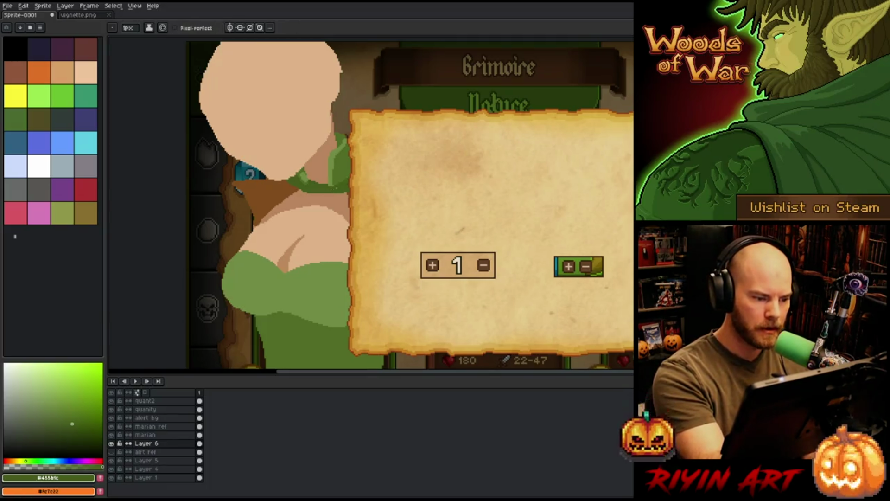
left_click(320, 184, "alt")
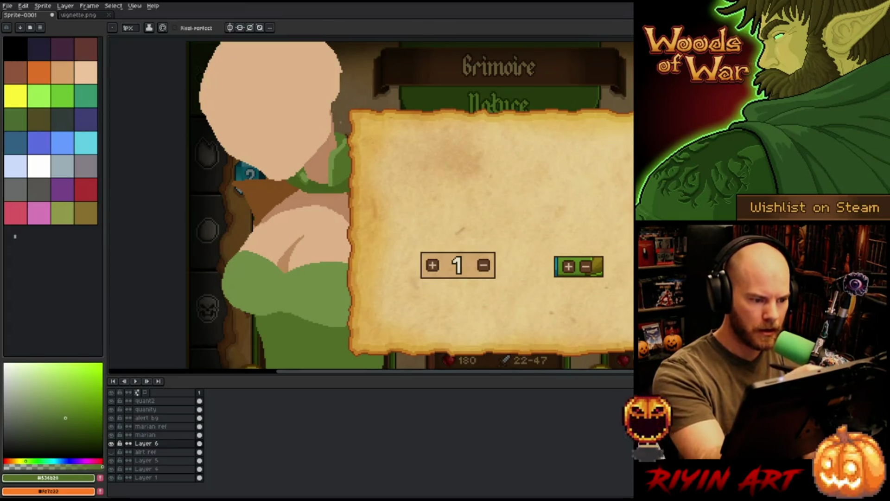
left_click(316, 160, "alt")
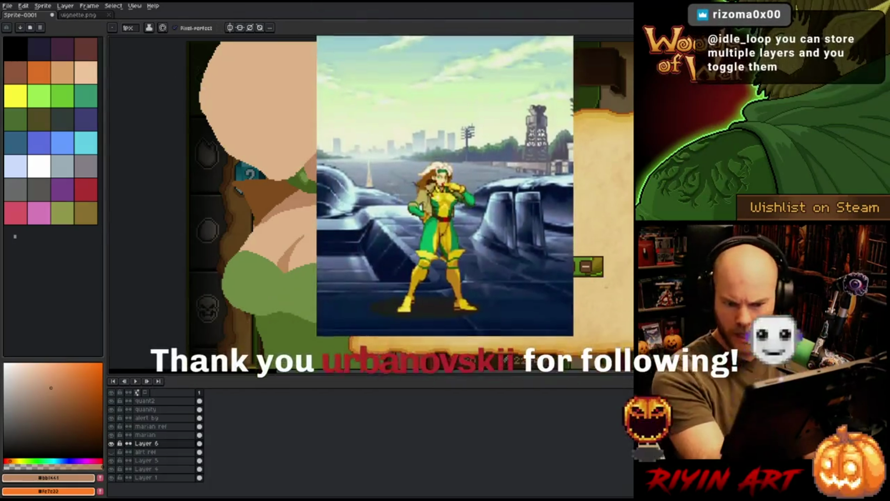
key("i")
left_click(308, 167)
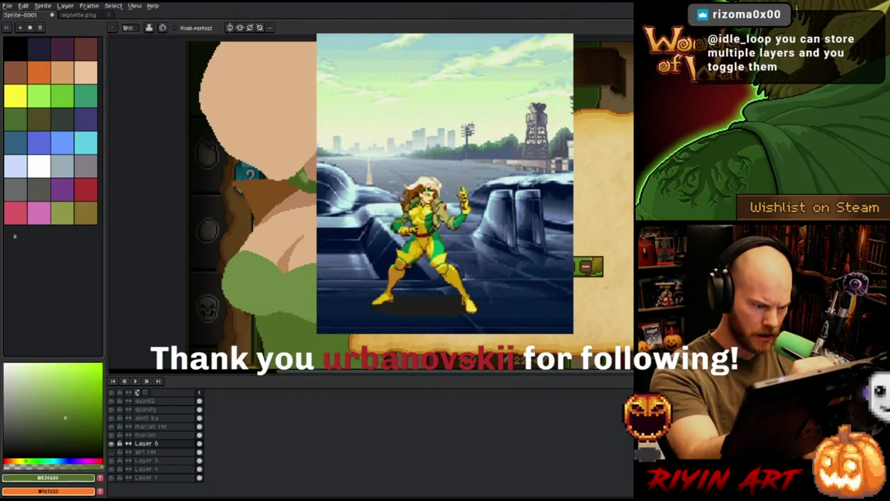
key("b")
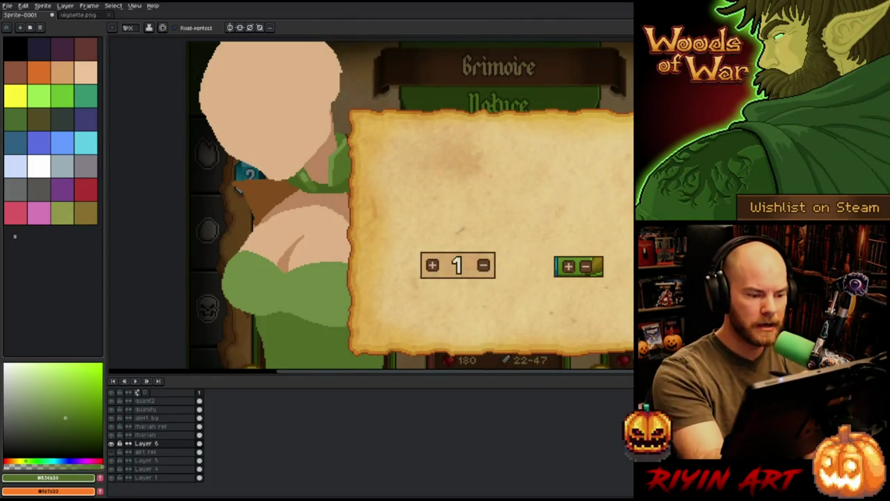
left_click(54, 407)
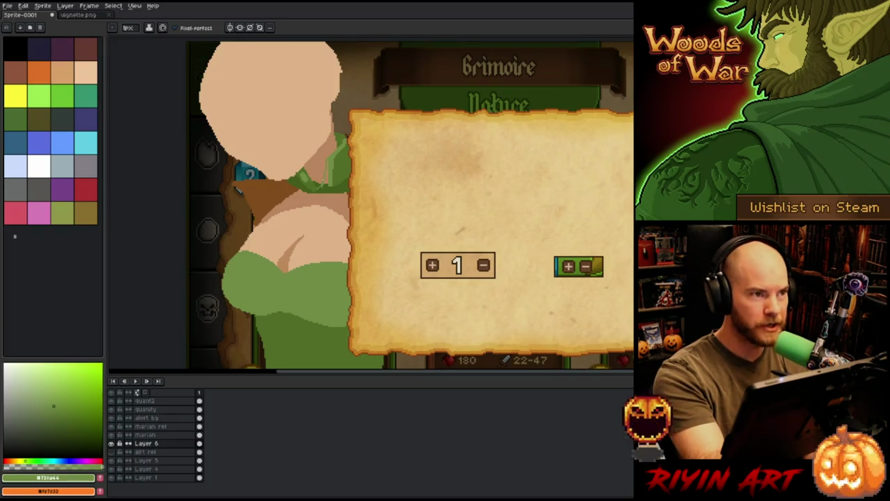
key("space")
left_click_drag(324, 195, 311, 198)
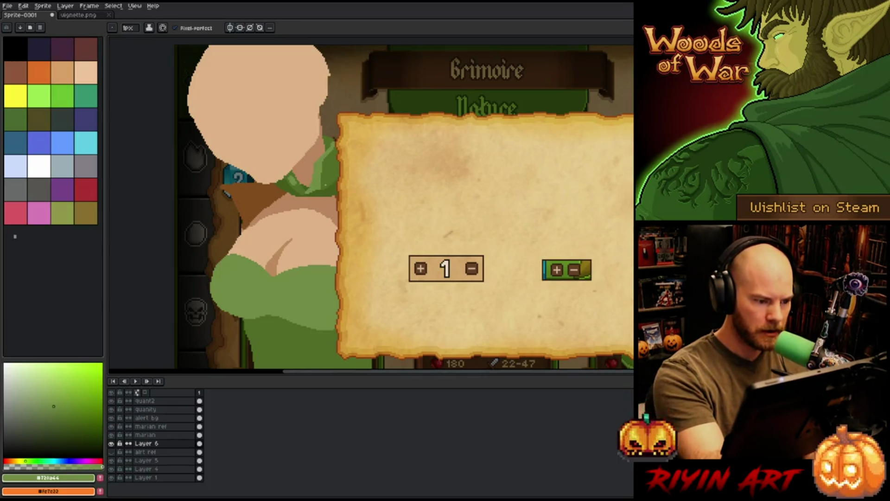
- Compare greens #536b28, #455b1c and #728a44, settling on the light green
left_click(65, 418)
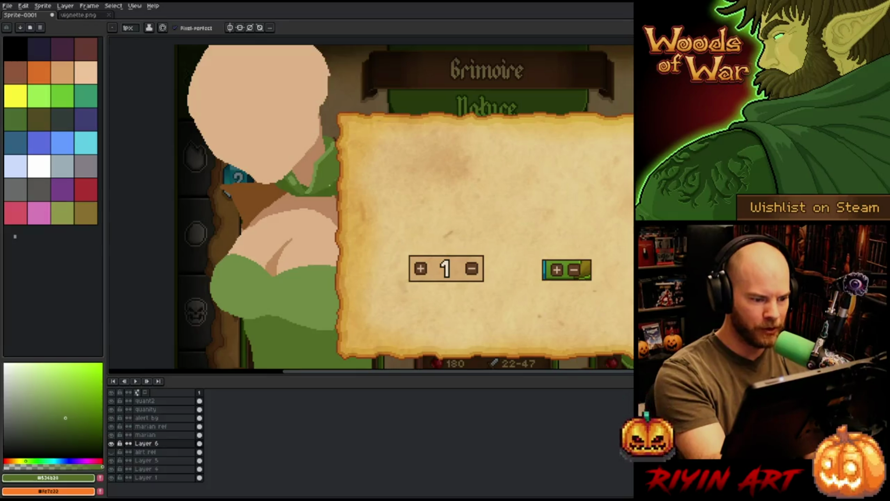
left_click(71, 423)
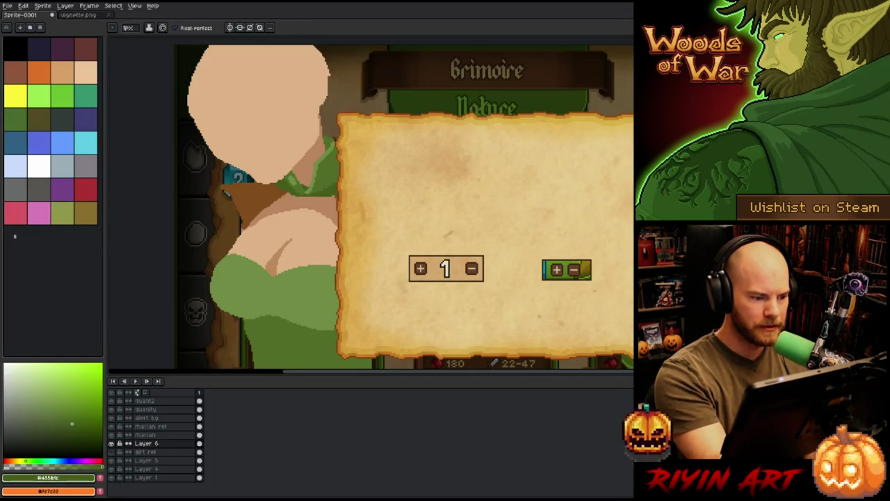
left_click(53, 406)
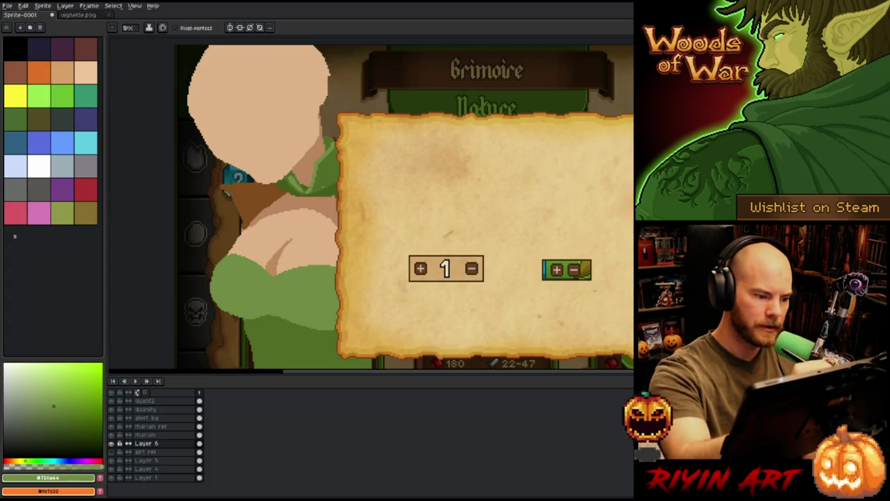
left_click(66, 418)
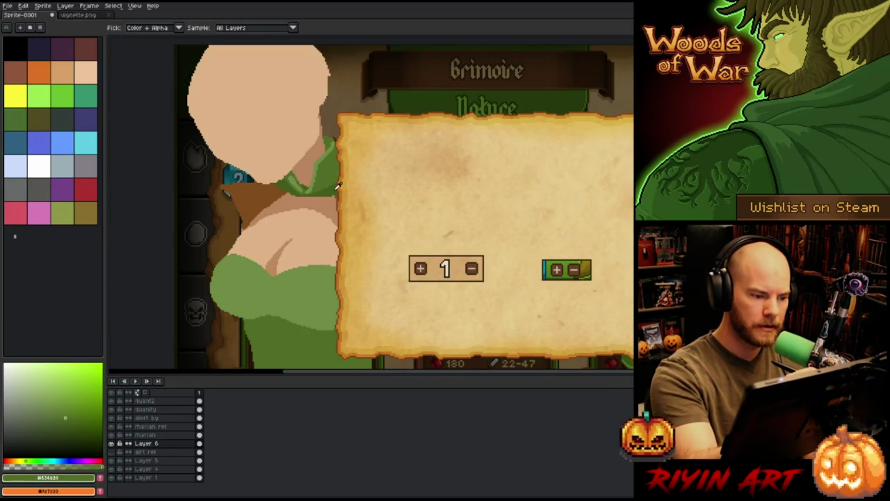
left_click(337, 186, "alt")
key("m")
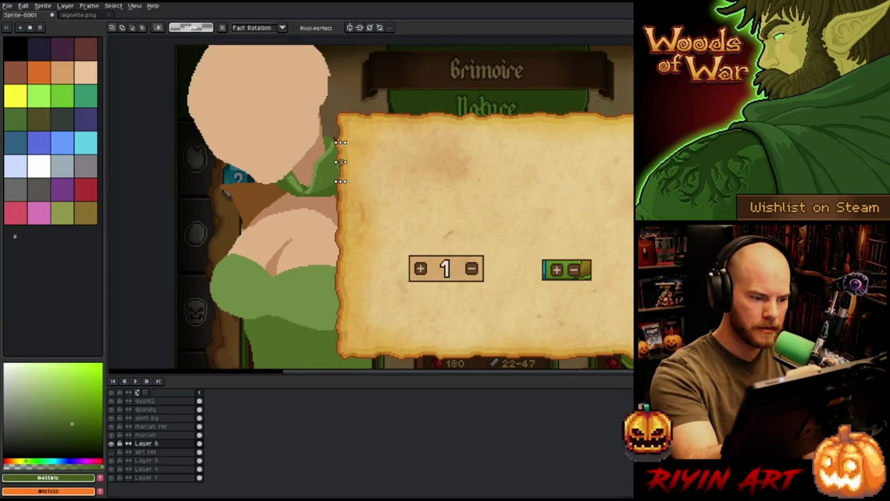
key("b")
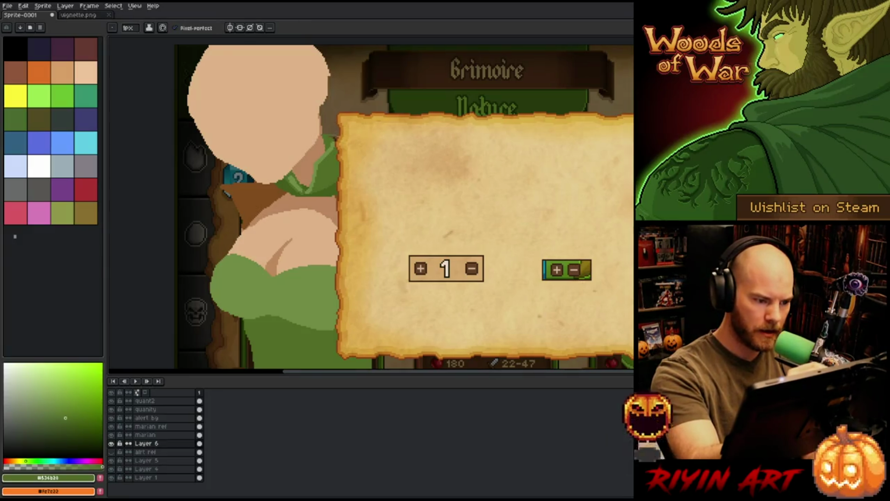
key("g")
key("b")
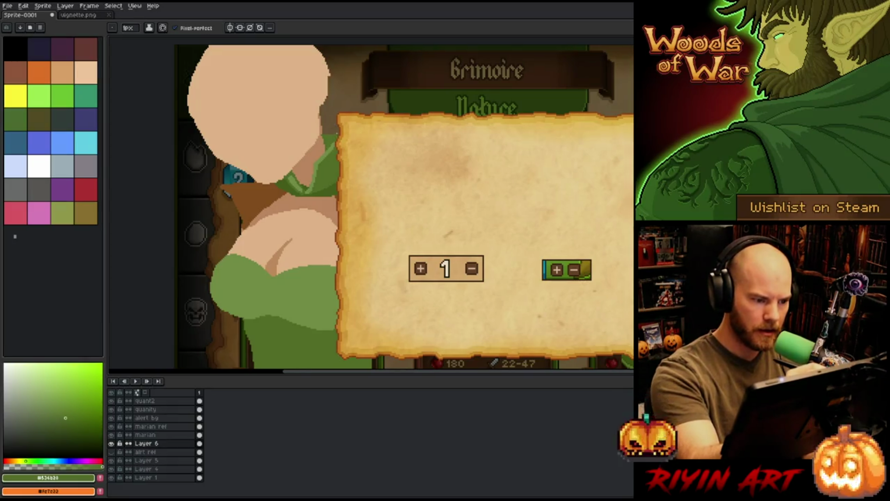
left_click(54, 406)
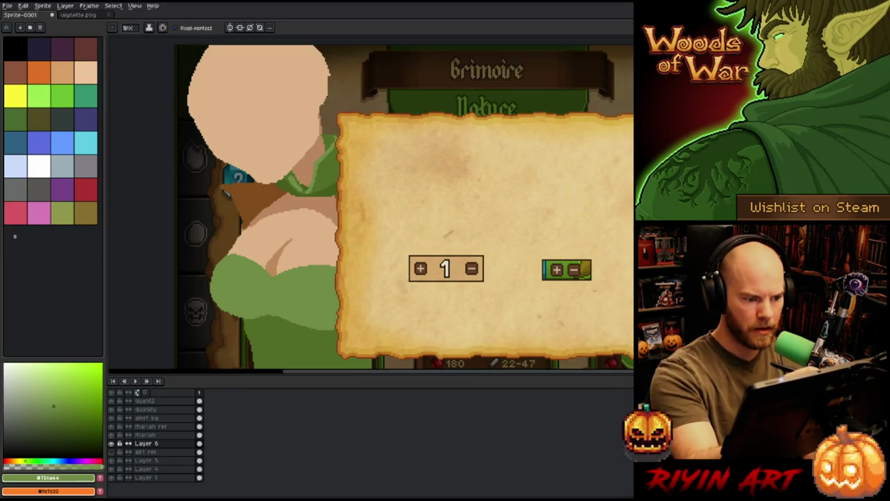
- Fill a small strip at the parchment's left edge with light green, then Save As
key("q")
left_click_drag(348, 132, 337, 177)
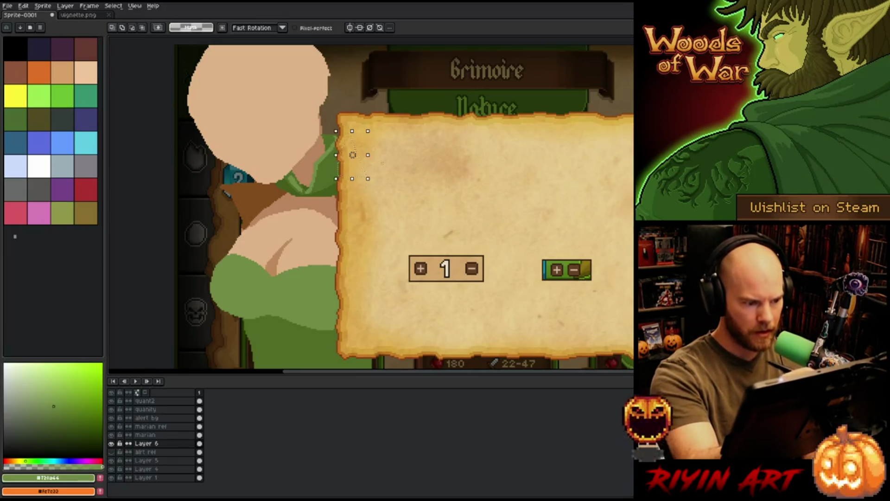
key("f")
key("ctrl+d")
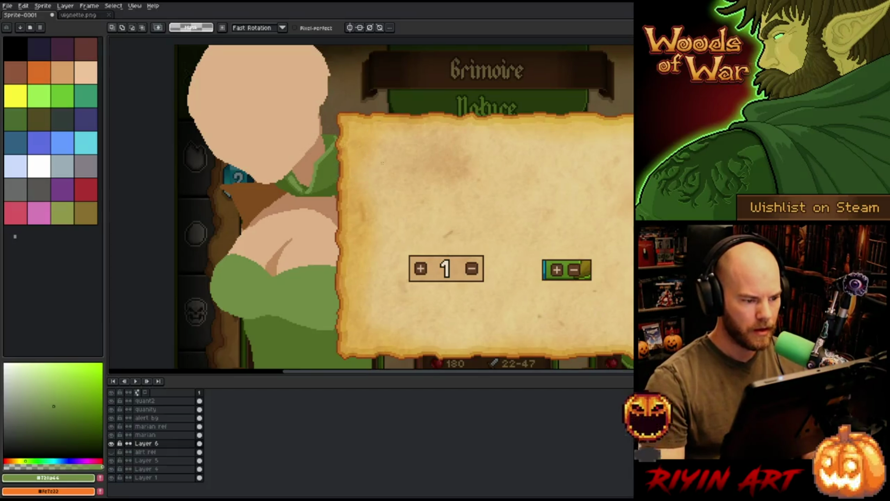
key("b")
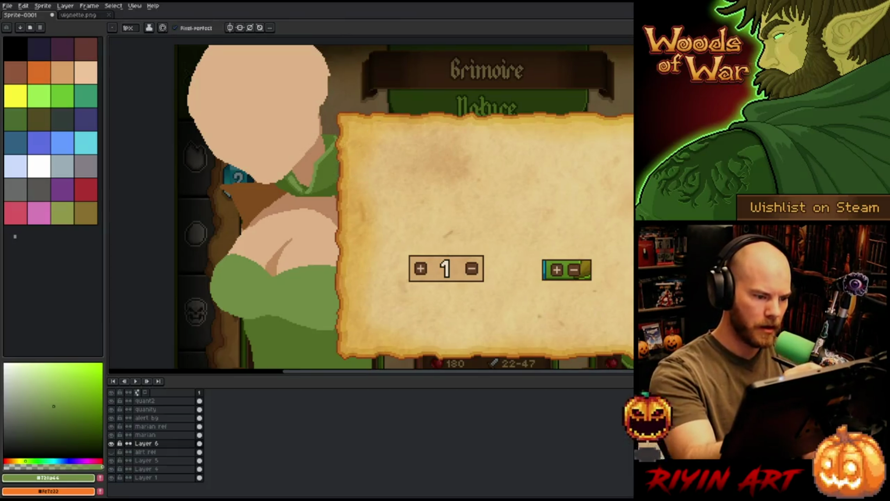
key("m")
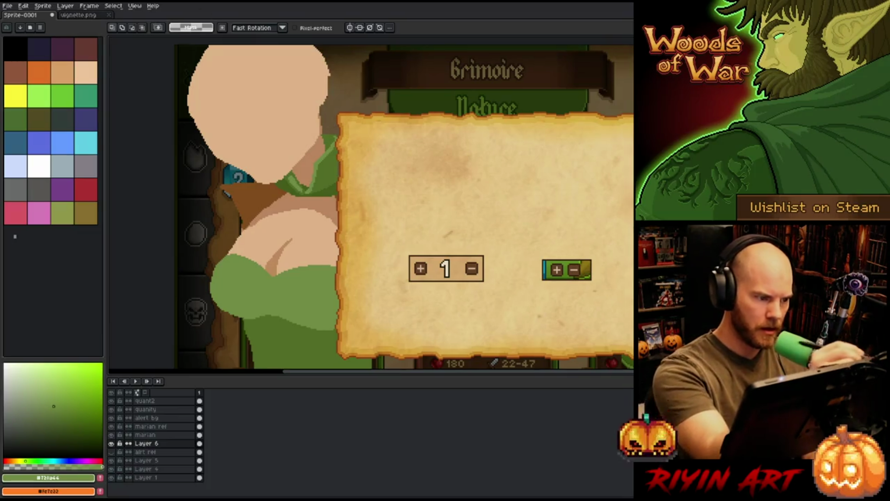
key("w")
key("ctrl+s")
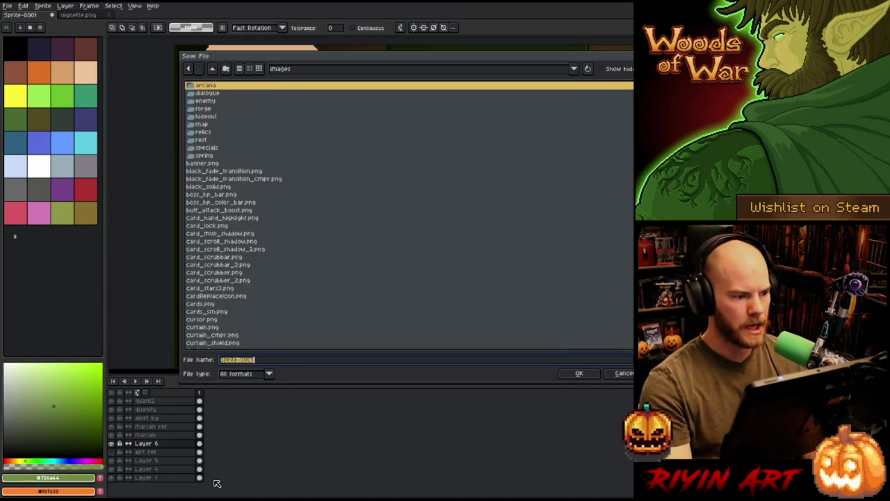
- Save the sprite as Marian_Alert.aseprite in the pinned TreeRevenge folder
left_click(309, 69)
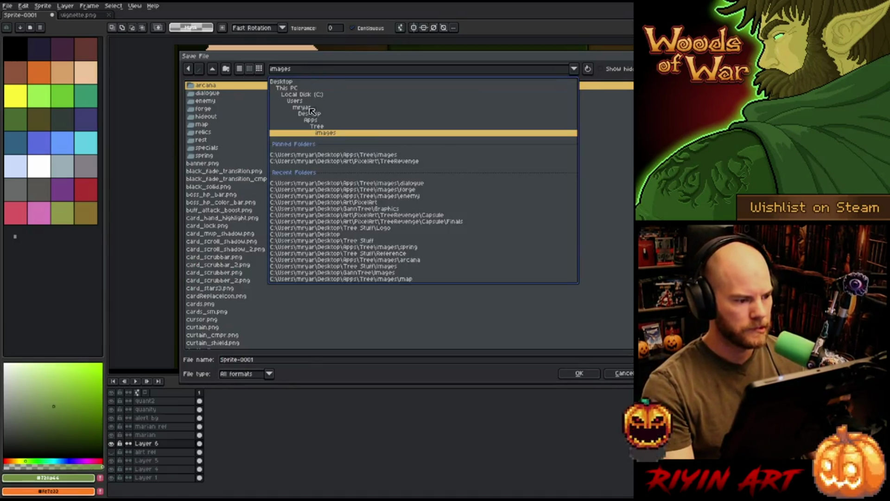
left_click(337, 161)
left_click(254, 359)
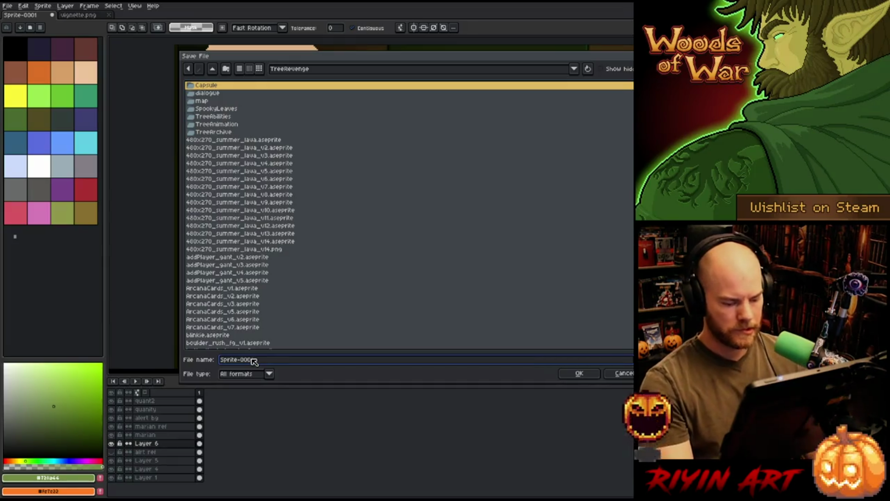
double_click(254, 359)
type("Marian_Al")
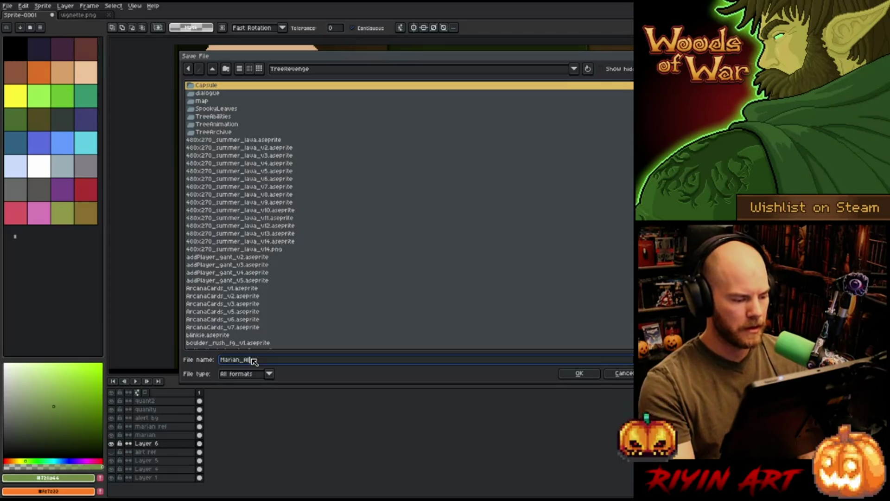
type("ert")
left_click(262, 376)
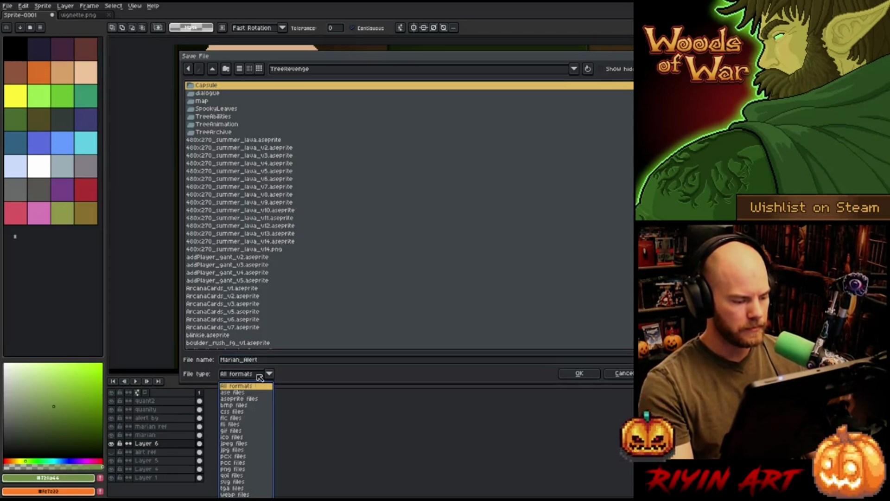
left_click(255, 401)
left_click(568, 373)
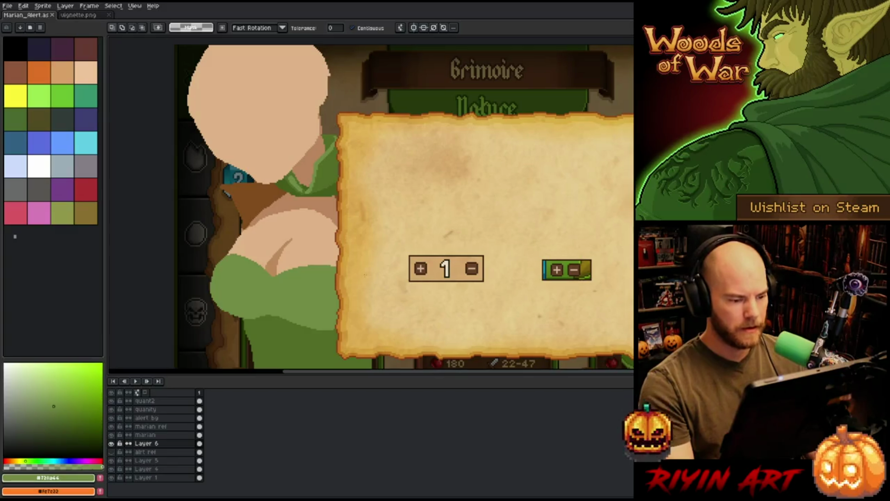
- Zoom out, sample the brown and draw a short brown stroke across the figure
key("minus")
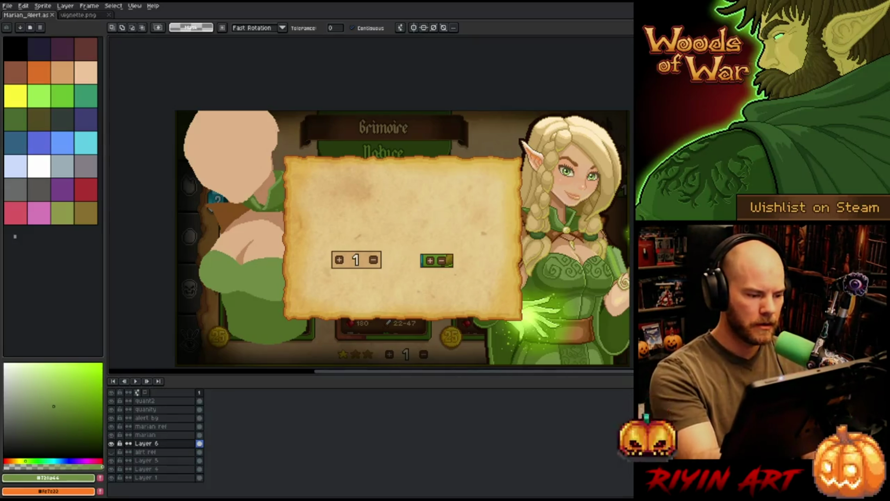
key("b")
key("g")
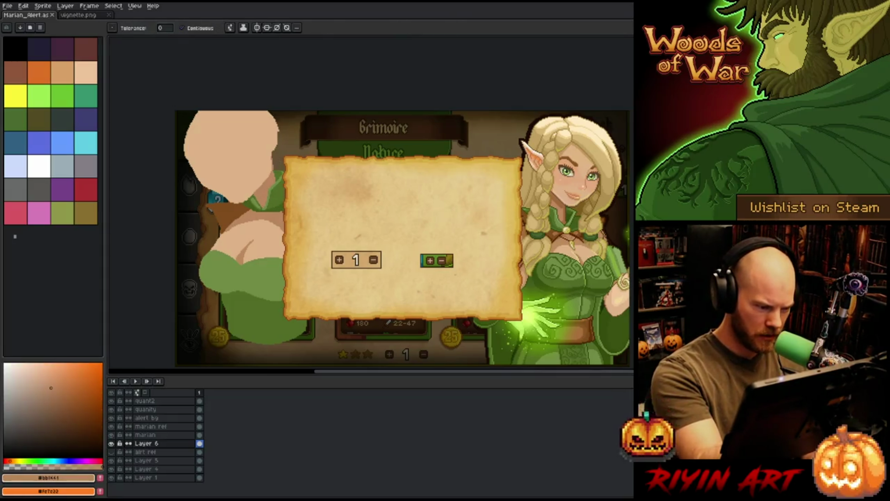
key("b")
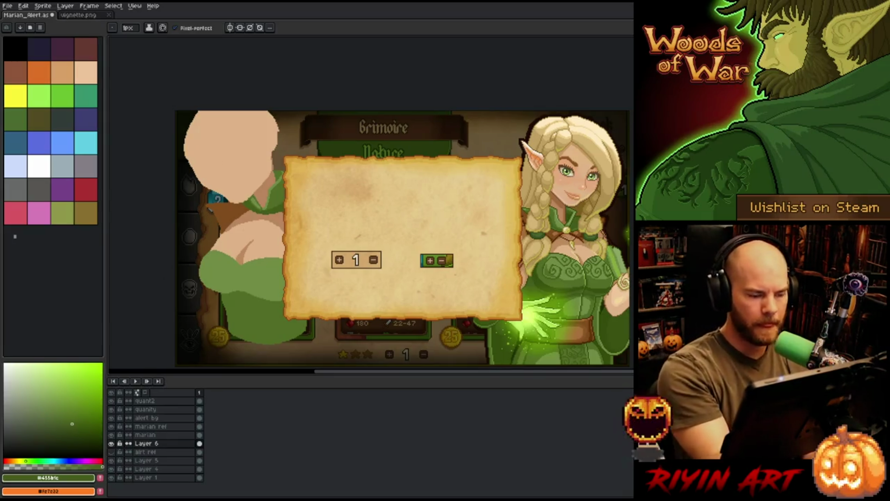
left_click(216, 218, "alt")
left_click_drag(240, 216, 256, 214)
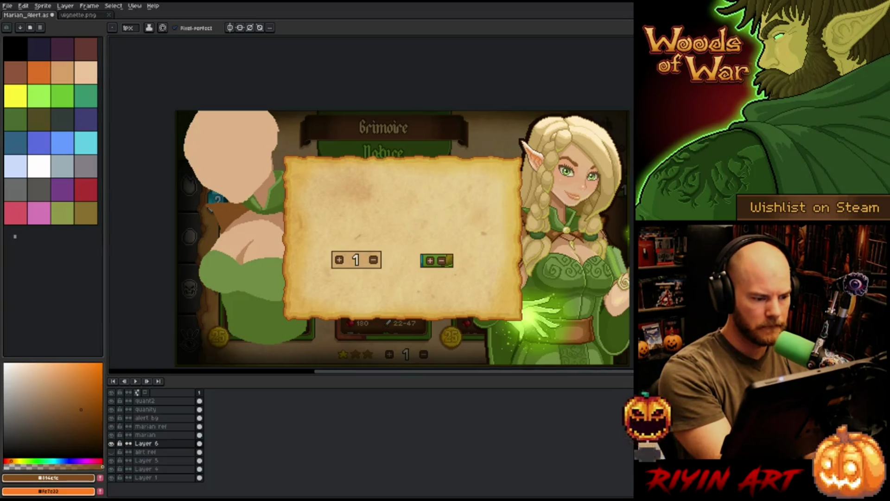
- Bucket-fill the chest band below the collar with a darker shade
key("g")
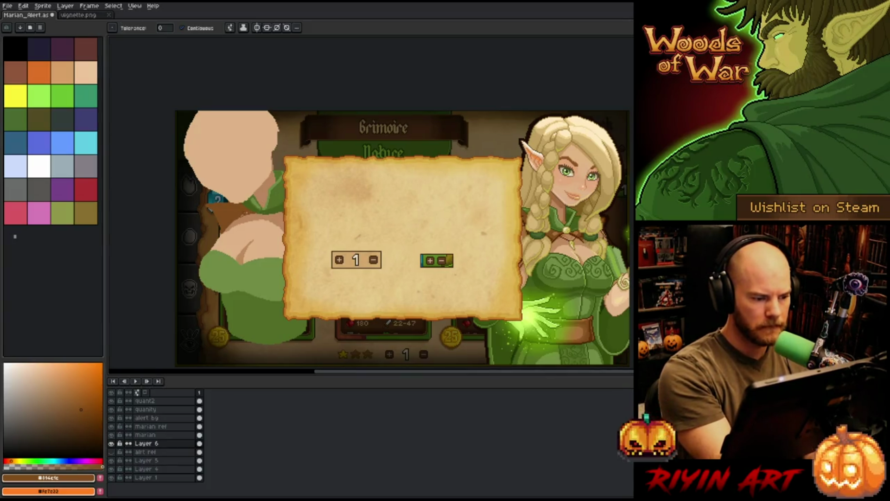
key("b")
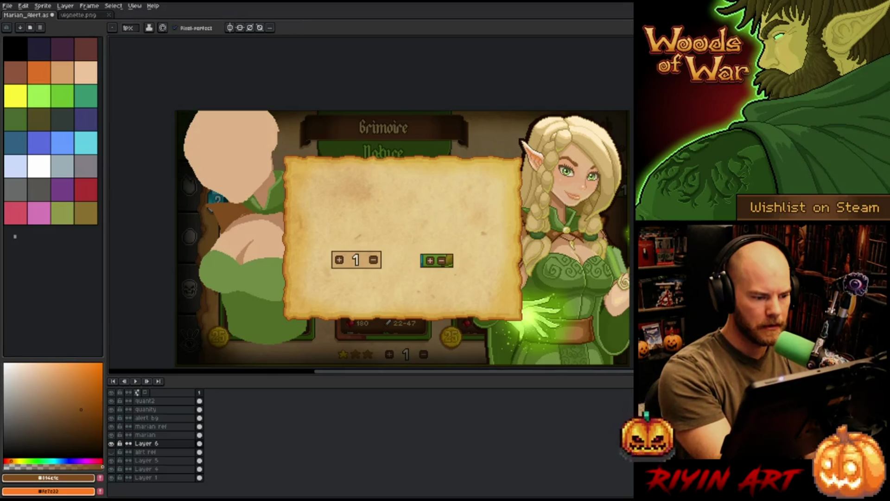
scroll(263, 227, "up", 4)
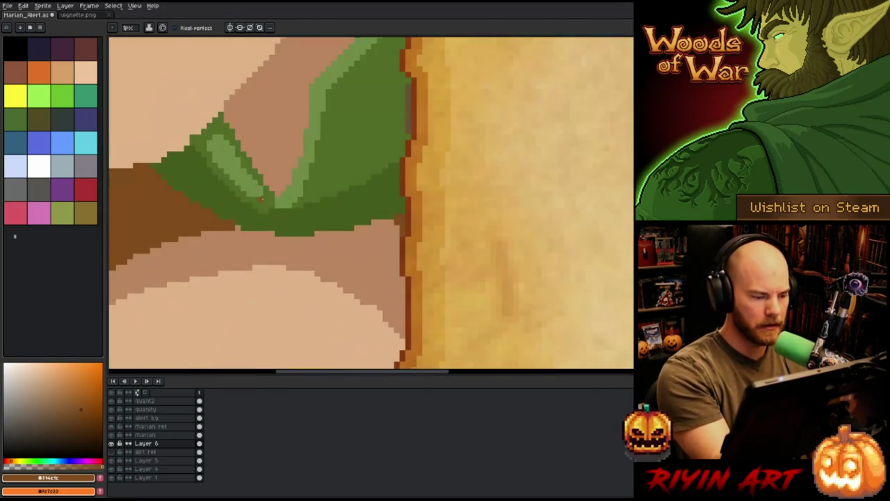
scroll(263, 227, "down", 3)
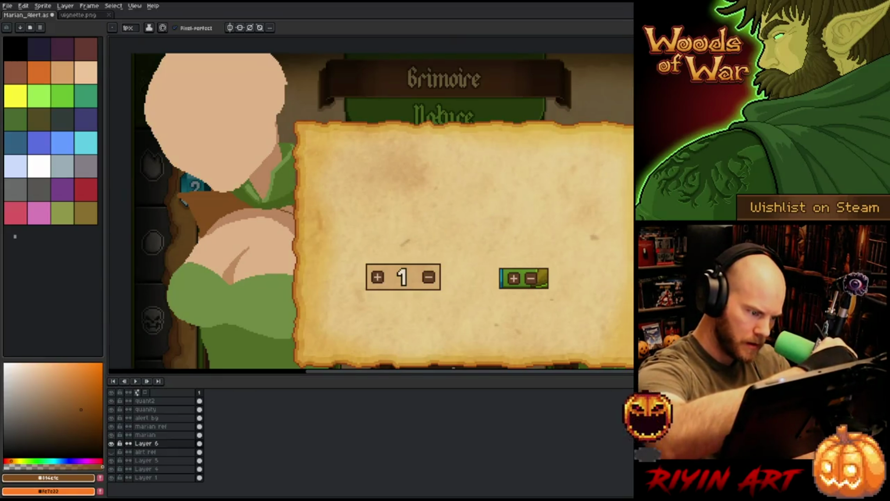
key("g")
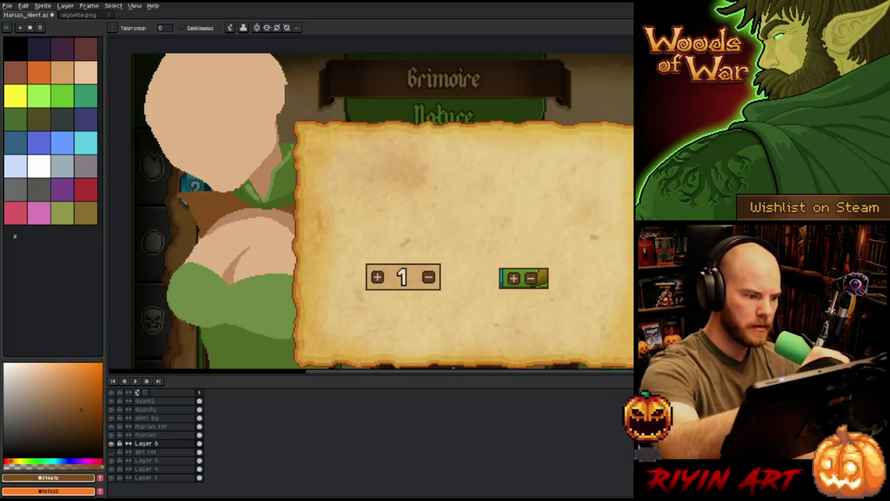
left_click(250, 221)
key("b")
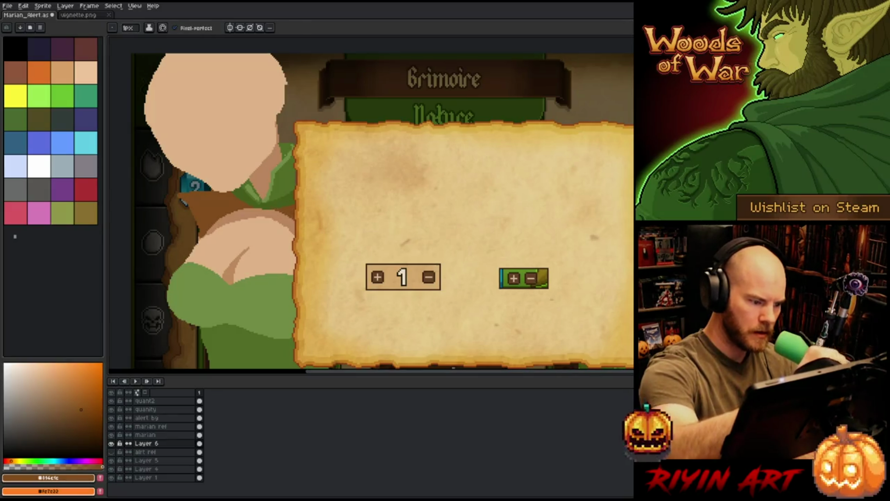
scroll(354, 279, "down", 1)
scroll(358, 324, "up", 1)
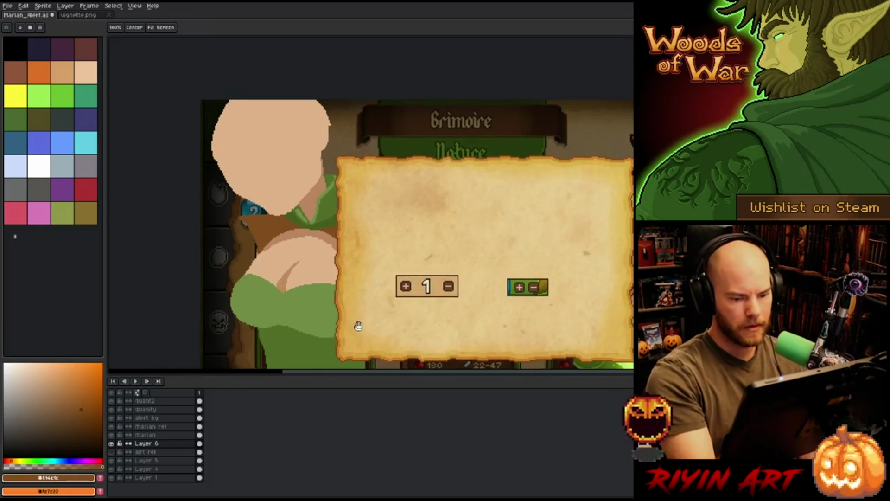
- Lasso the chest, nudge it down one pixel, and fill the dark dress line with dress green
key("m")
mouse_move(314, 308)
left_mouse_down()
mouse_move(349, 277)
mouse_move(308, 257)
mouse_move(251, 262)
mouse_move(238, 297)
mouse_move(278, 307)
mouse_move(321, 298)
left_mouse_up()
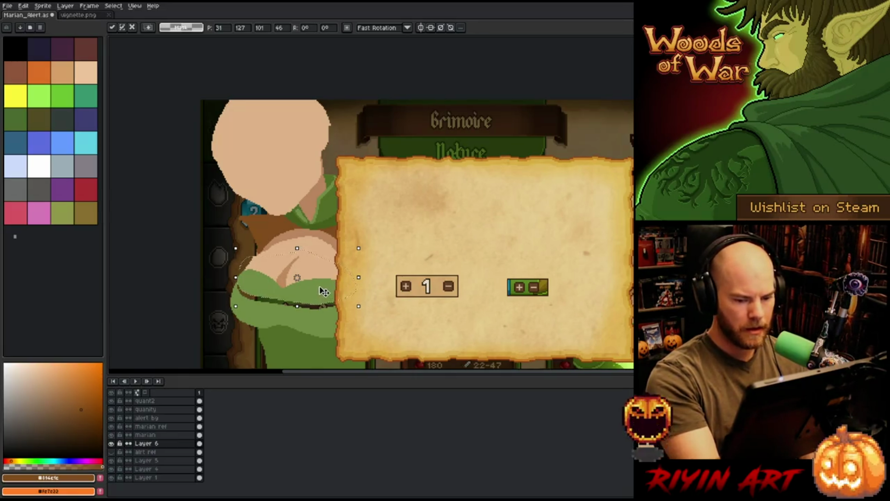
left_click_drag(319, 292, 319, 293)
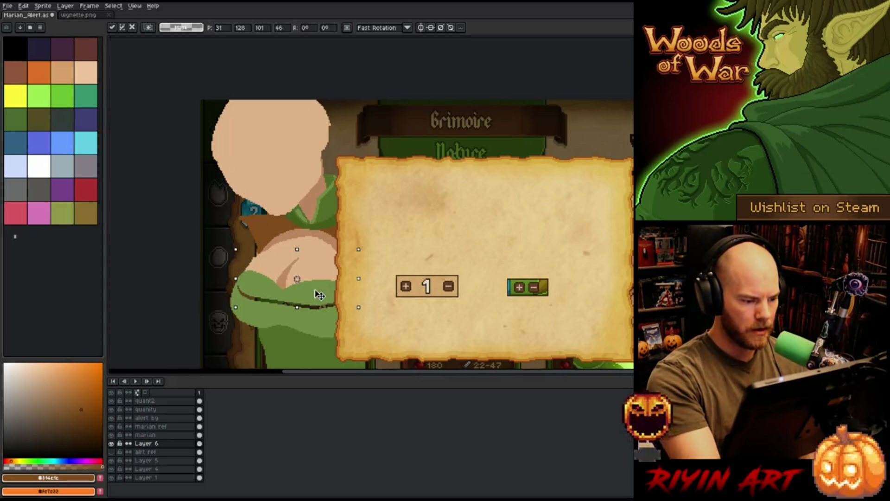
key("i")
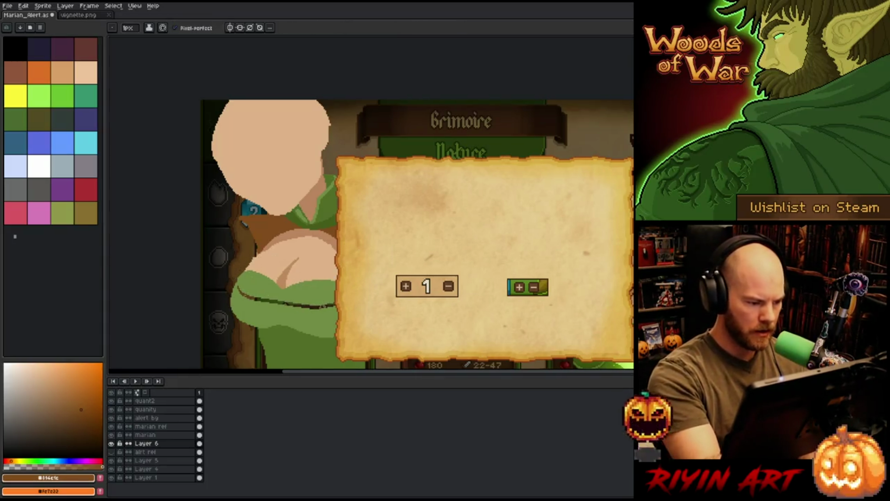
left_click(269, 284)
key("g")
left_click(279, 302)
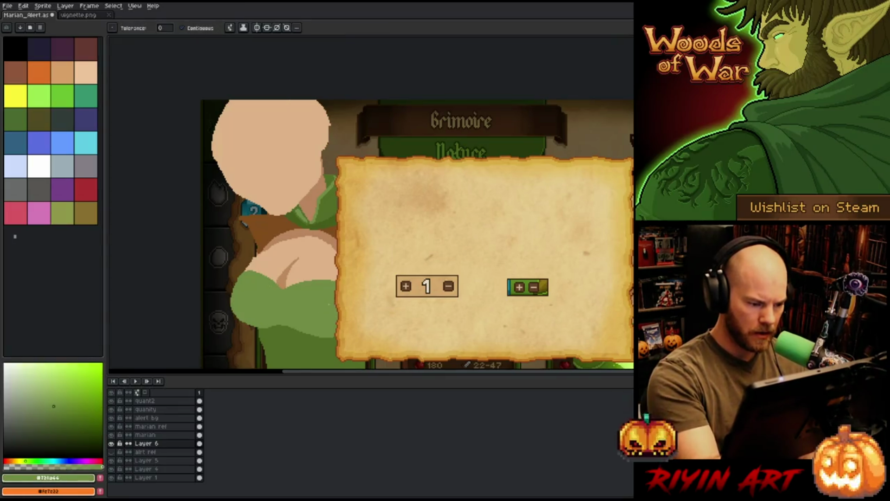
- Touch up the dress neckline with lighter and darker greens, then save the sprite
key("b")
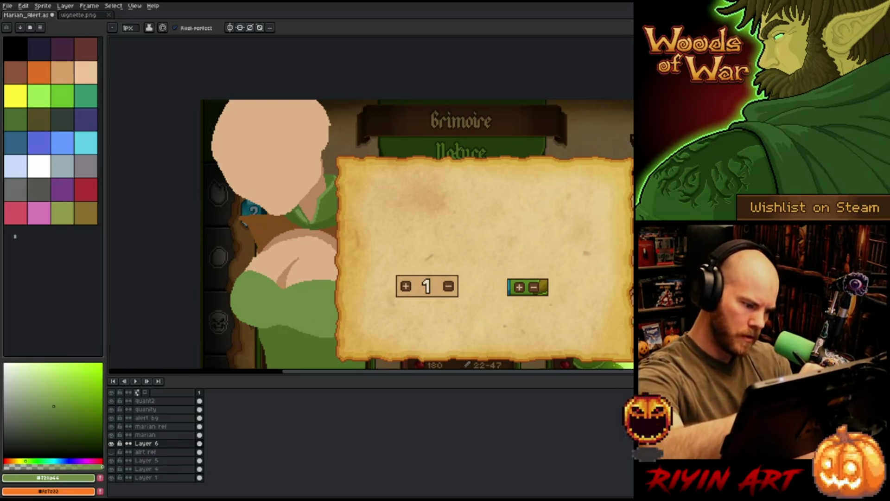
key("e")
key("b")
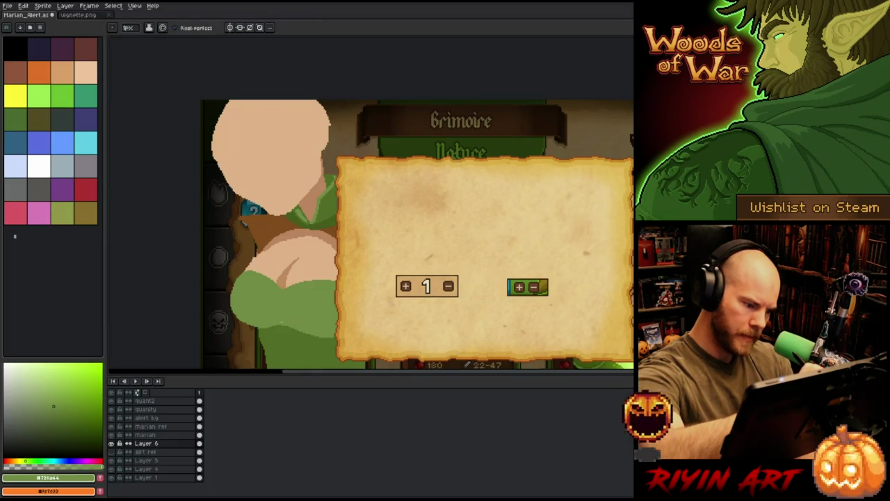
left_click(290, 312, "alt")
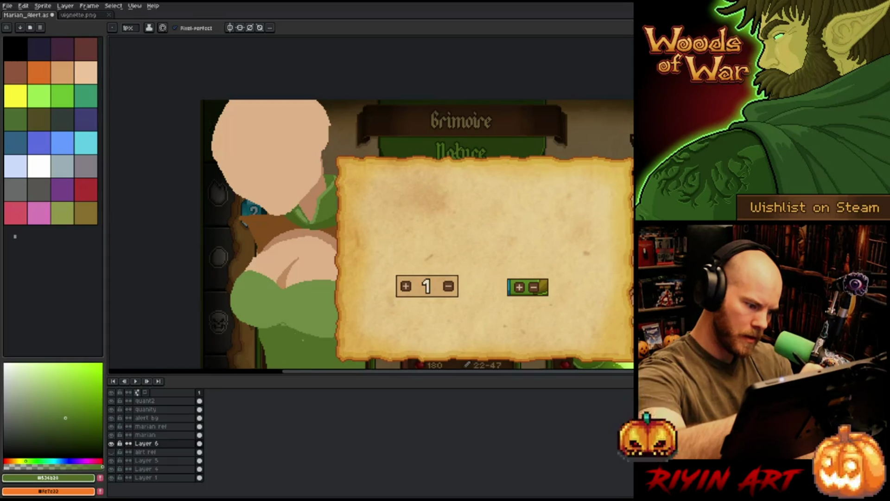
left_click(128, 28)
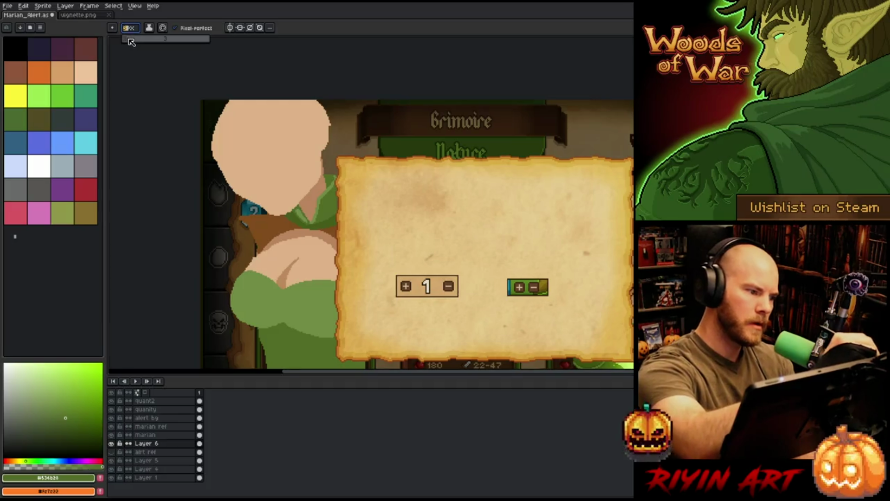
left_click(293, 315, "alt")
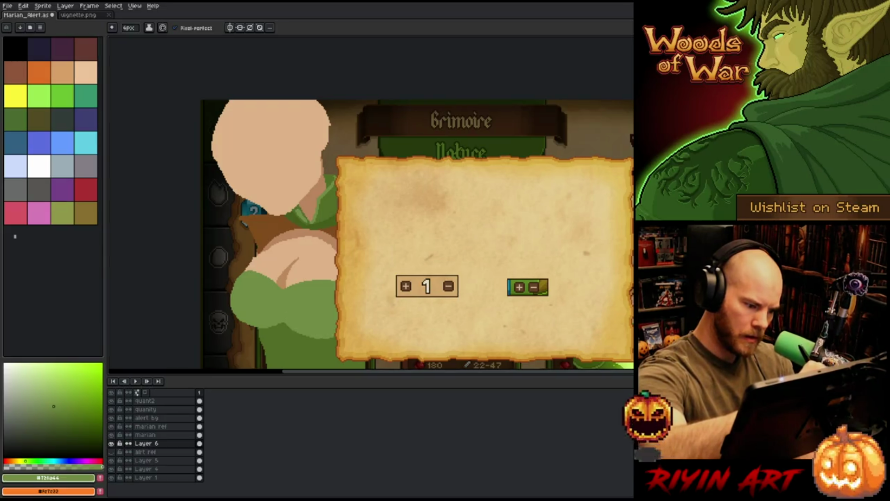
left_click(327, 336, "alt")
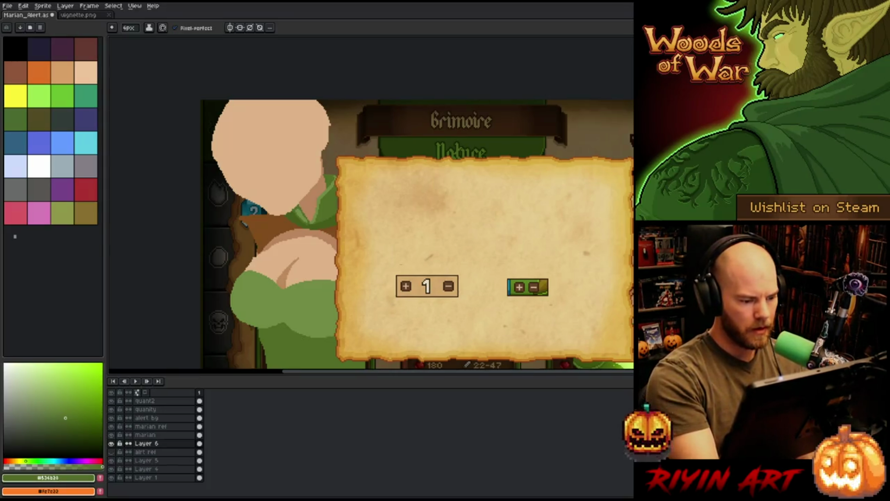
key("e")
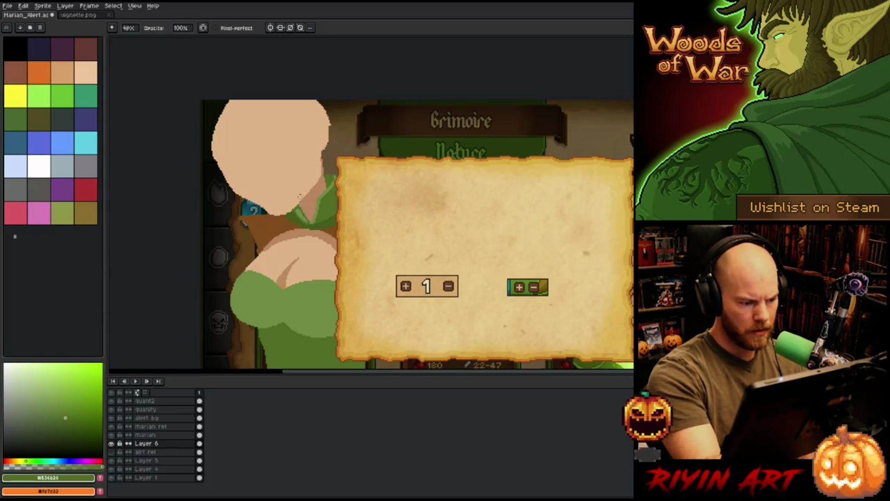
key("b")
left_click(245, 278, "alt")
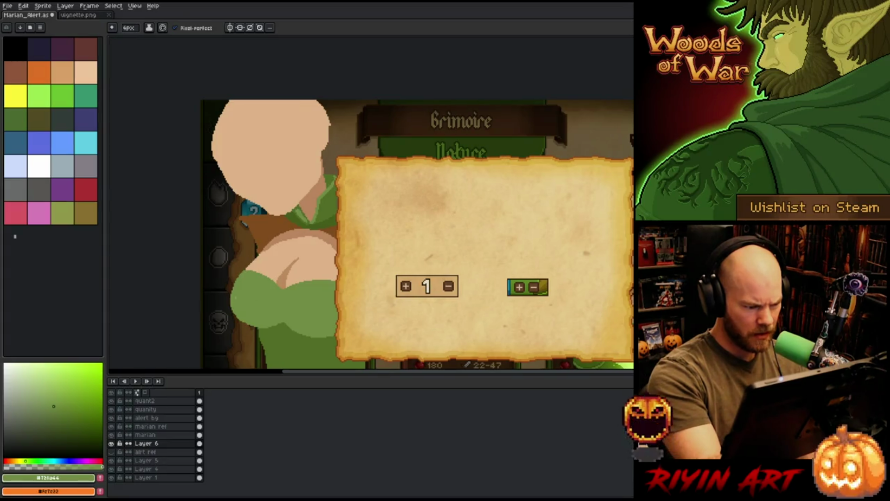
key("ctrl+s")
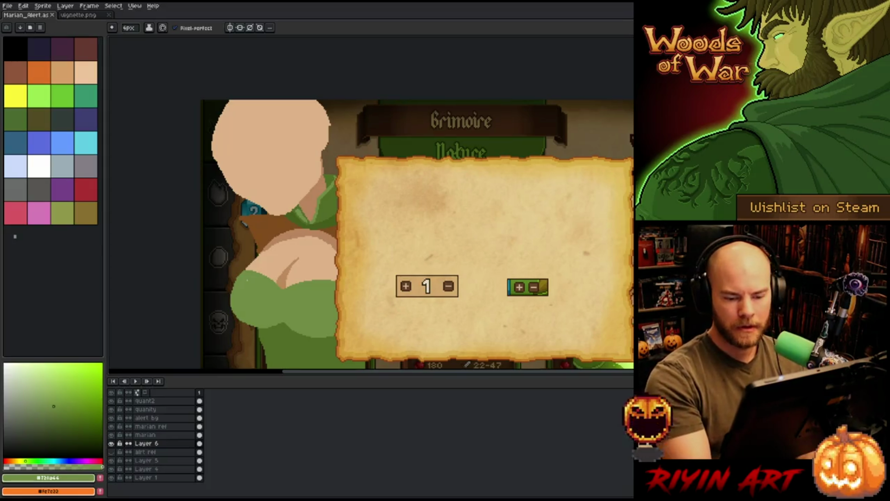
- Sample brown from the artwork and draw a brown line along the left 25 coin
mouse_move(417, 232)
left_mouse_down()
mouse_move(413, 200)
mouse_move(381, 164)
left_mouse_up()
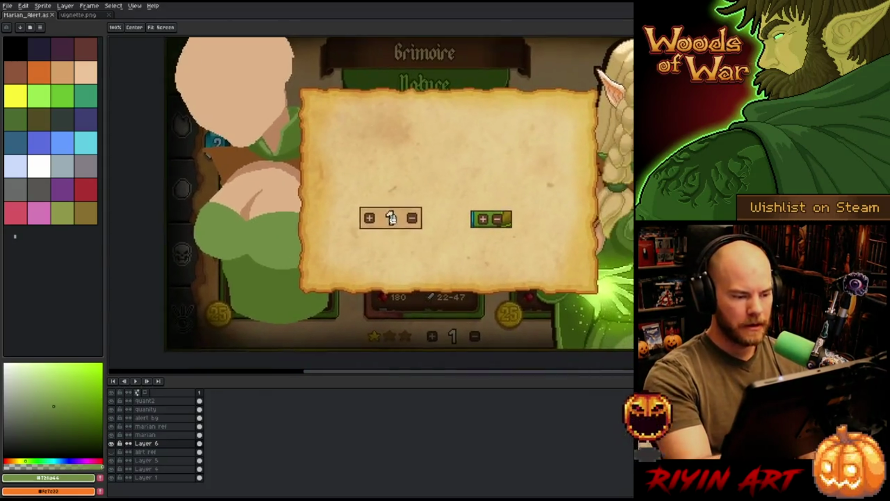
left_click(218, 167, "alt")
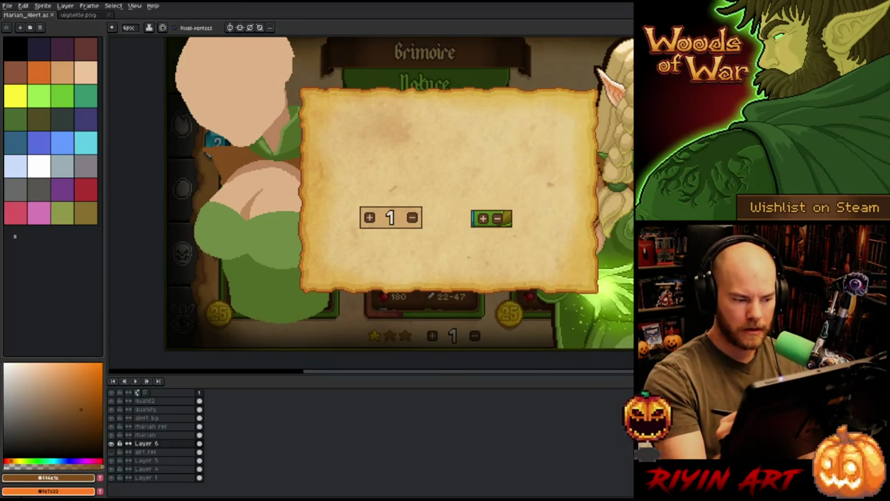
key("e")
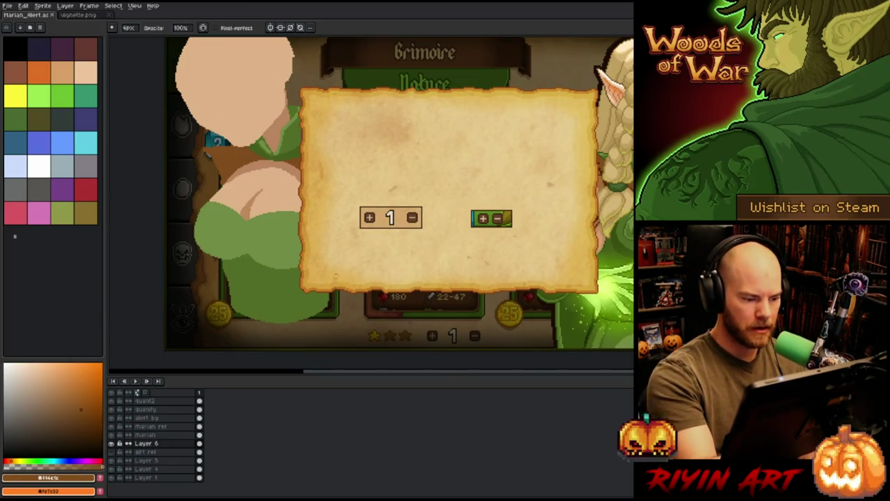
key("b")
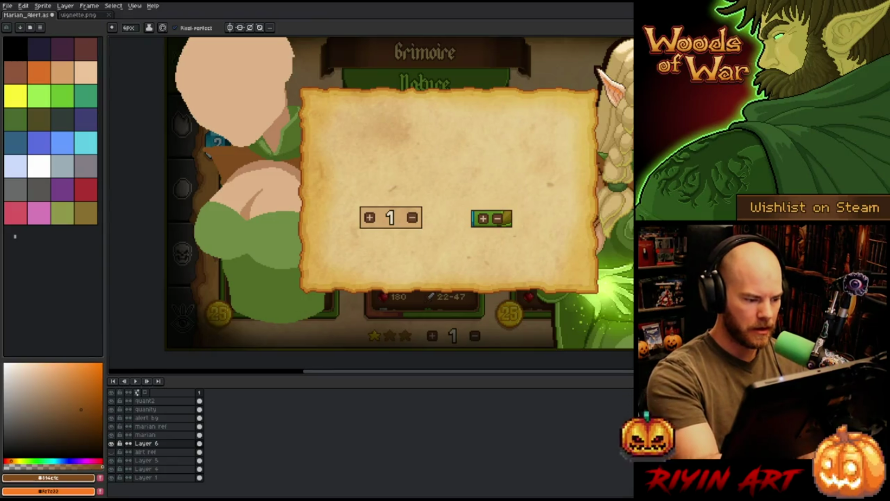
left_click(233, 316)
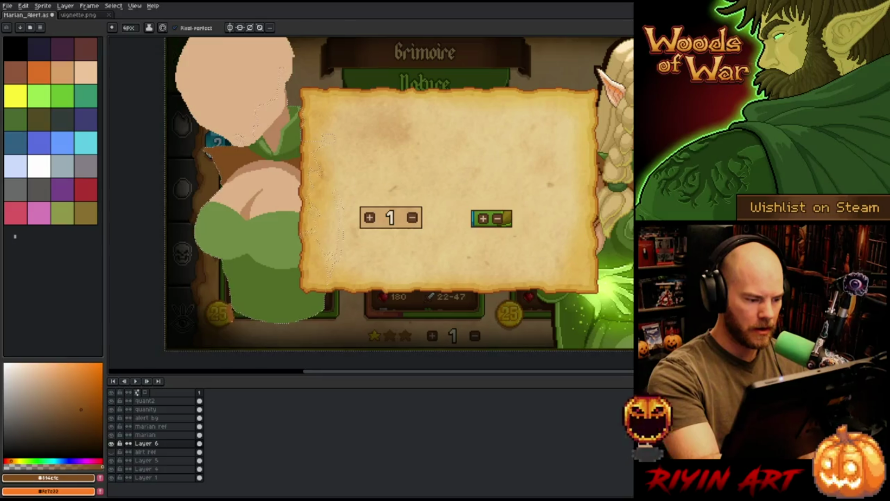
left_click_drag(233, 320, 226, 337)
key("ctrl+z")
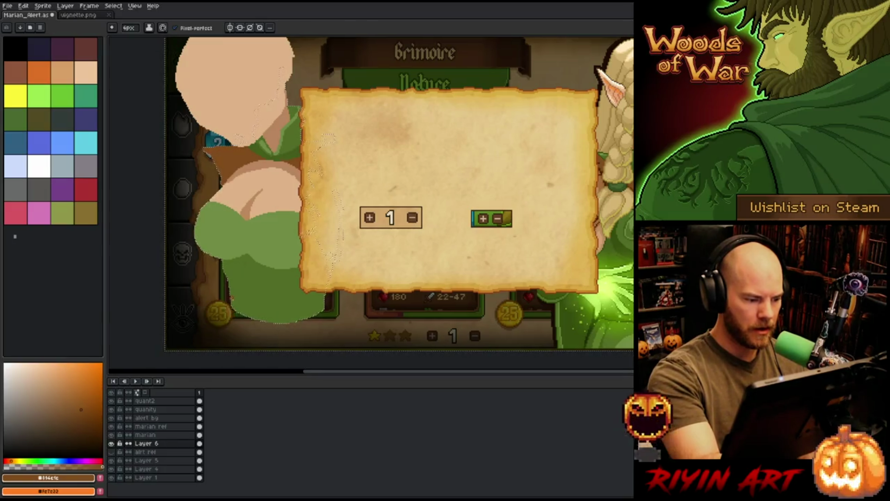
mouse_move(233, 317)
left_mouse_down()
mouse_move(226, 337)
mouse_move(260, 343)
left_mouse_up()
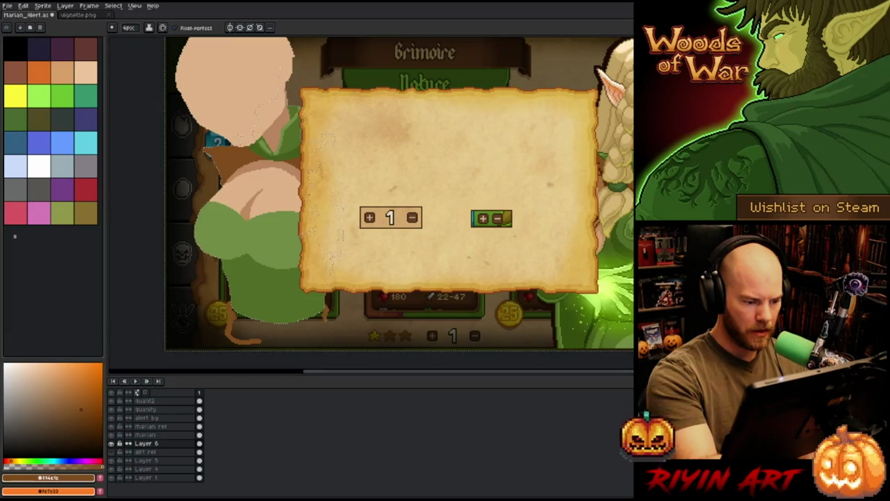
- Paint a brown belt band across the lower part of the dress
left_click(324, 306)
left_click_drag(317, 320, 351, 312)
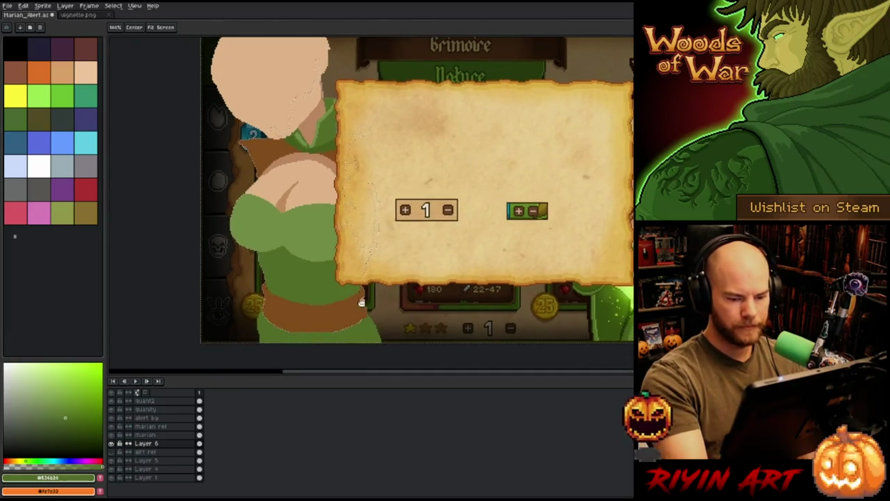
key("b")
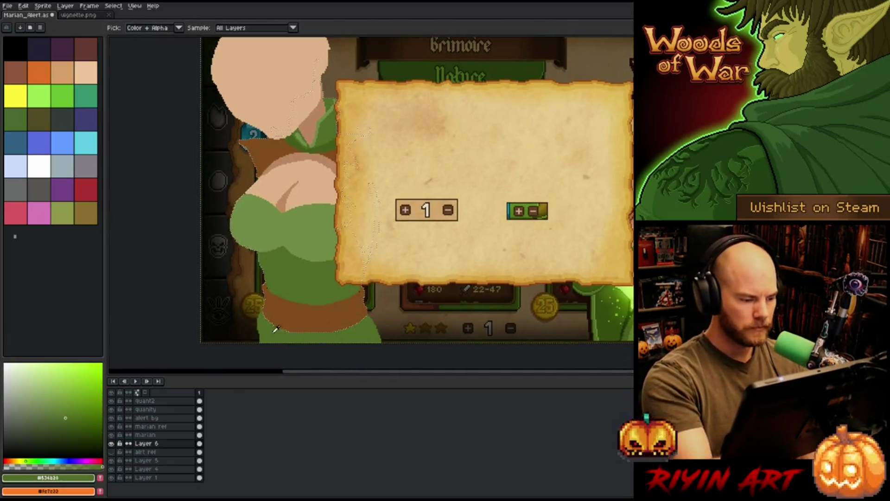
scroll(263, 354, "down", 1)
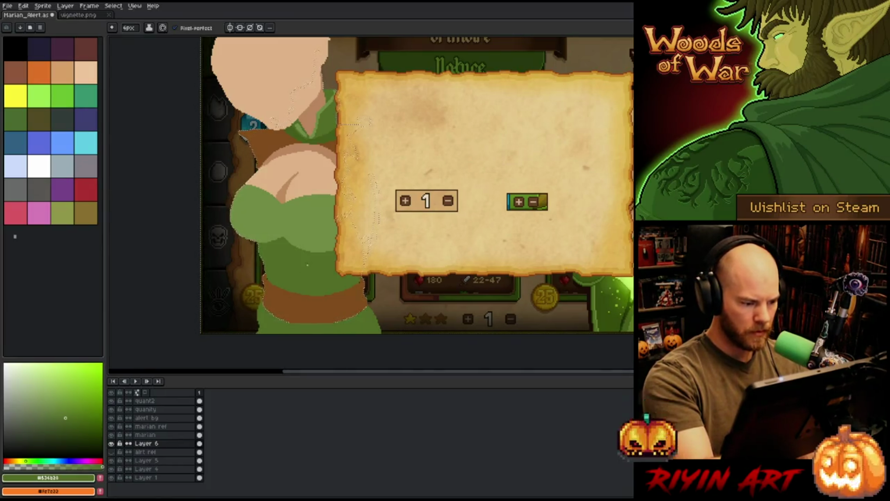
- Paint over the stray dark edge pixels with green and with brown sampled from the belt
mouse_move(404, 289)
left_mouse_down()
mouse_move(412, 318)
mouse_move(396, 199)
left_mouse_up()
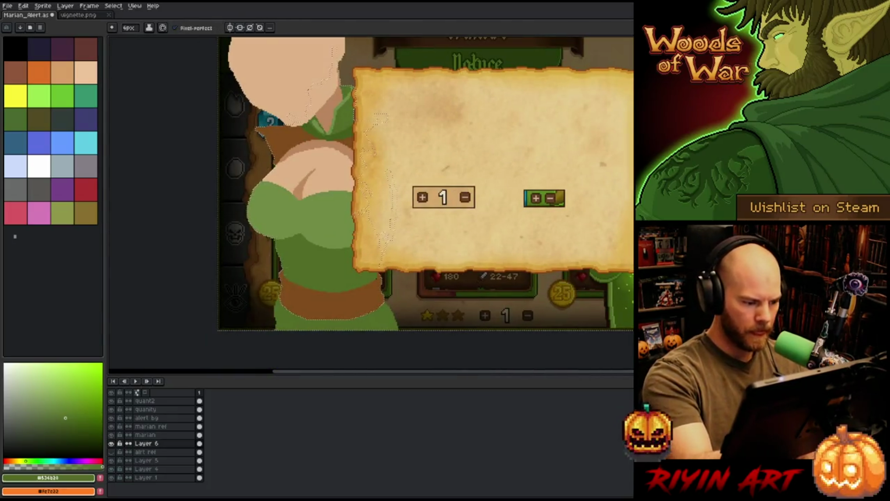
key("v")
key("b")
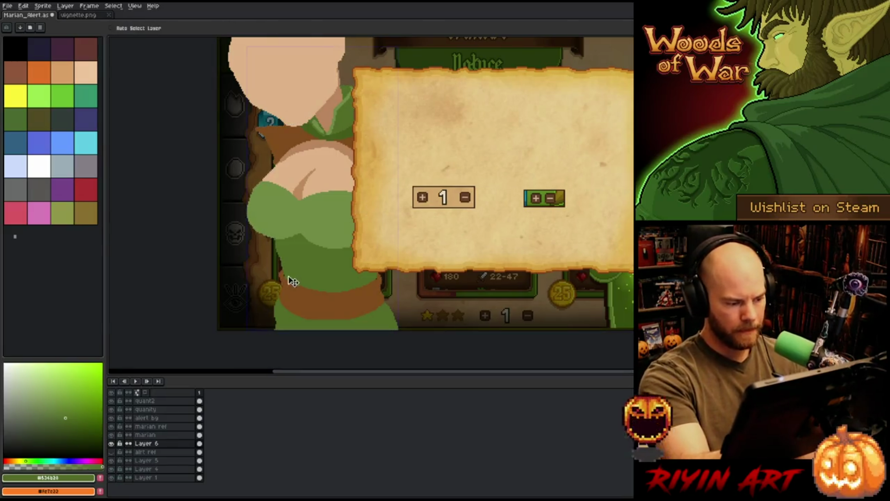
scroll(290, 280, "up", 3)
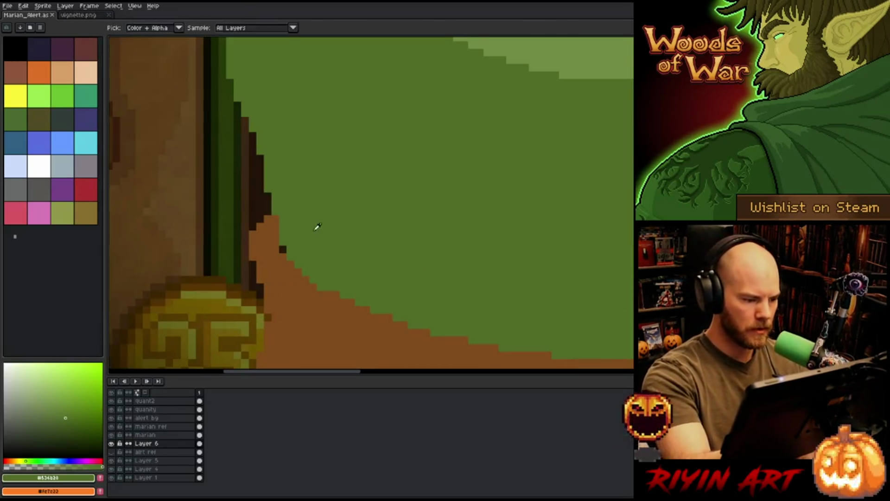
left_click(283, 249)
mouse_move(541, 280)
left_mouse_down()
mouse_move(497, 263)
mouse_move(308, 272)
left_mouse_up()
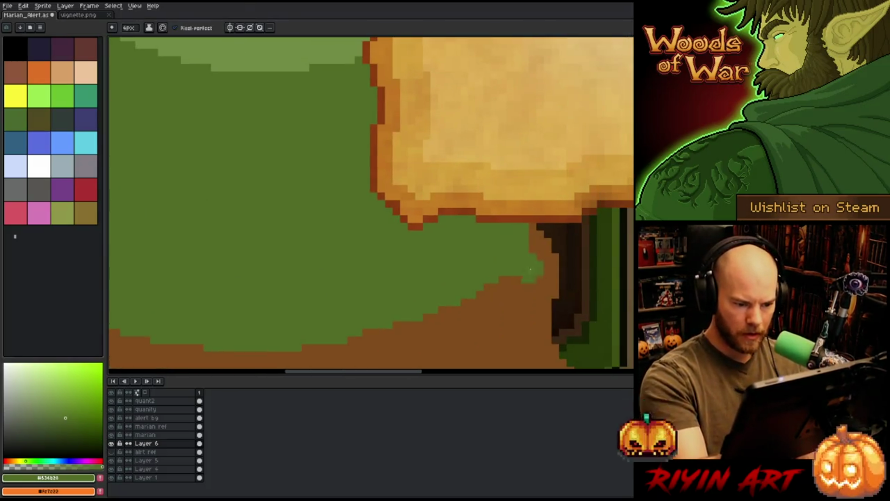
left_click(536, 277, "alt")
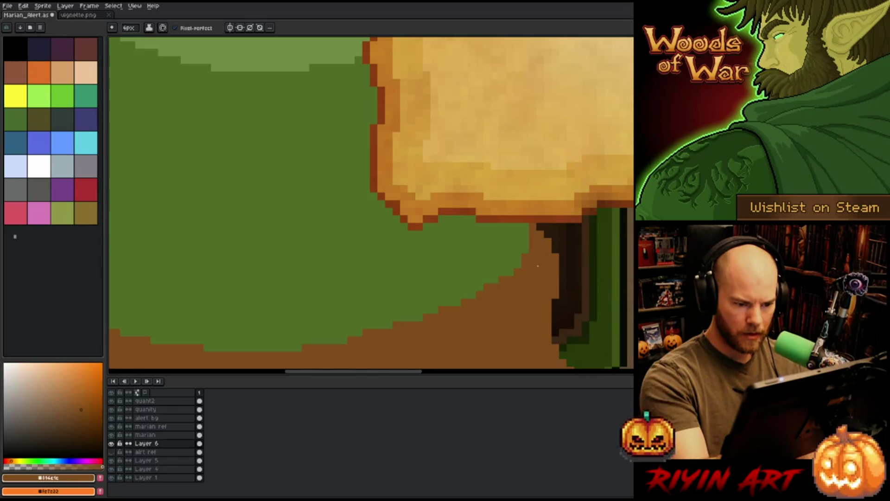
mouse_move(550, 232)
left_mouse_down()
mouse_move(561, 244)
mouse_move(554, 249)
left_mouse_up()
scroll(551, 287, "down", 5)
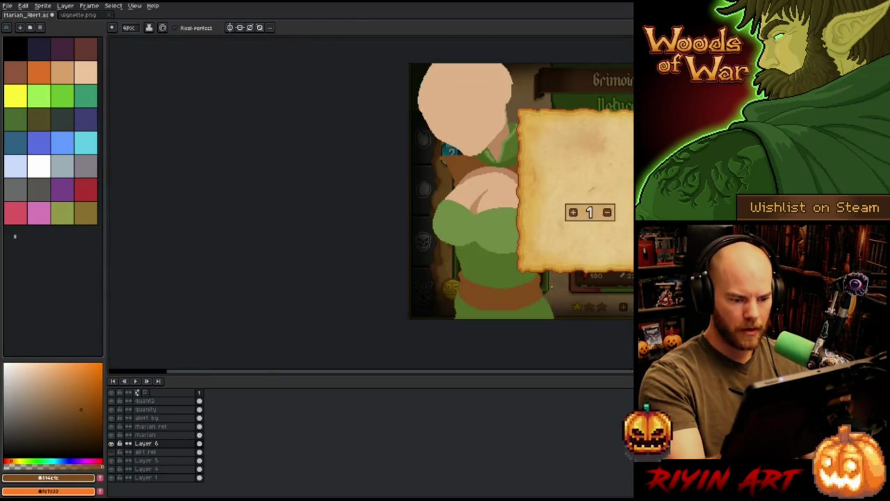
- Set the pencil brush size to 1px
scroll(534, 224, "up", 2)
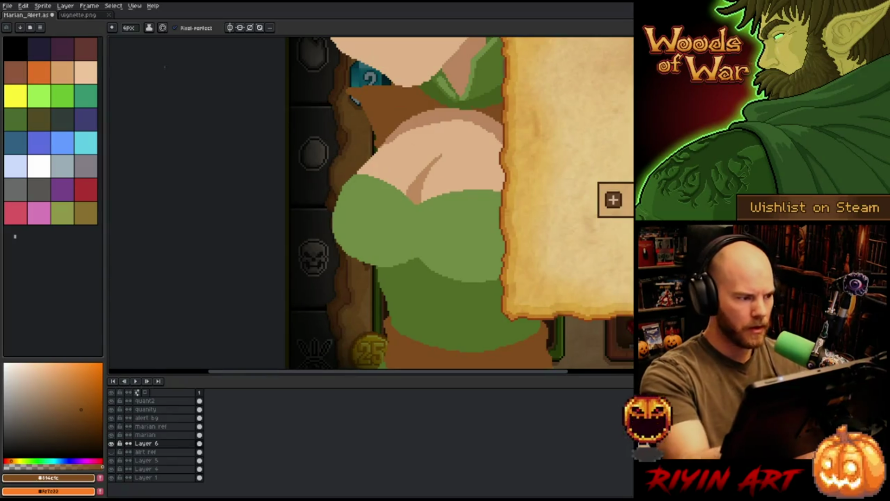
left_click(129, 28)
type("1")
key("Return")
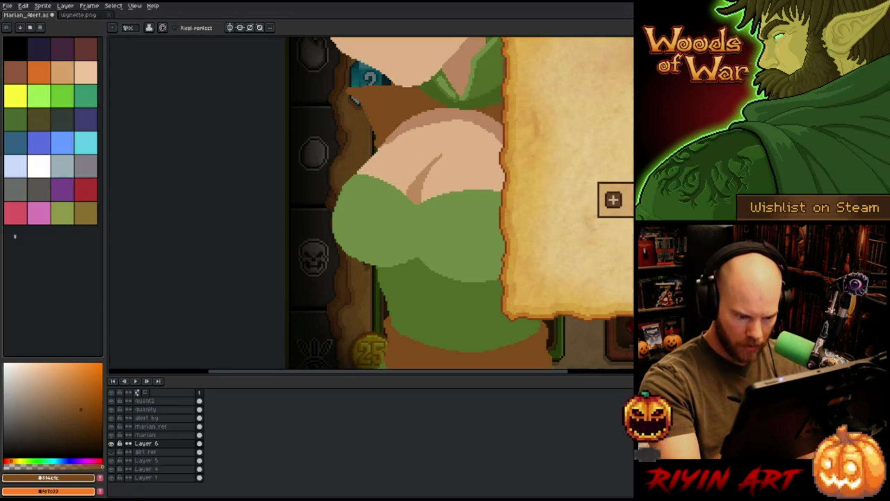
- Lasso the green chest area of the bodice, shift it about 10 px left, and deselect
scroll(380, 312, "down", 3)
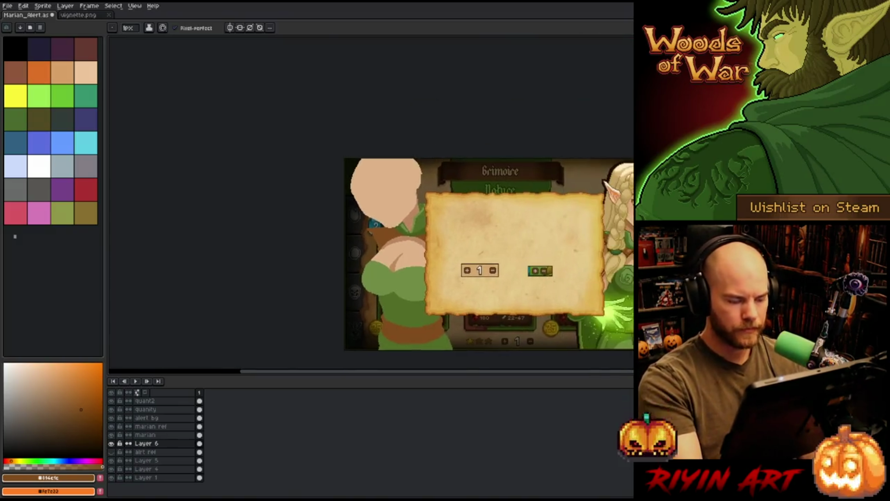
scroll(402, 297, "up", 2)
key("m")
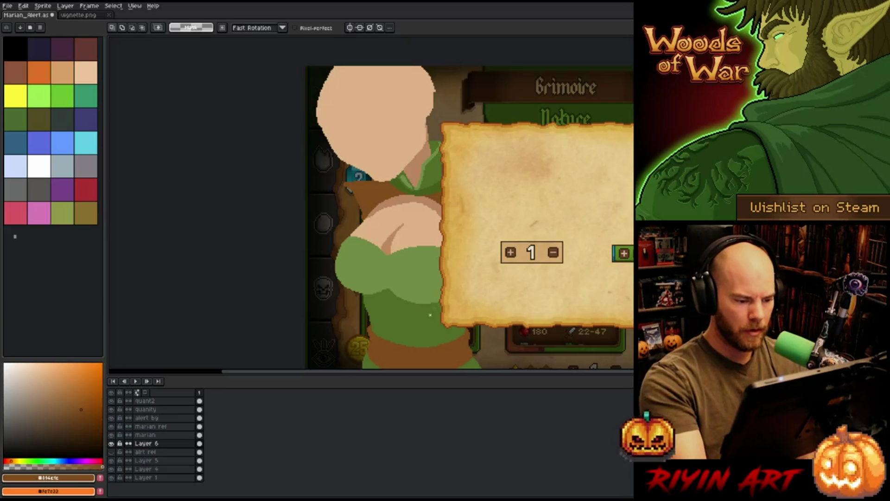
mouse_move(431, 315)
left_mouse_down()
mouse_move(409, 276)
mouse_move(372, 290)
mouse_move(390, 309)
left_mouse_up()
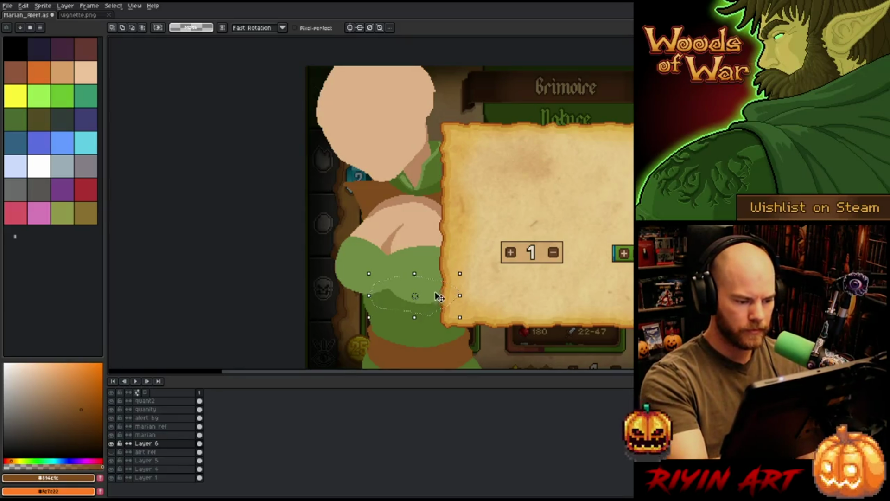
left_click_drag(440, 297, 427, 294)
key("ctrl+d")
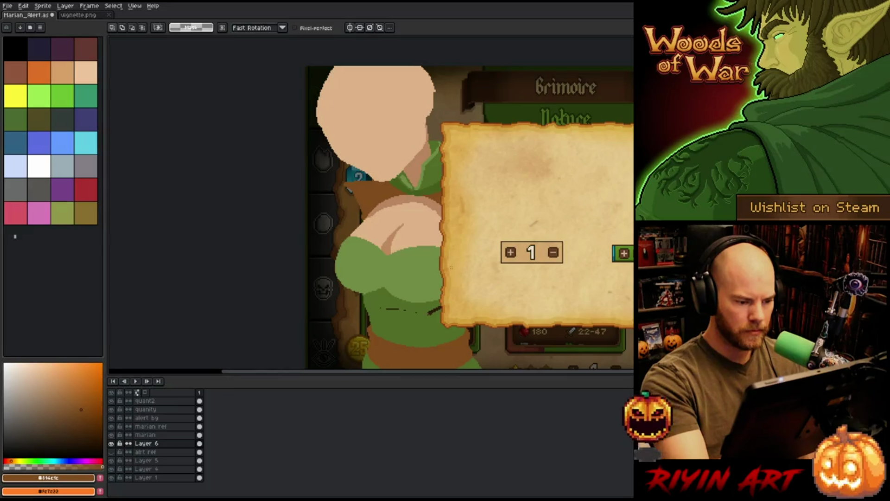
key("b")
- Switch to a 4px brush and sample the skin tan from the chest
left_click(443, 299, "alt")
key("g")
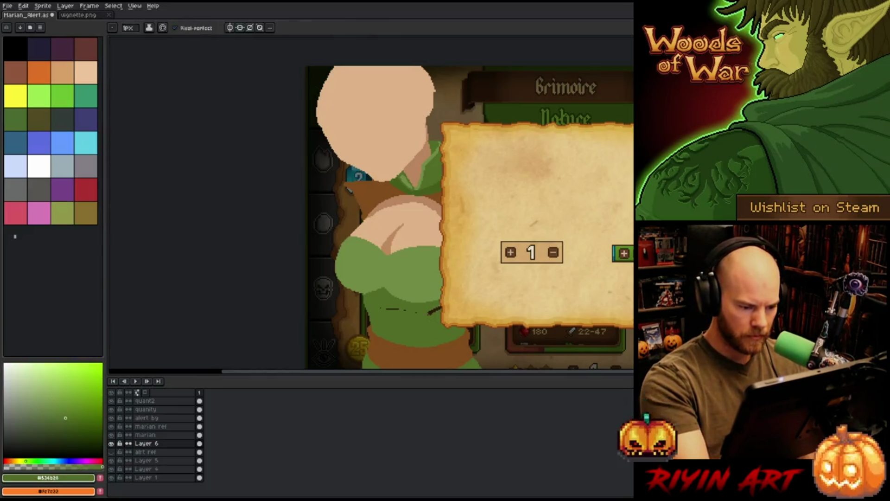
key("b")
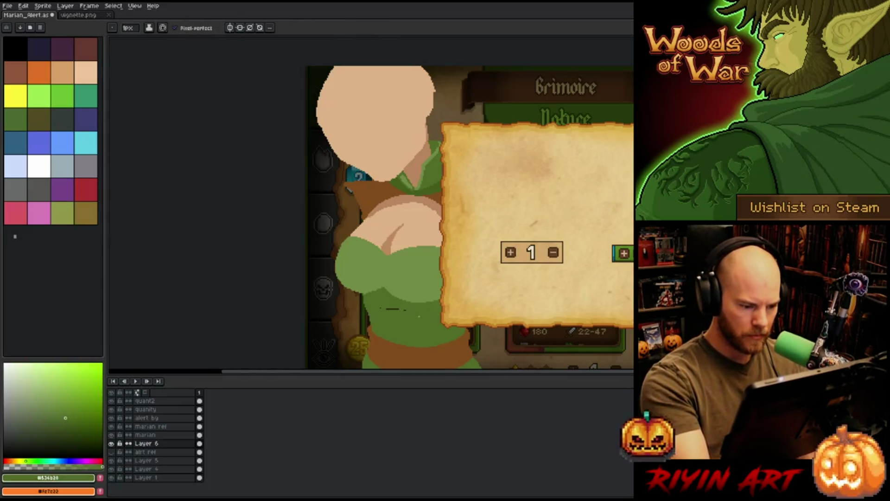
left_click(130, 27)
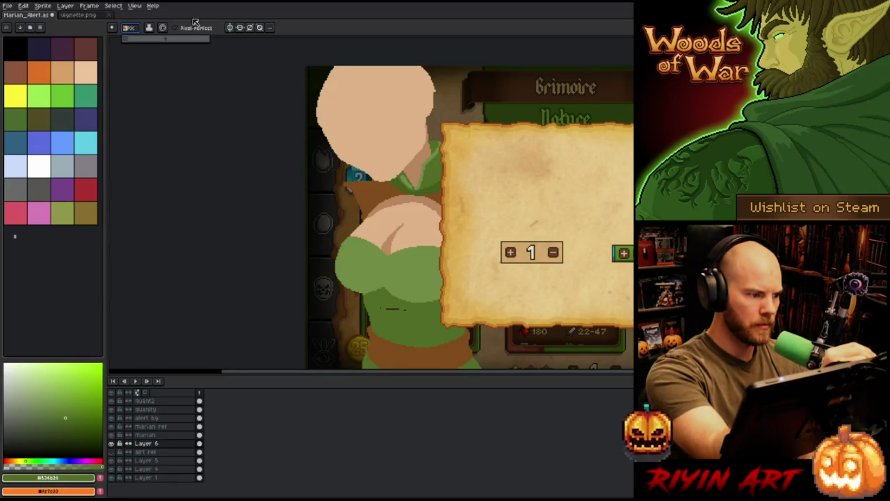
left_click(132, 40)
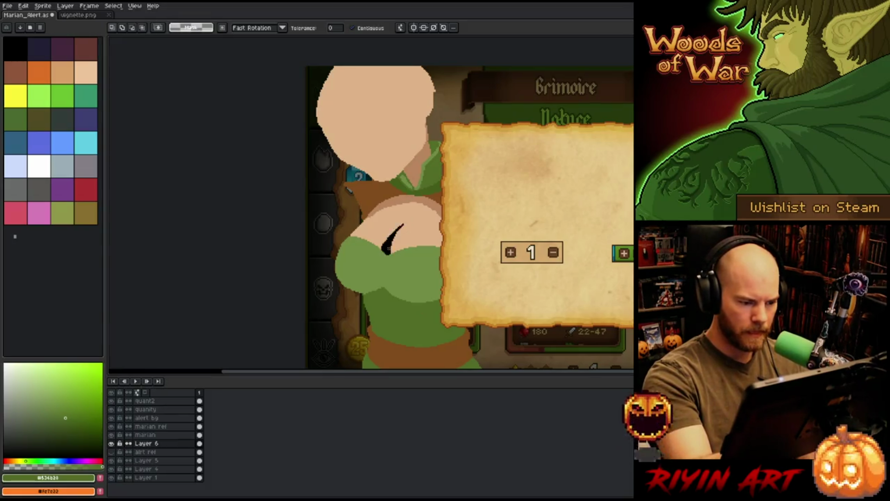
left_click(394, 234, "alt")
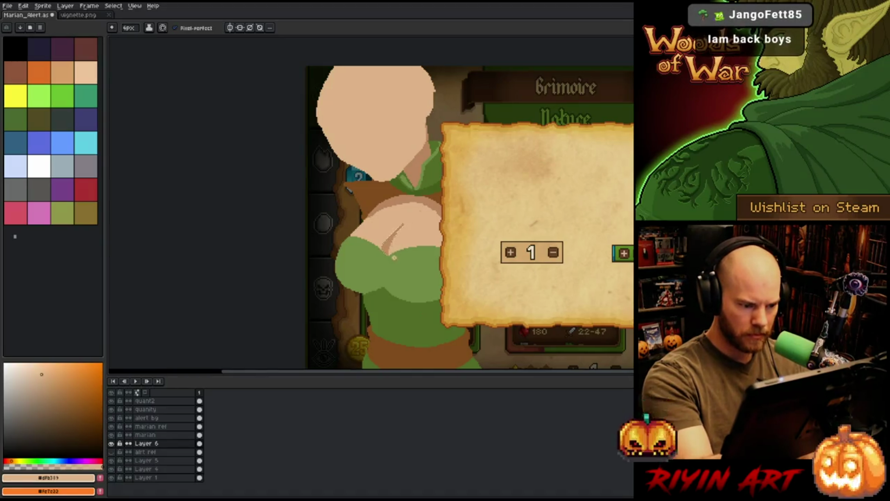
- Magic-wand the chest skin, dot darker skin at the cleavage tip, then shorten it with lighter skin
key("v")
key("b")
scroll(405, 246, "up", 3)
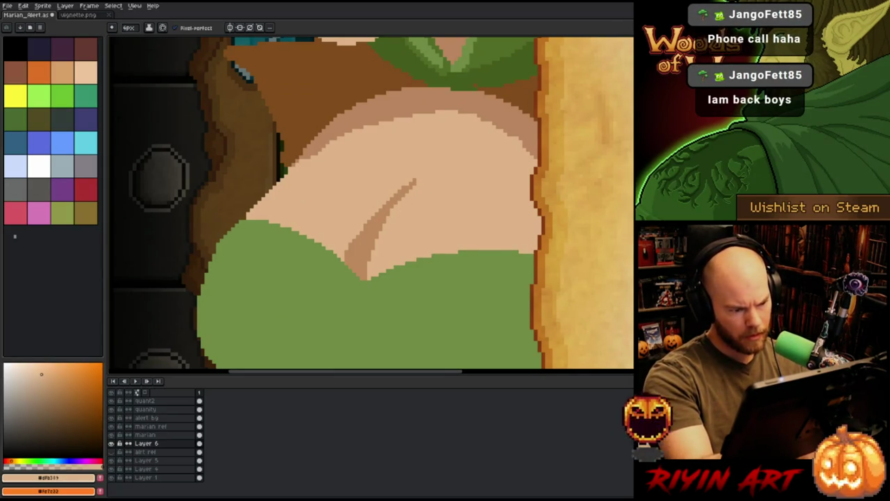
key("w")
left_click(358, 240)
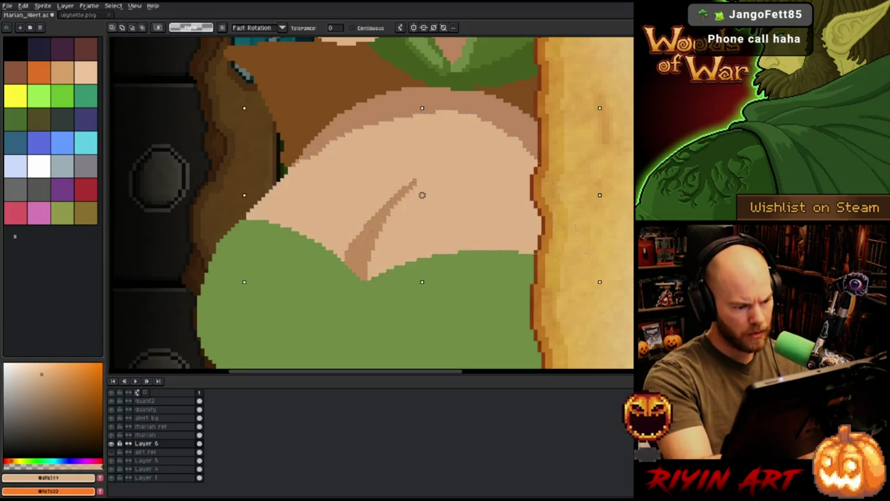
key("b")
left_click(336, 276, "alt")
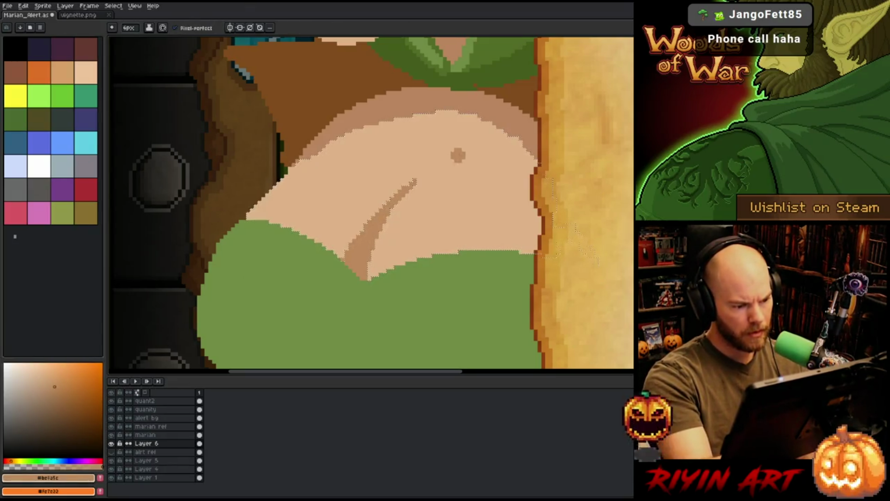
left_click(420, 174)
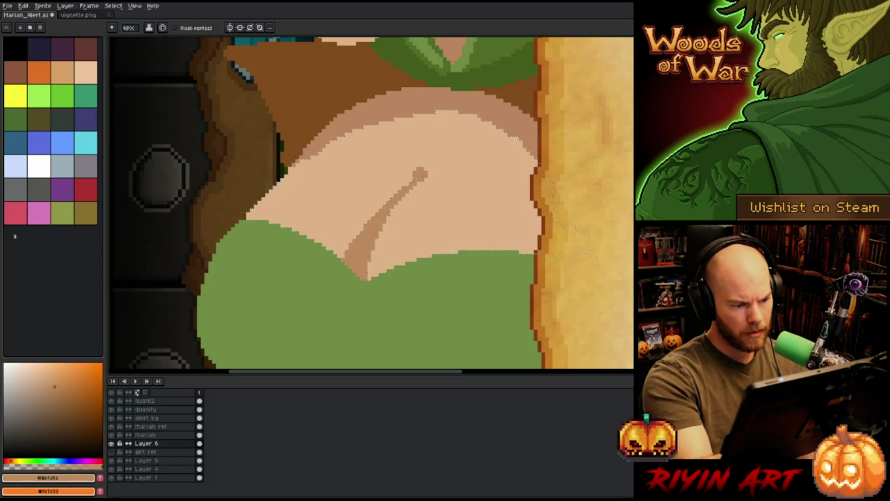
left_click(429, 195, "alt")
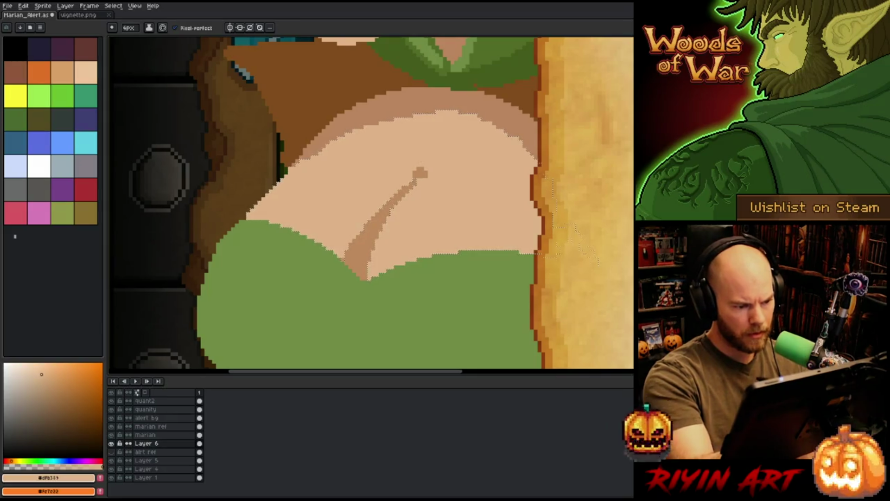
left_click(417, 172)
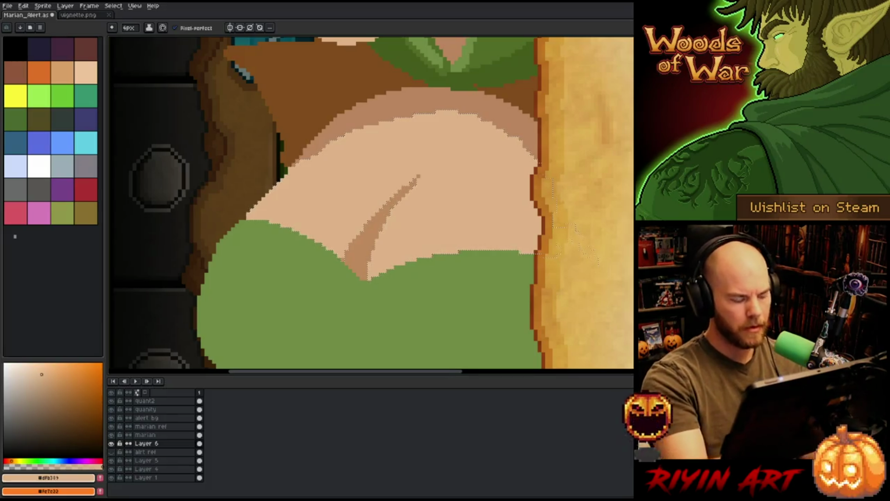
scroll(463, 249, "down", 4)
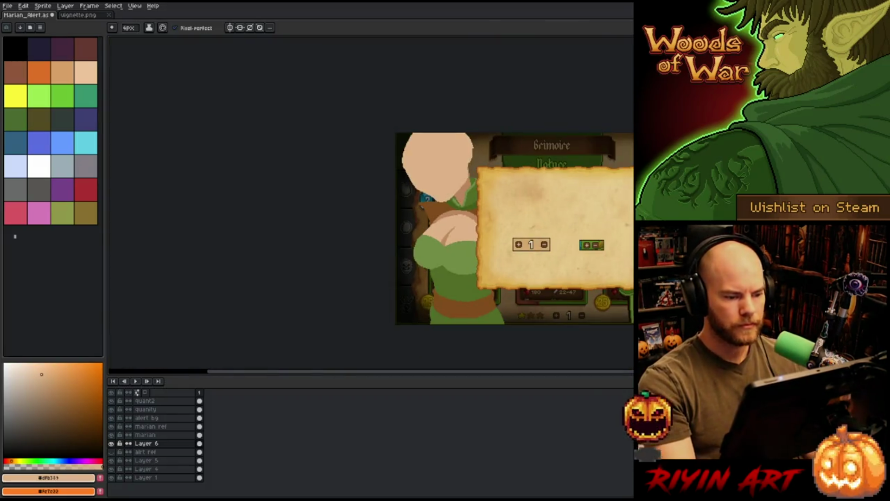
scroll(451, 228, "up", 2)
scroll(459, 258, "up", 1)
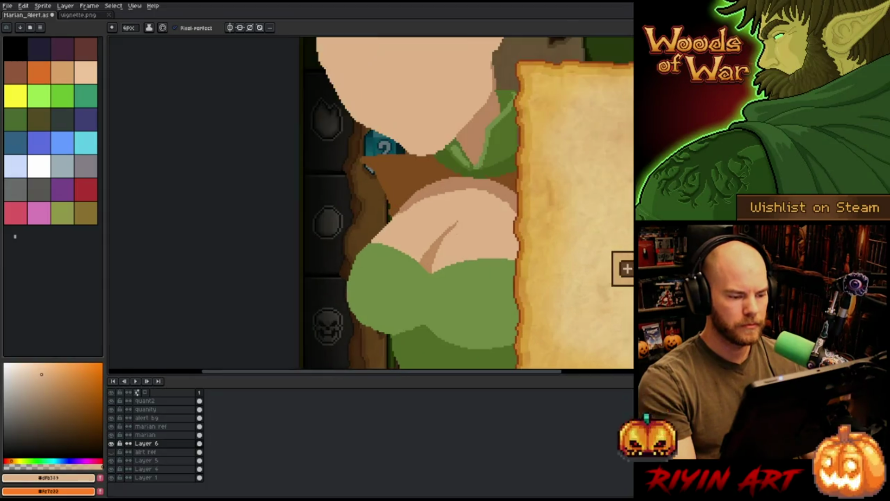
left_click(452, 209)
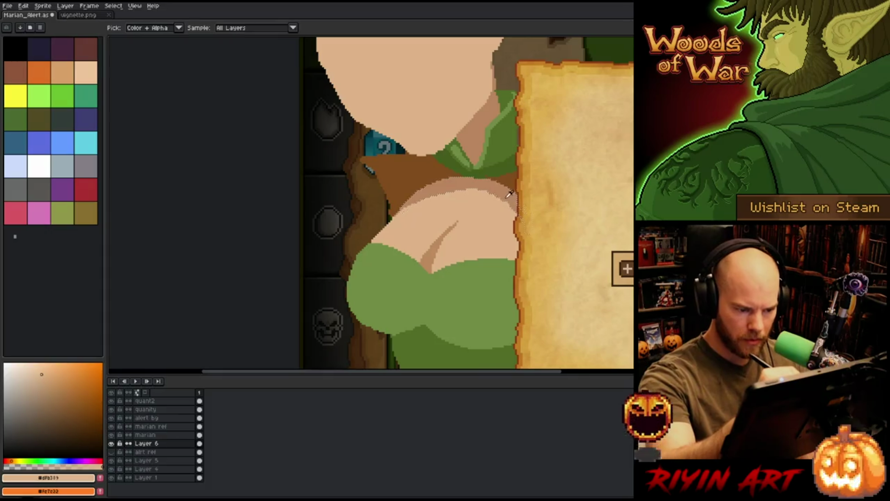
left_click(51, 388)
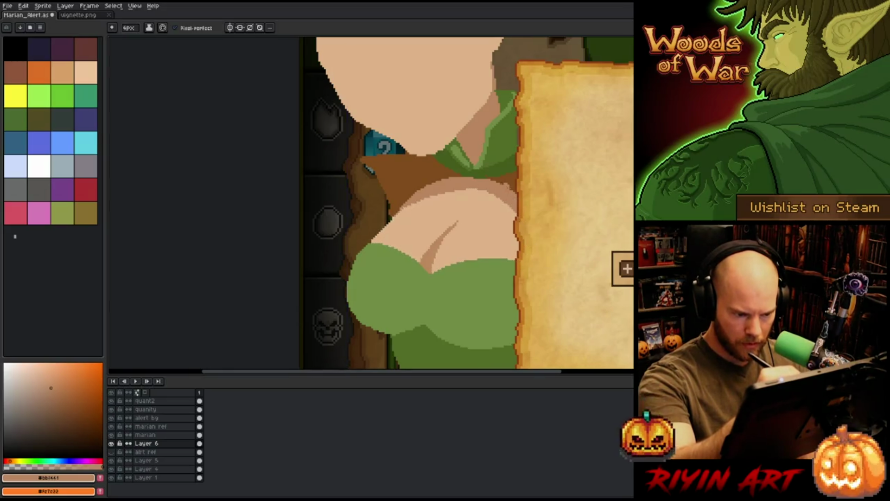
left_click(493, 204, "alt")
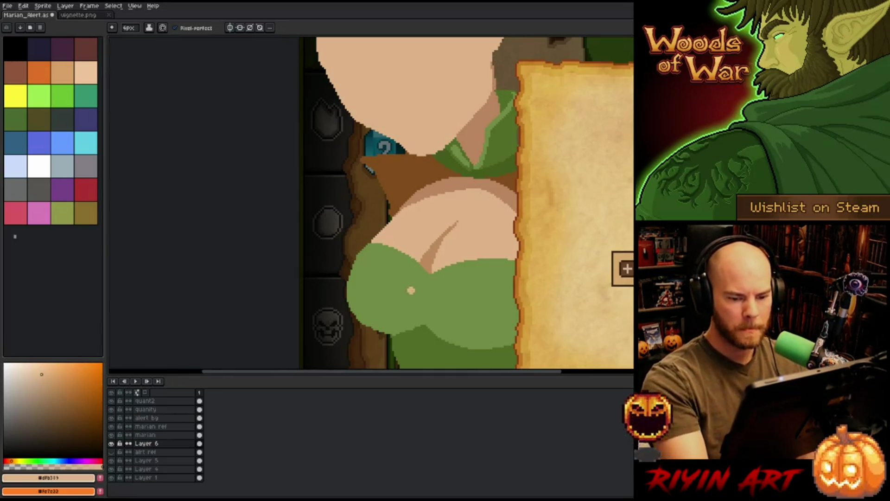
scroll(501, 290, "down", 2)
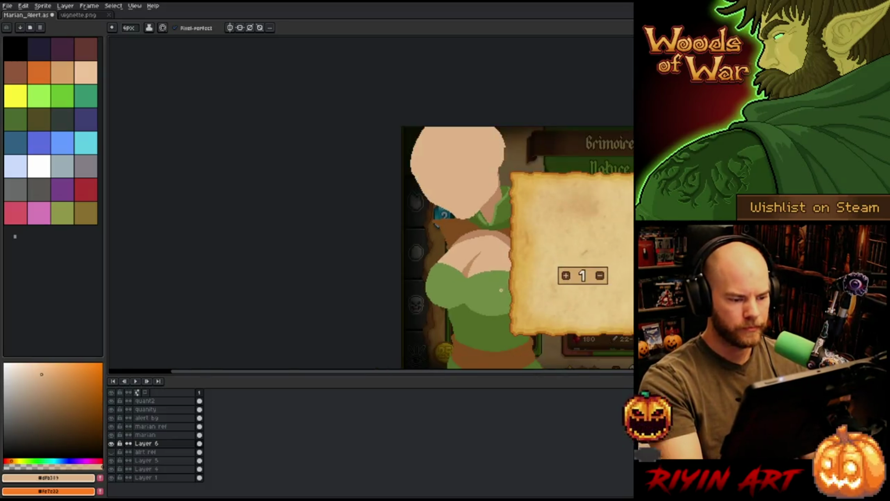
left_click_drag(502, 290, 365, 285)
left_click(354, 271, "alt")
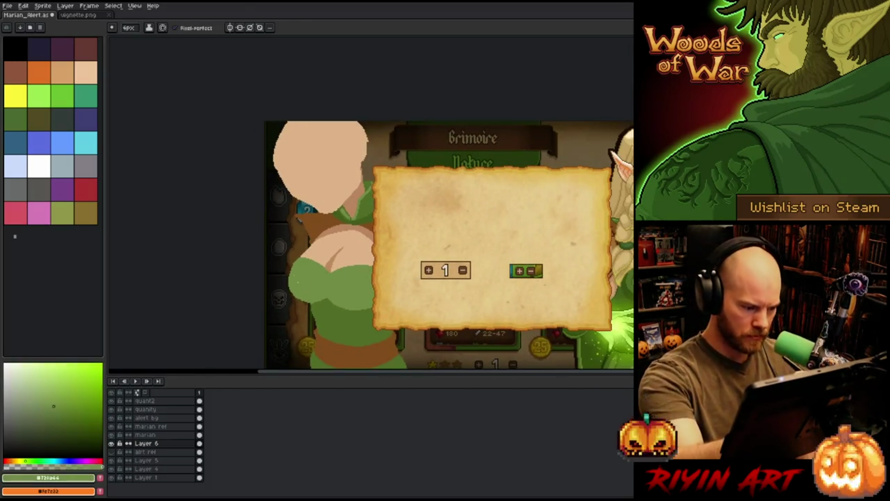
scroll(307, 299, "up", 2)
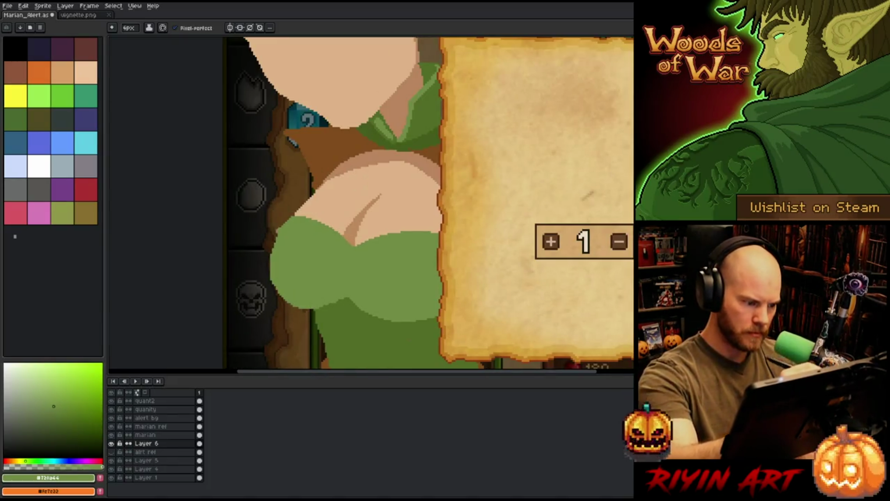
key("m")
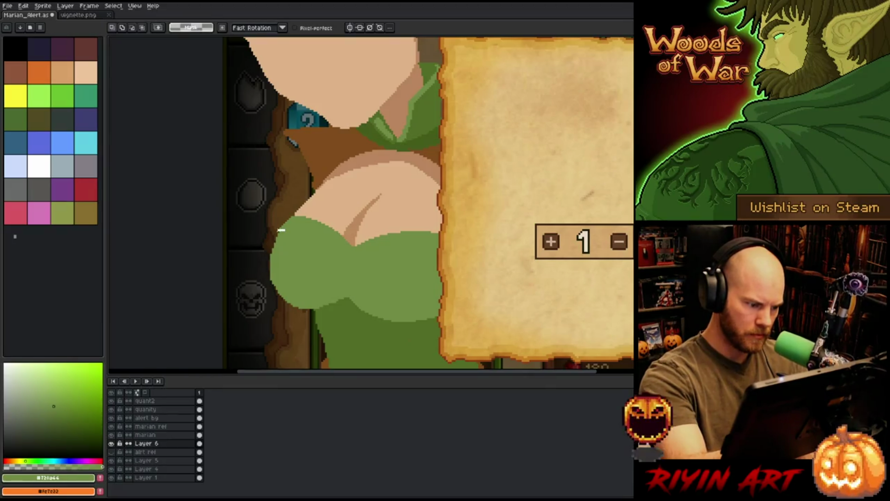
mouse_move(281, 229)
left_mouse_down()
mouse_move(262, 281)
mouse_move(307, 308)
left_mouse_up()
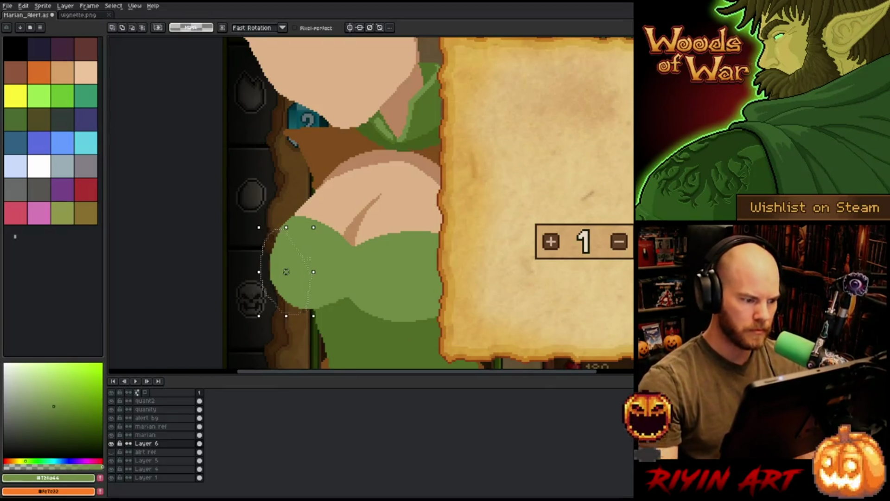
key("b")
left_click_drag(285, 231, 306, 309)
key("ctrl+d")
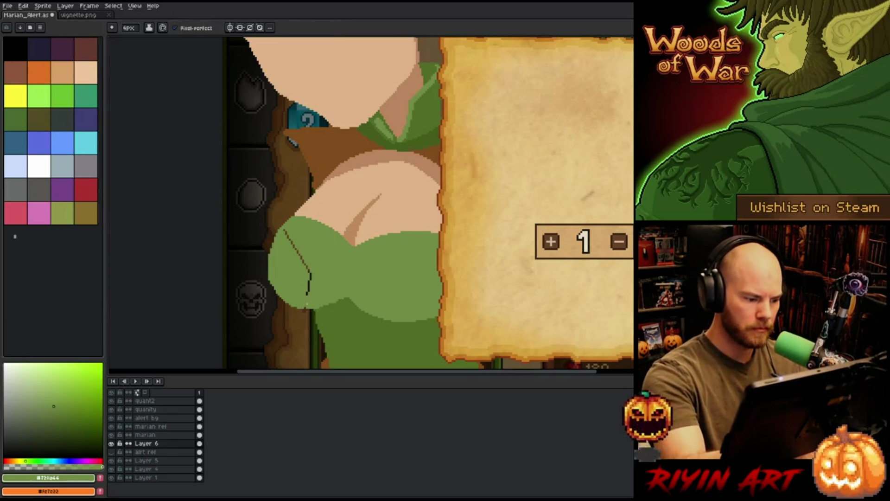
key("ctrl+z")
key("ctrl+y")
key("ctrl+z")
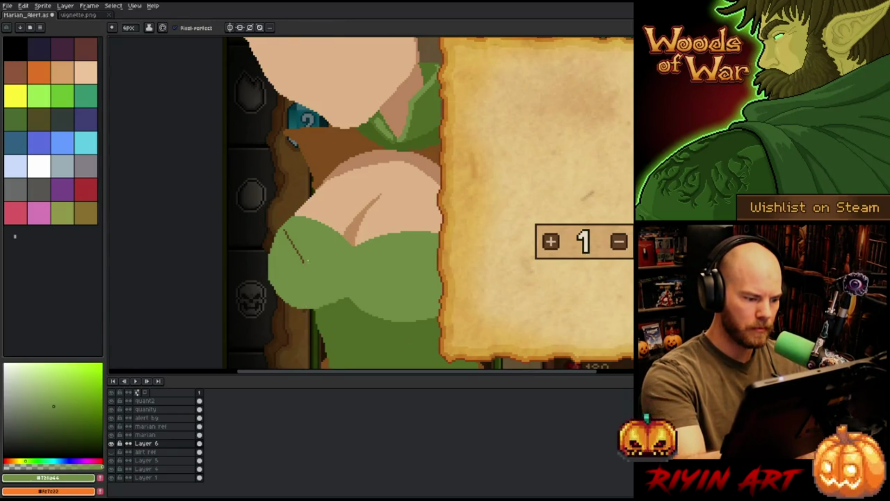
key("ctrl+z")
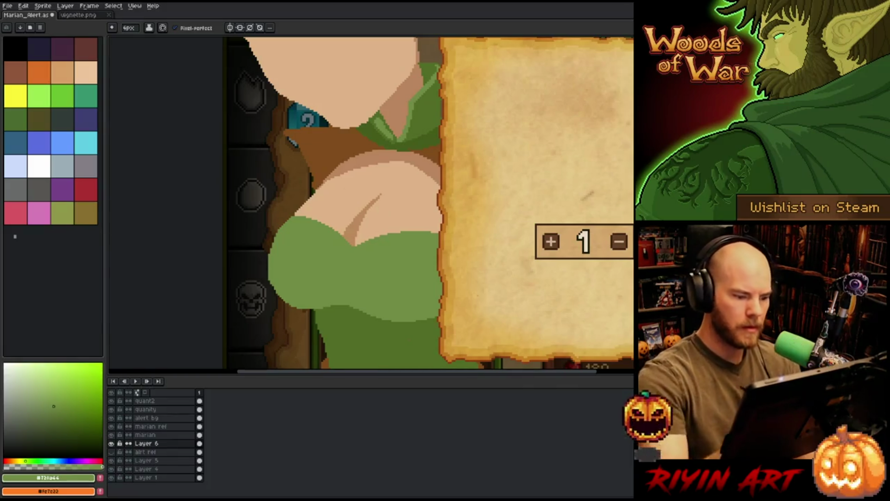
- Select the marian layer in the Layers panel and lasso the elf's head shape
scroll(325, 270, "down", 3)
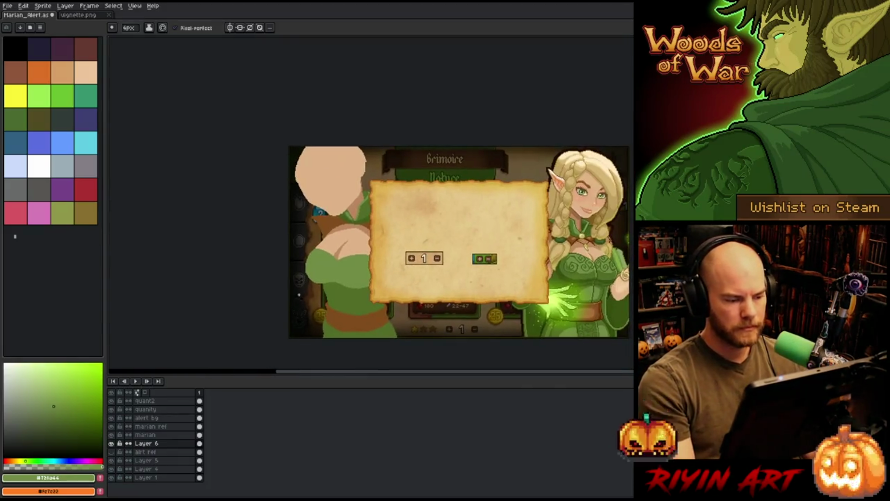
scroll(351, 287, "up", 1)
scroll(333, 295, "down", 2)
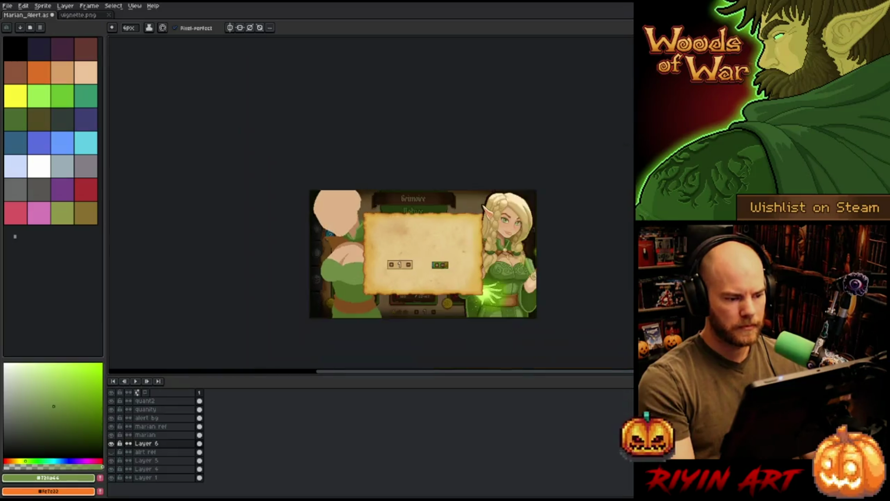
scroll(333, 294, "up", 1)
scroll(349, 227, "up", 1)
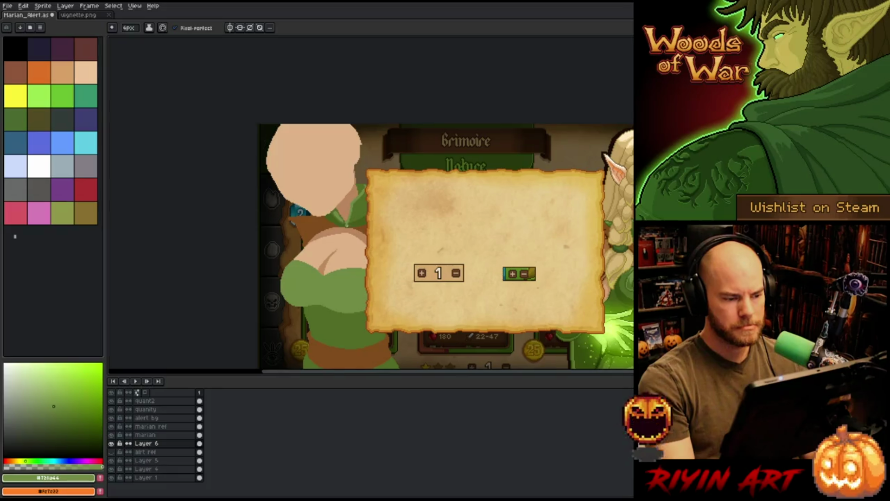
scroll(320, 215, "down", 1)
scroll(301, 216, "up", 2)
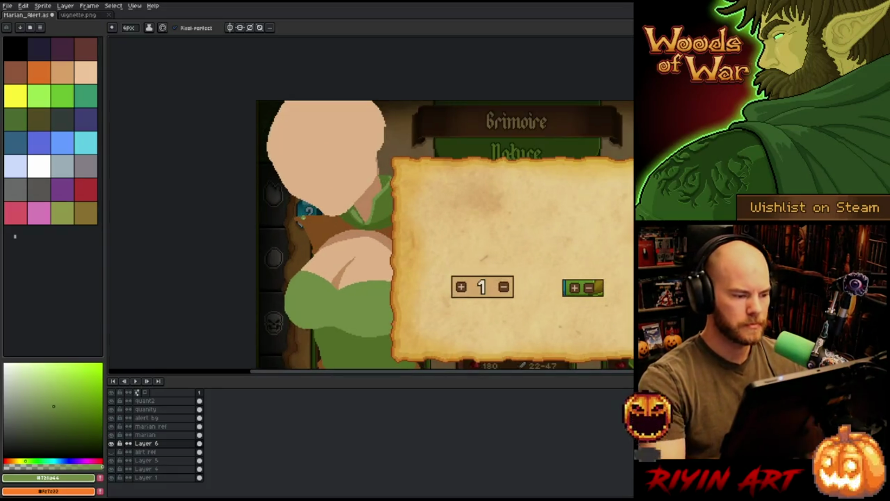
left_click(174, 435)
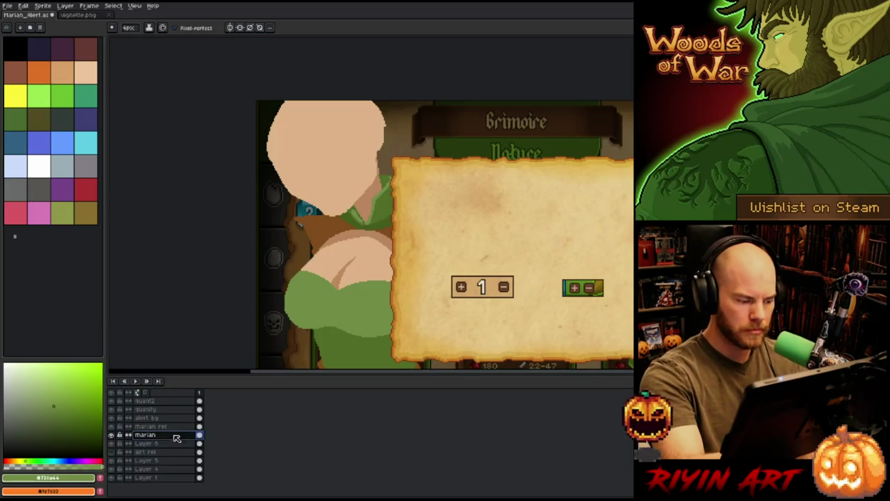
key("q")
mouse_move(328, 100)
left_mouse_down()
mouse_move(335, 212)
mouse_move(257, 210)
left_mouse_up()
- Nudge the selected head one pixel right and apply, then lasso and deselect the neck area
key("ctrl+t")
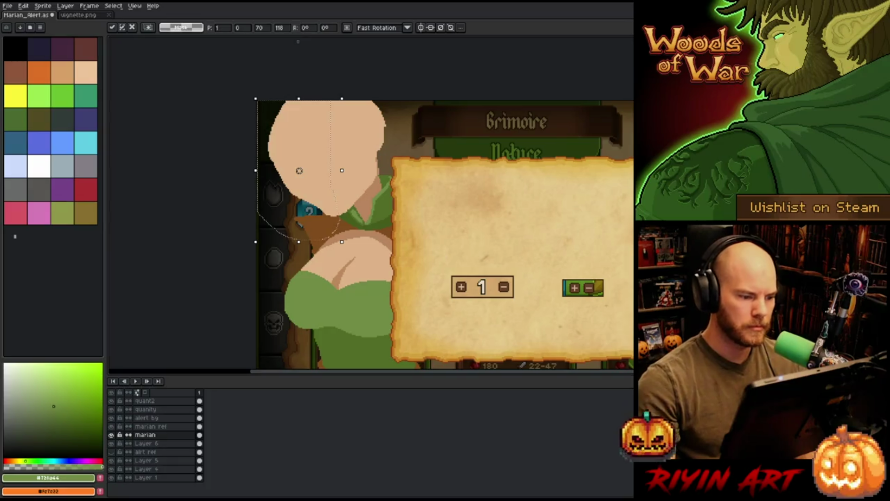
key("Right")
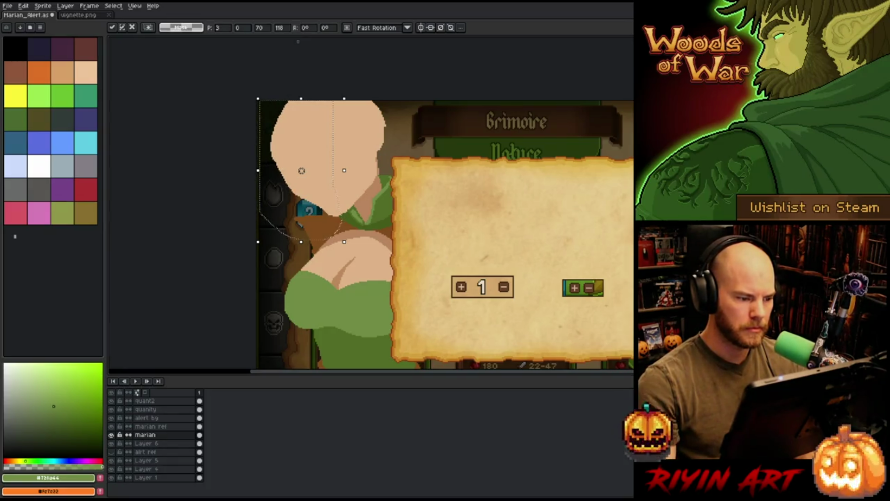
key("Return")
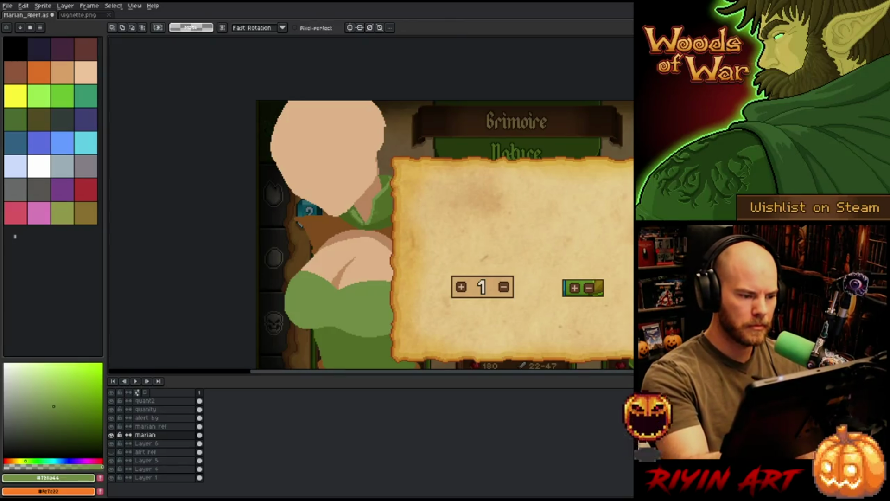
mouse_move(327, 258)
left_mouse_down()
mouse_move(406, 188)
mouse_move(389, 170)
mouse_move(340, 170)
mouse_move(296, 155)
mouse_move(307, 307)
left_mouse_up()
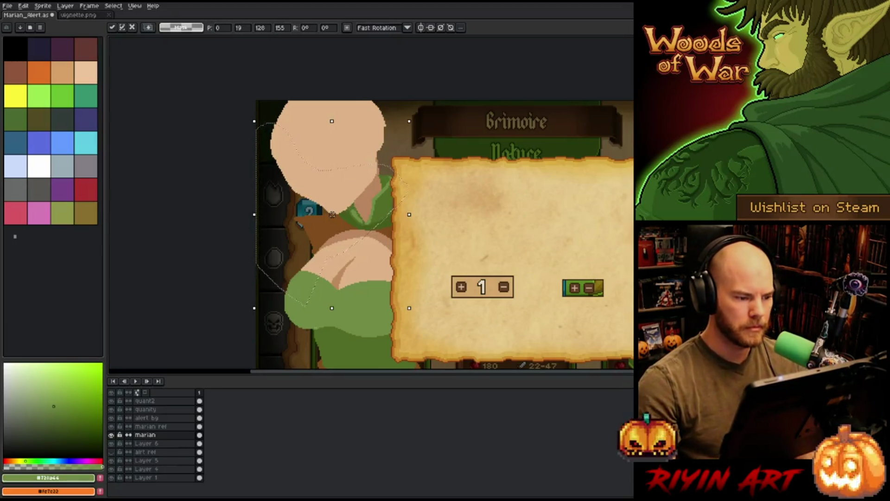
key("ctrl+d")
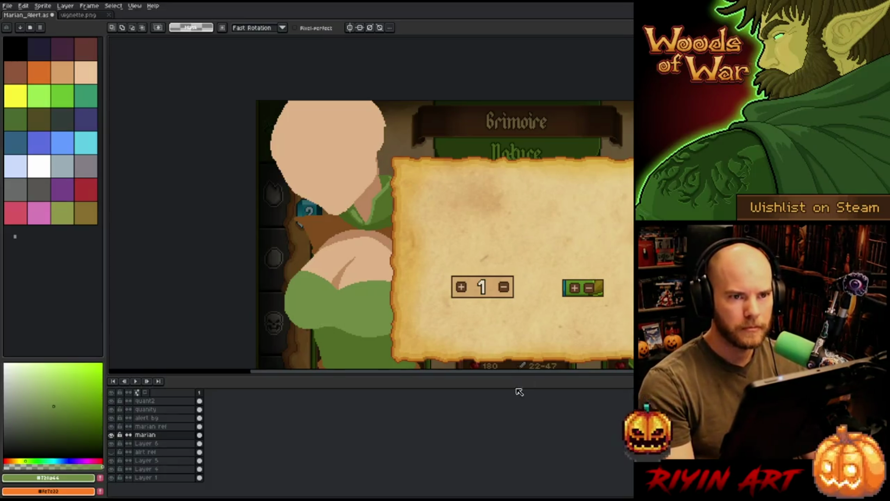
scroll(463, 229, "down", 2)
- Sample the dress green and try a pencil swirl on the dress, then undo it
scroll(463, 228, "up", 1)
scroll(463, 228, "down", 1)
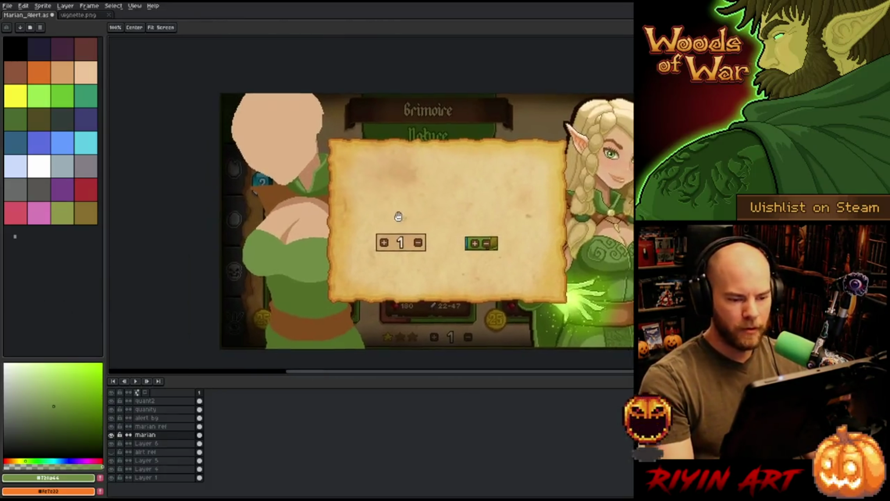
scroll(316, 194, "up", 1)
key("space")
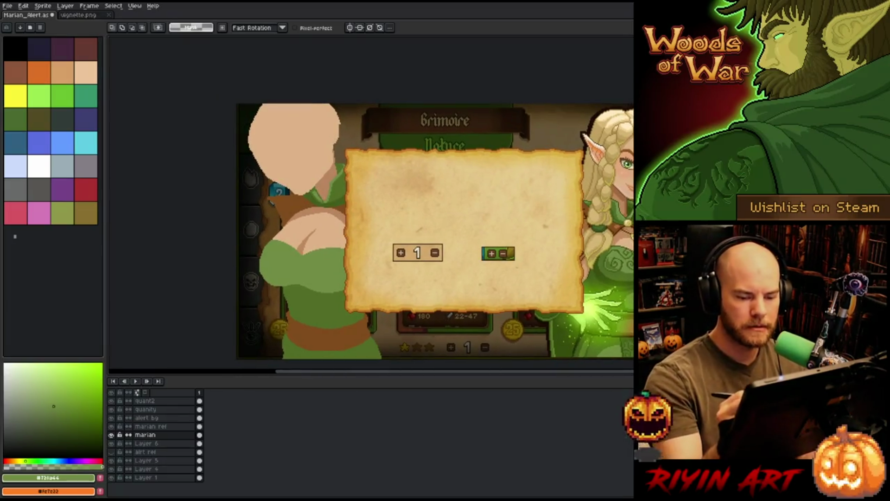
key("i")
left_click(302, 301)
key("b")
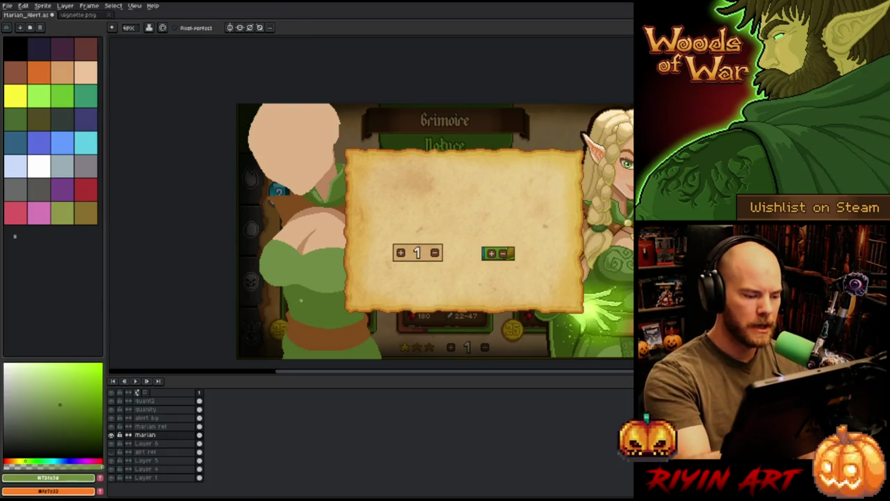
mouse_move(299, 296)
left_mouse_down()
mouse_move(320, 307)
mouse_move(304, 318)
mouse_move(324, 306)
mouse_move(311, 320)
mouse_move(297, 298)
mouse_move(323, 319)
mouse_move(294, 310)
left_mouse_up()
key("ctrl+z")
key("ctrl+z")
- Fill the light-green oval across the dress middle with the paint bucket
key("g")
left_click(307, 312)
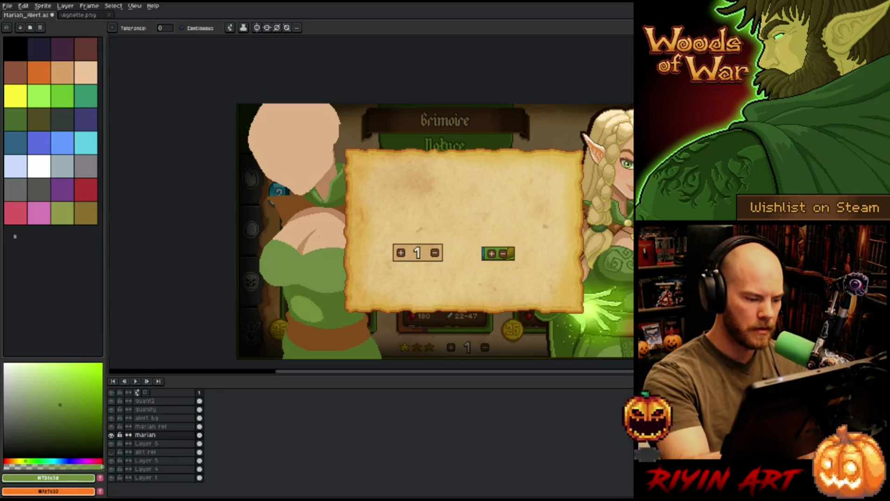
key("b")
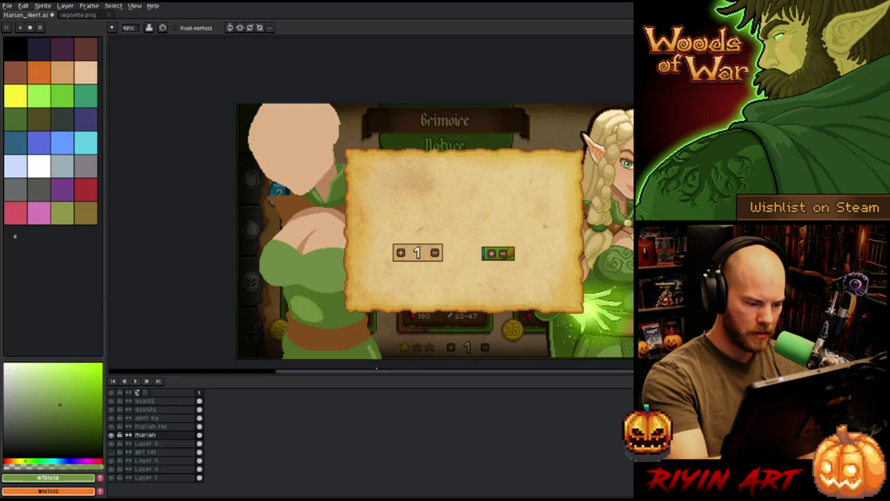
scroll(373, 332, "down", 1)
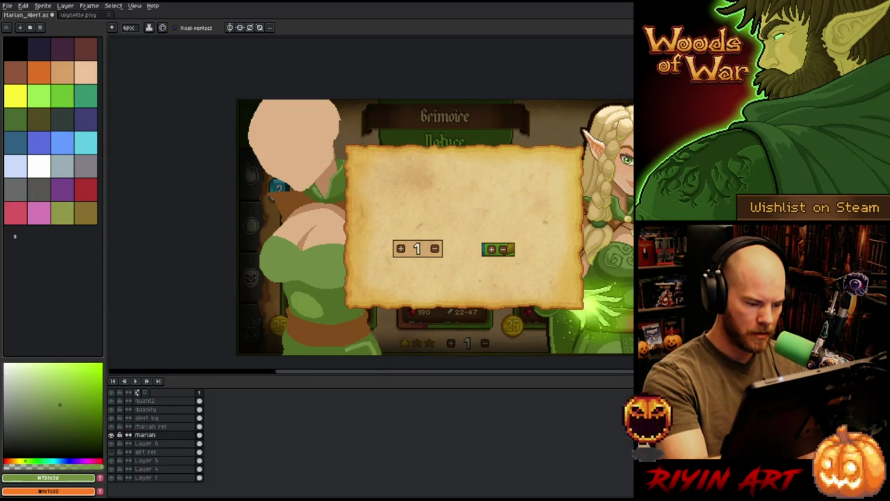
scroll(360, 345, "down", 3)
key("g")
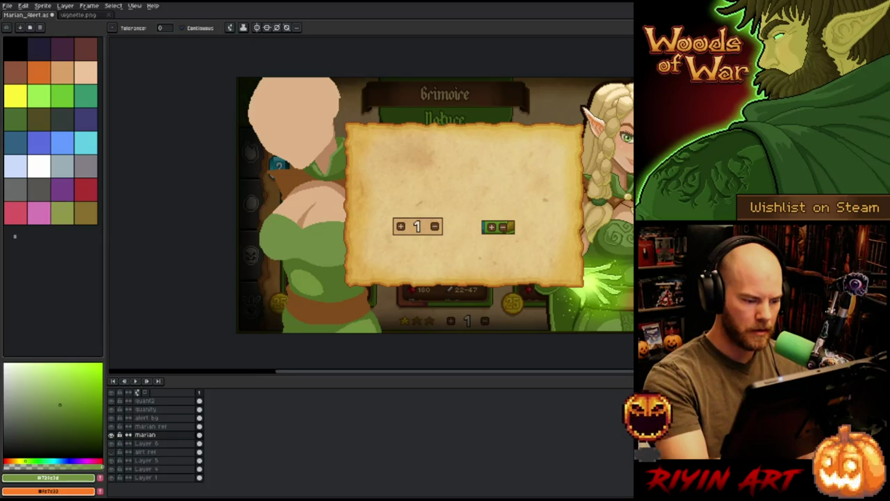
key("b")
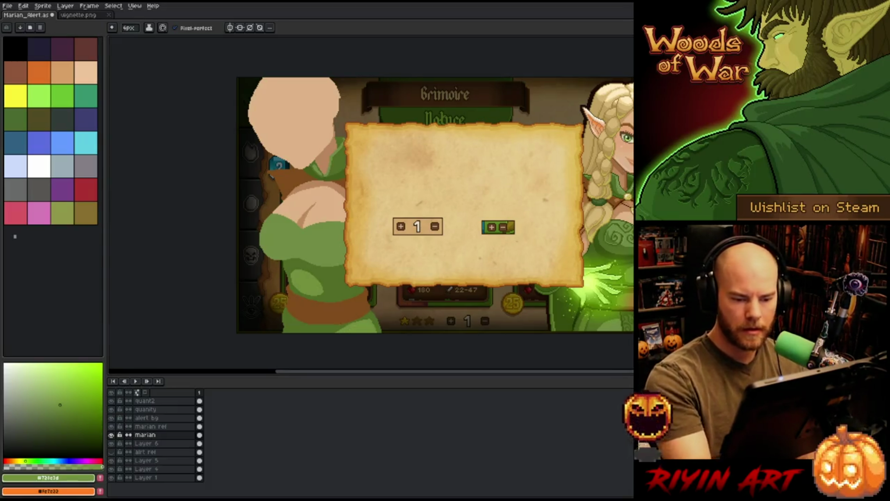
- Pick a darker shading green and switch from the marian layer back to Layer 6
left_click(326, 244, "alt")
key("w")
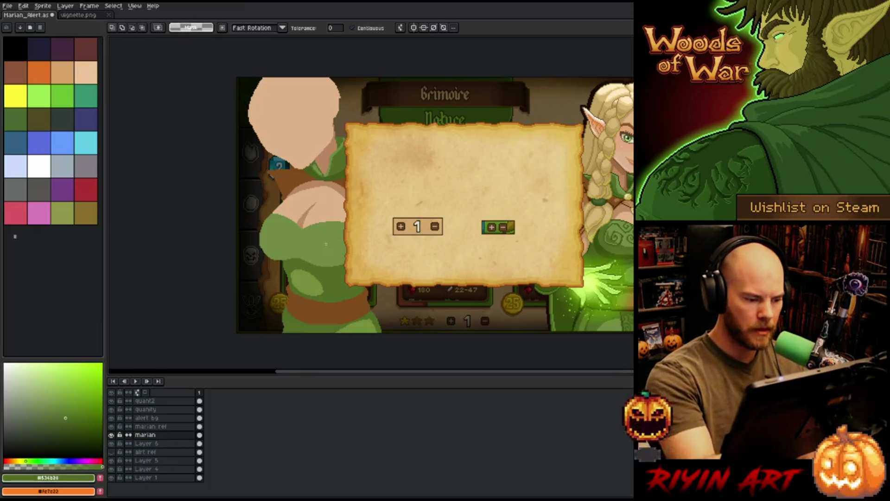
key("b")
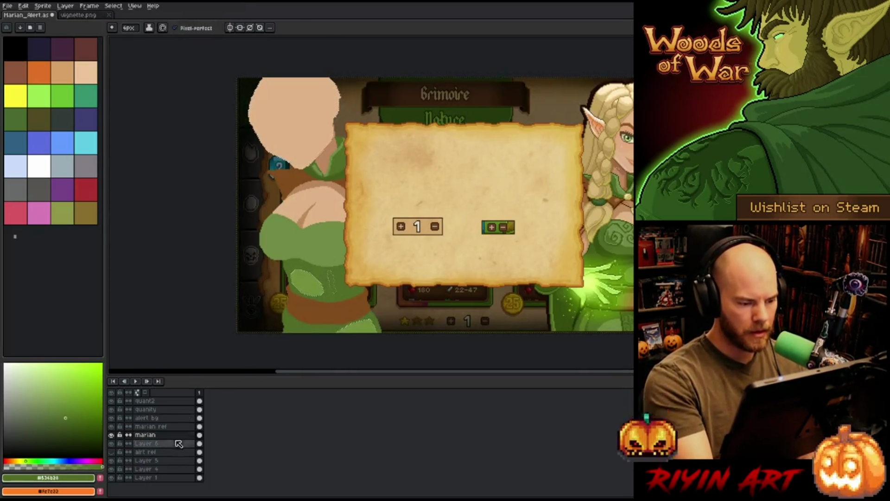
left_click(171, 436)
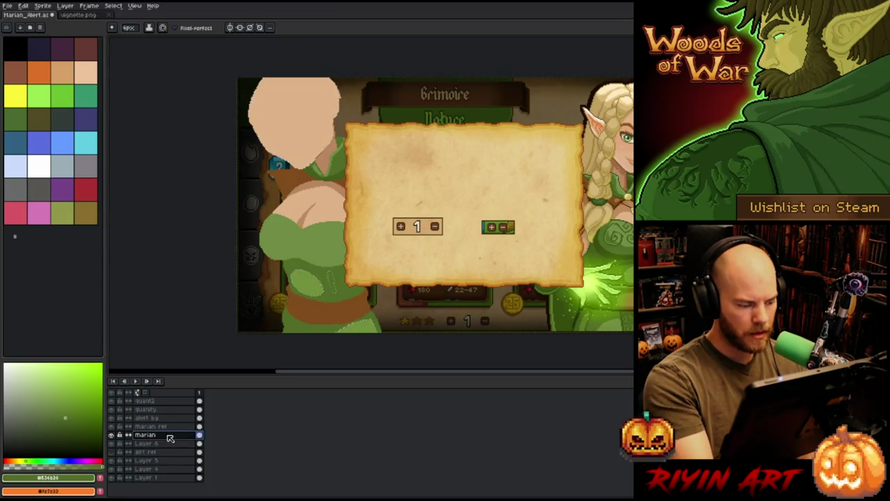
key("q")
left_click_drag(424, 332, 301, 241)
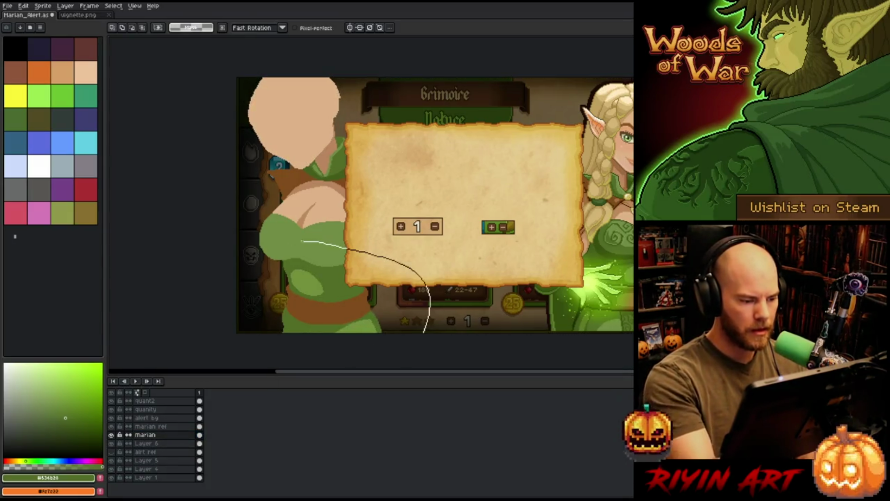
scroll(302, 241, "down", 2)
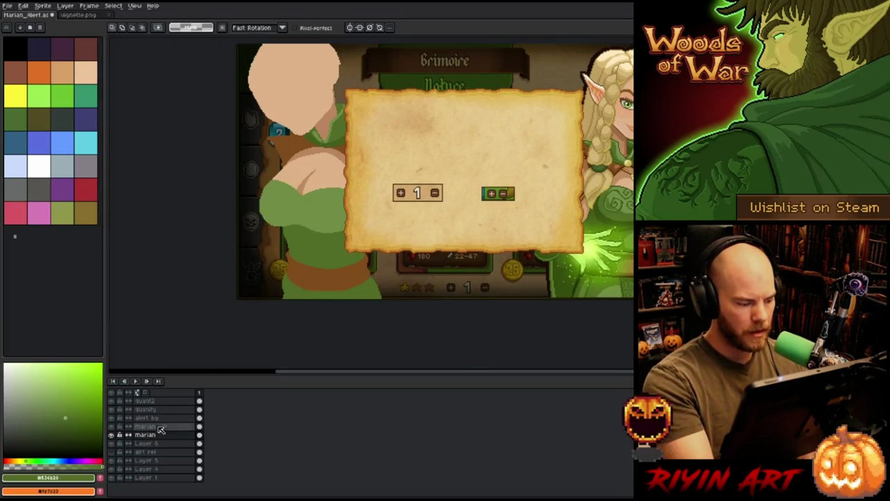
left_click_drag(160, 429, 169, 444)
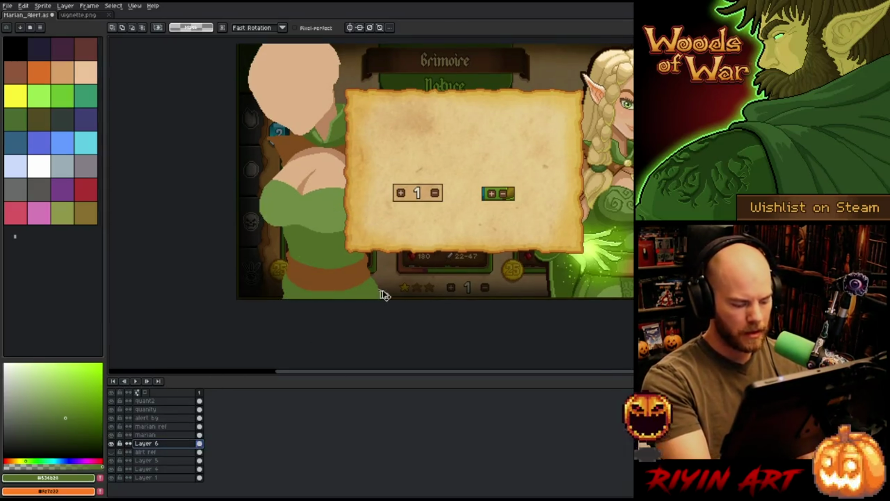
- Magic-wand the green top and pencil darker green shading strokes beneath the bust
key("w")
left_click(331, 221)
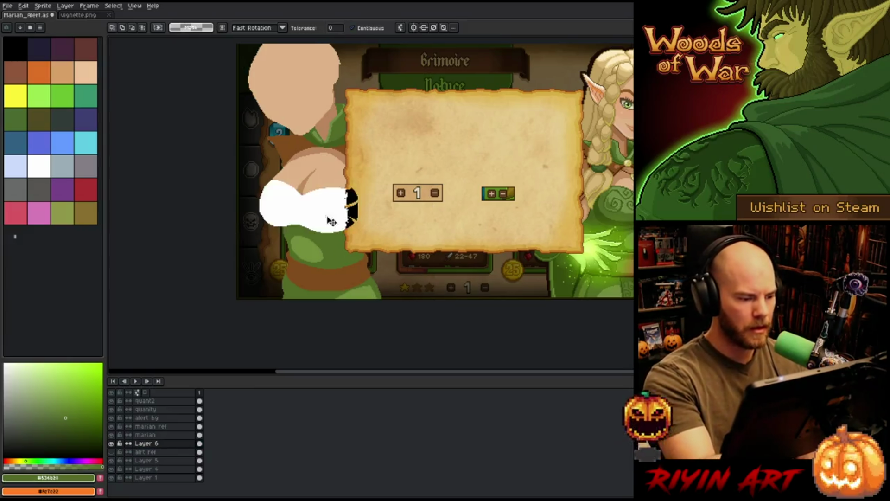
key("b")
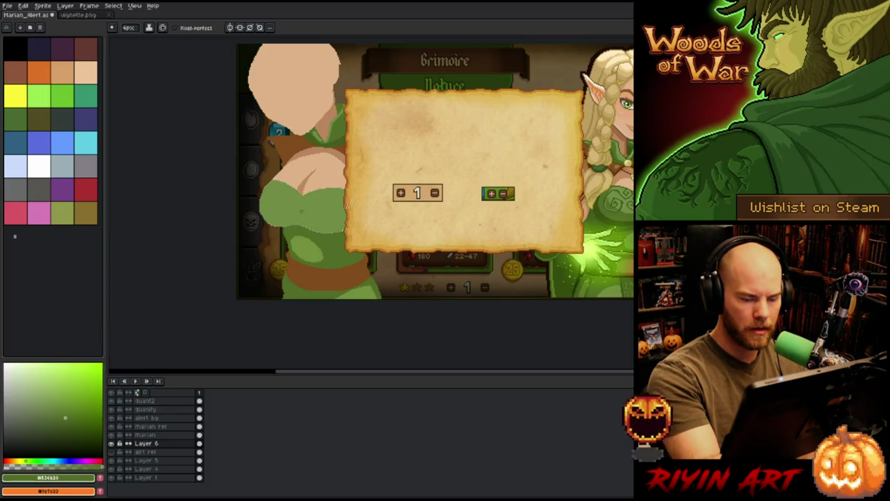
mouse_move(302, 211)
left_mouse_down()
mouse_move(334, 218)
mouse_move(297, 202)
mouse_move(334, 220)
left_mouse_up()
key("ctrl+z")
key("ctrl+z")
key("ctrl+z")
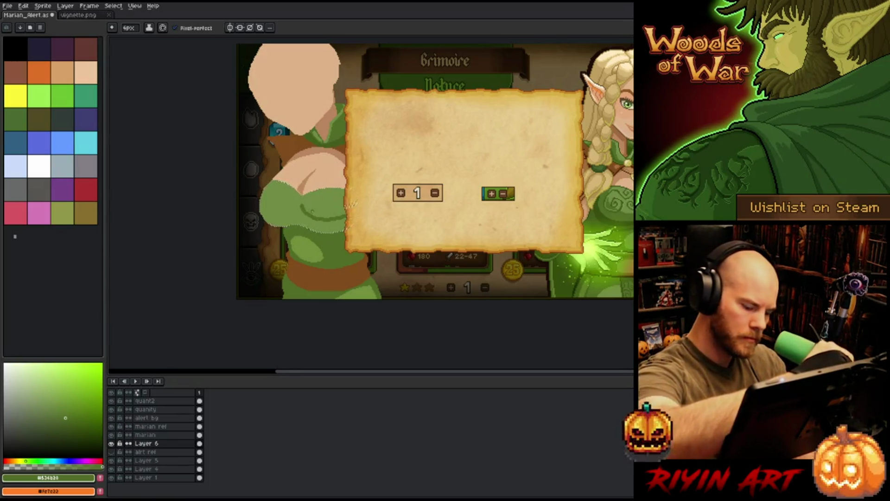
key("ctrl+z")
left_click_drag(313, 215, 343, 217)
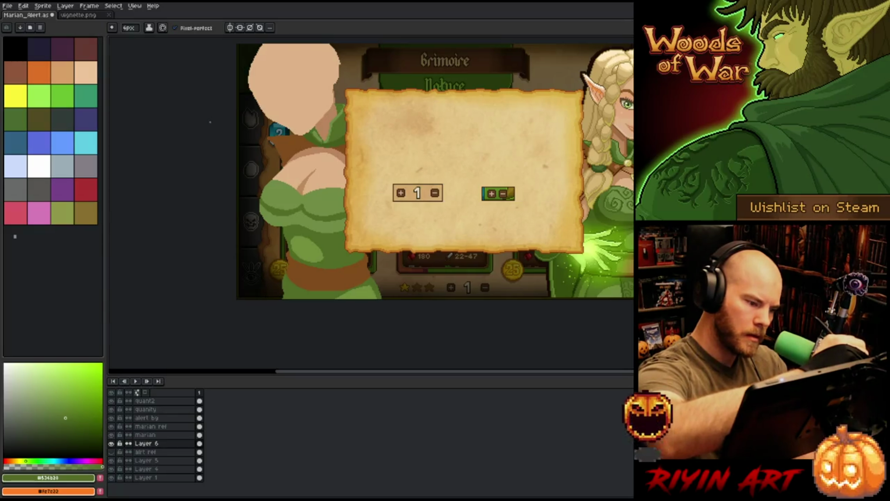
key("g")
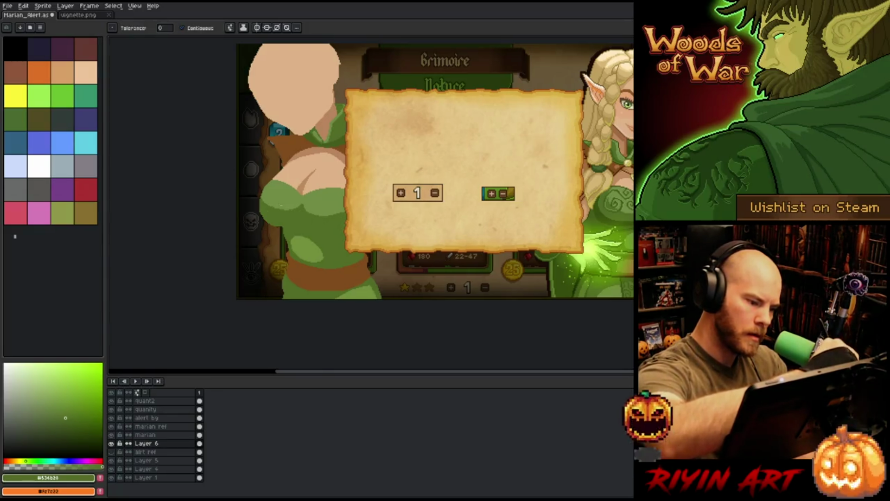
key("b")
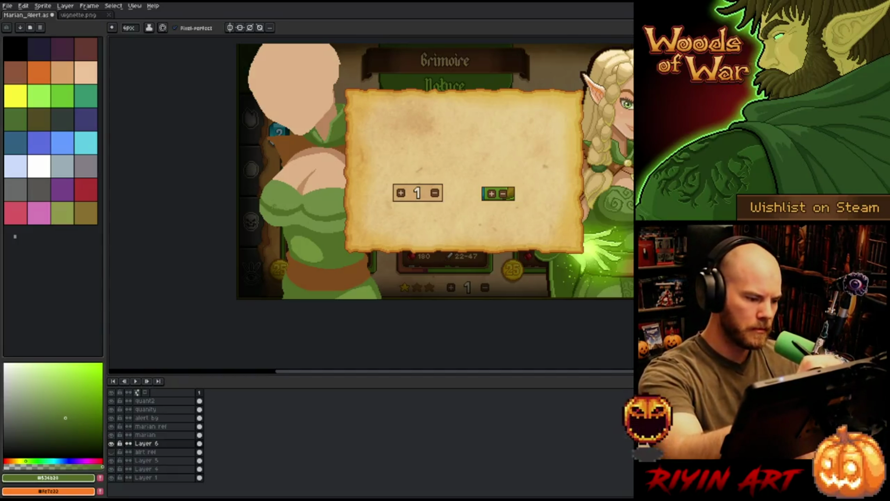
- Sample darker dress greens, ending on the deep green #3c5211
key("i")
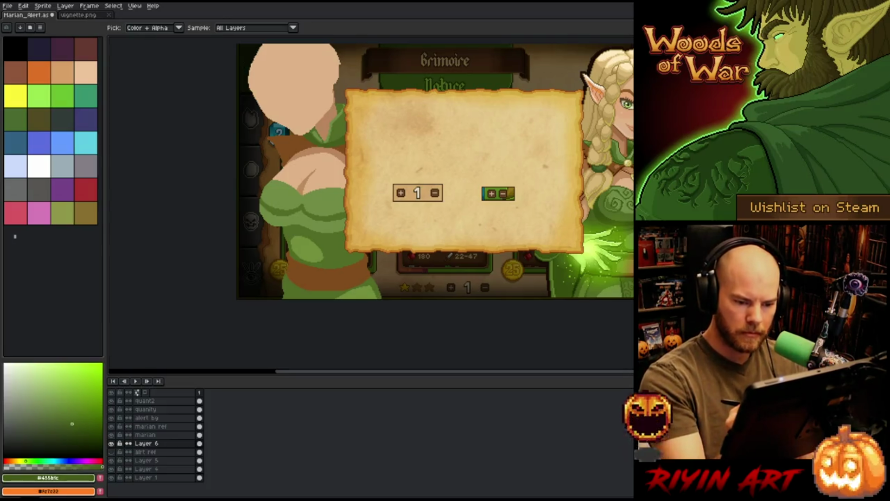
left_click(71, 424)
key("w")
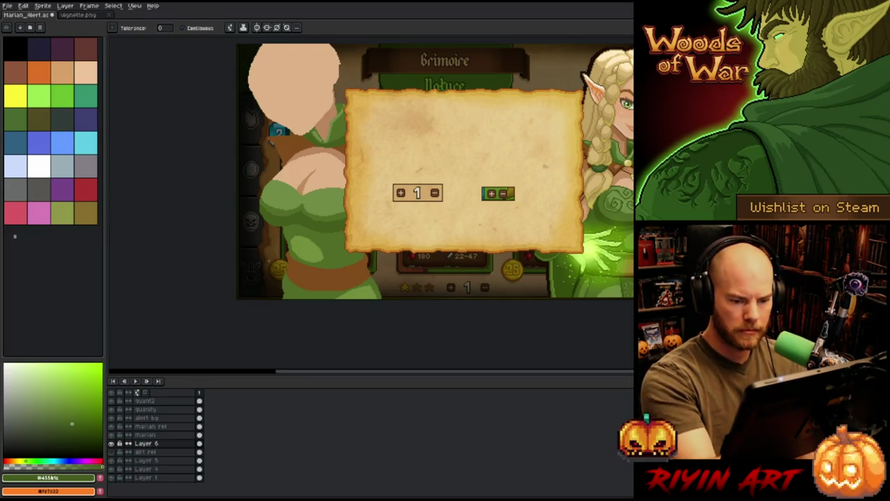
key("i")
left_click(605, 216)
key("b")
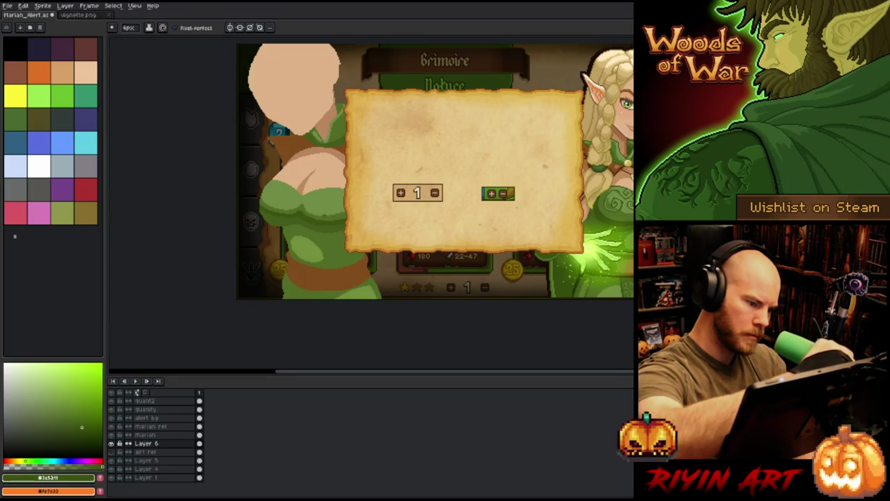
- Try palette and dress greens, ending on the lighter green #72a644 sampled from the dress
left_click(65, 418)
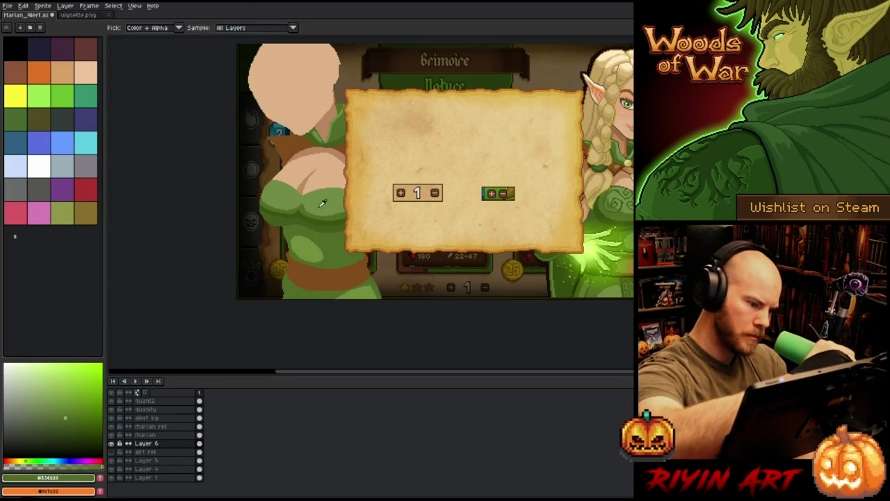
left_click(53, 406)
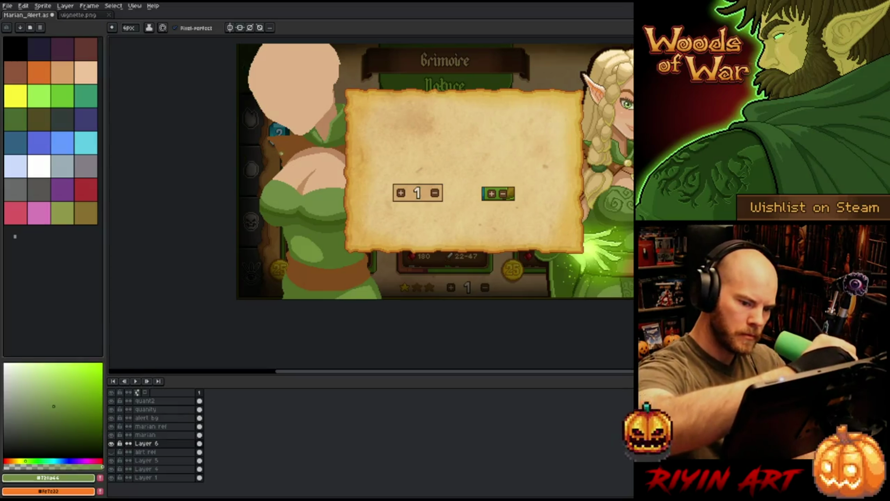
left_click(307, 205, "alt")
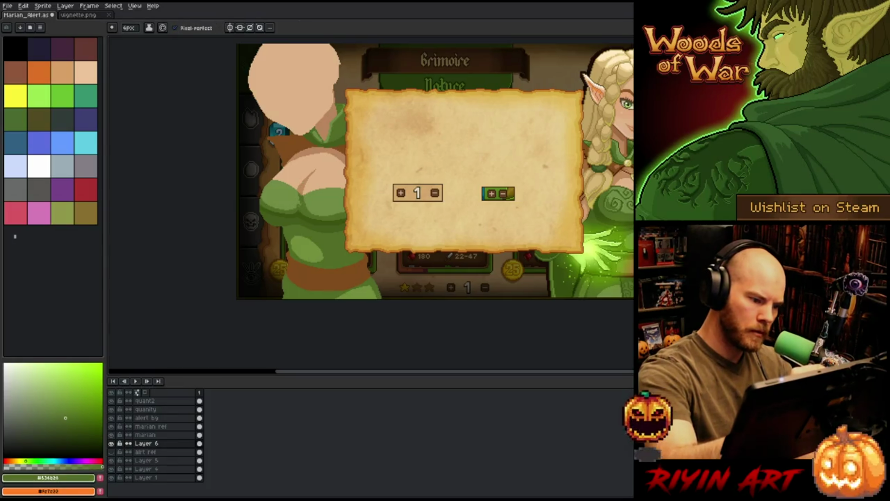
left_click(298, 189, "alt")
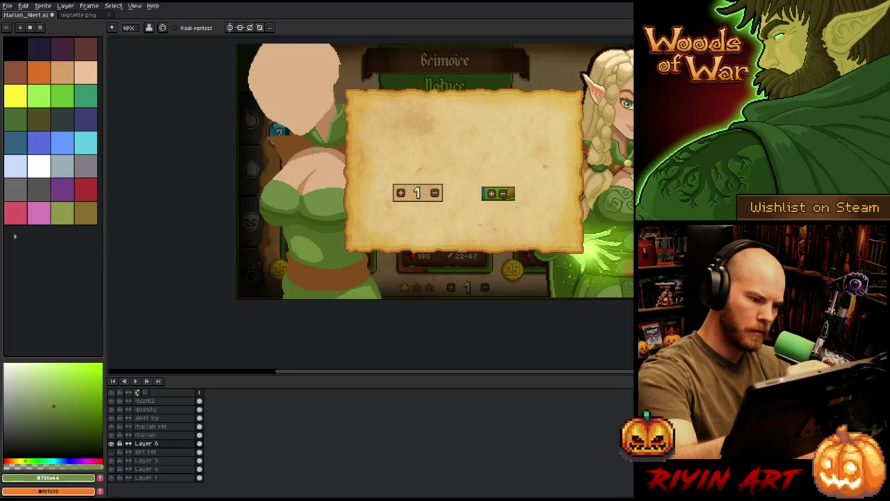
key("i")
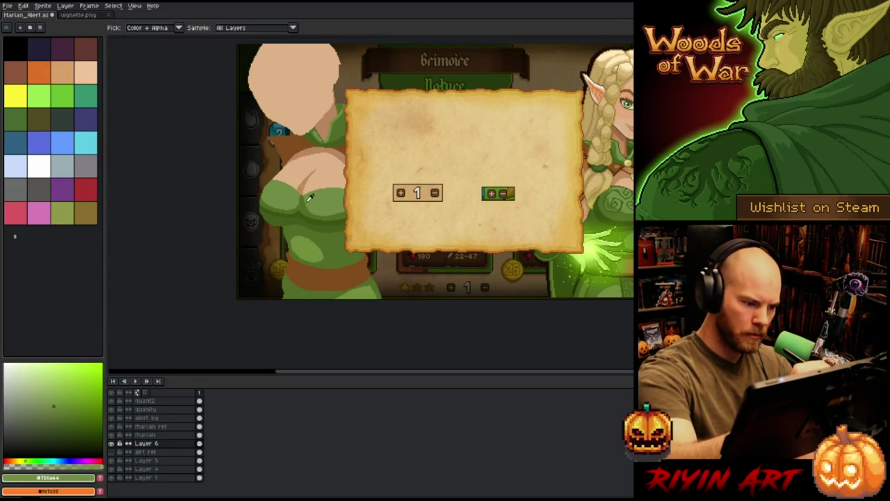
key("b")
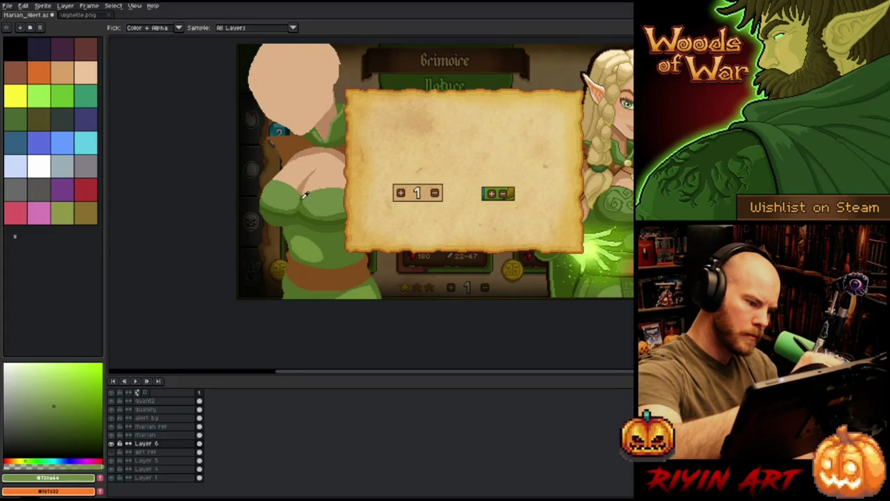
left_click(318, 200, "alt")
left_click(320, 198, "alt")
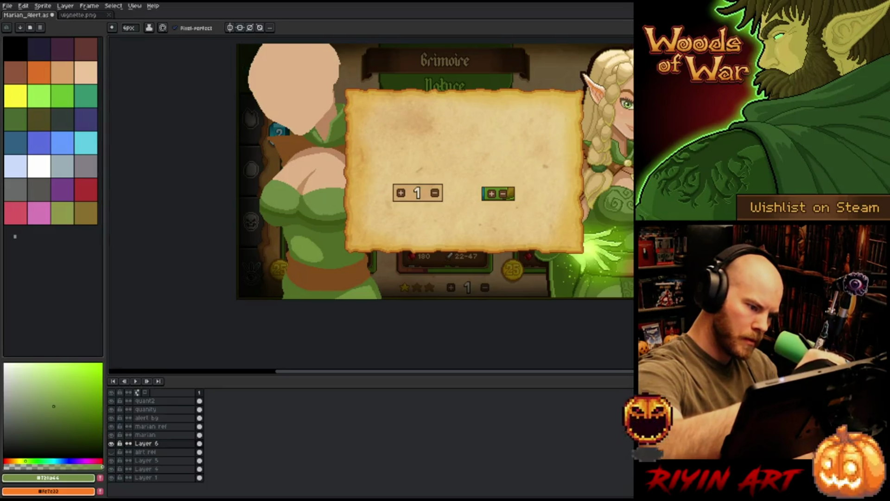
- Try a light-green highlight stroke on the dress, disable pixel-perfect, and undo it
left_click_drag(308, 204, 336, 216)
key("ctrl+z")
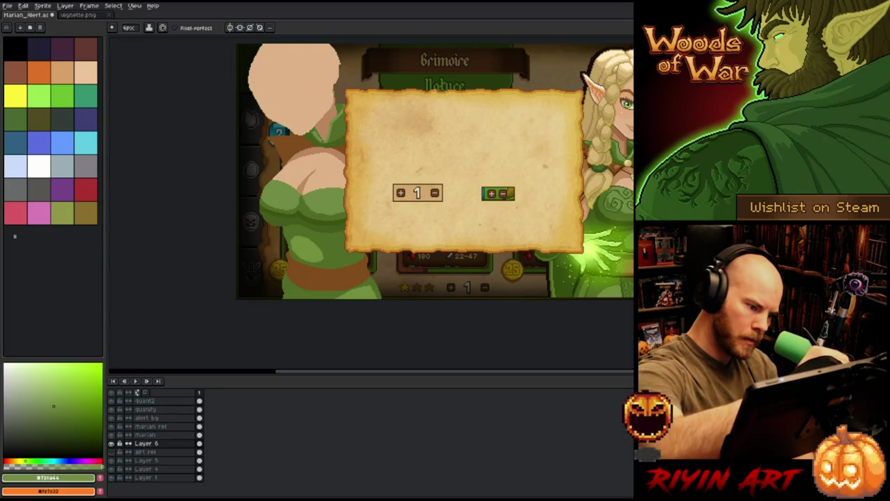
key("ctrl+z")
key("ctrl+y")
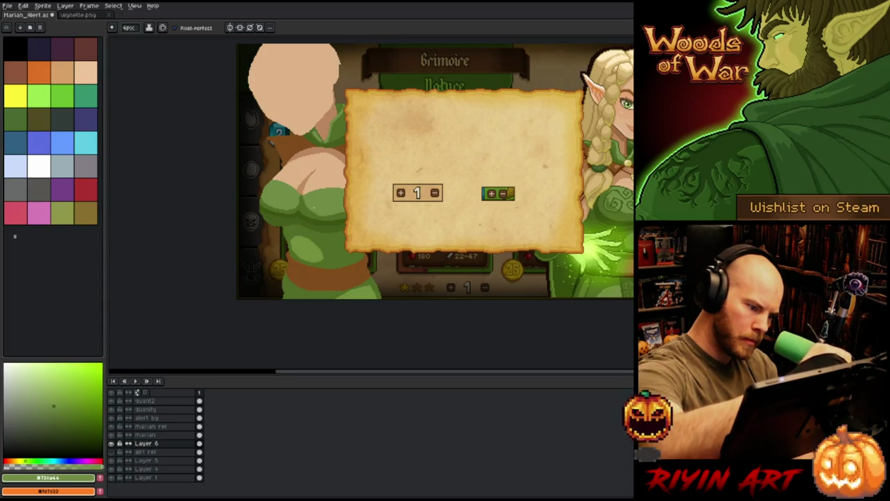
left_click(175, 28)
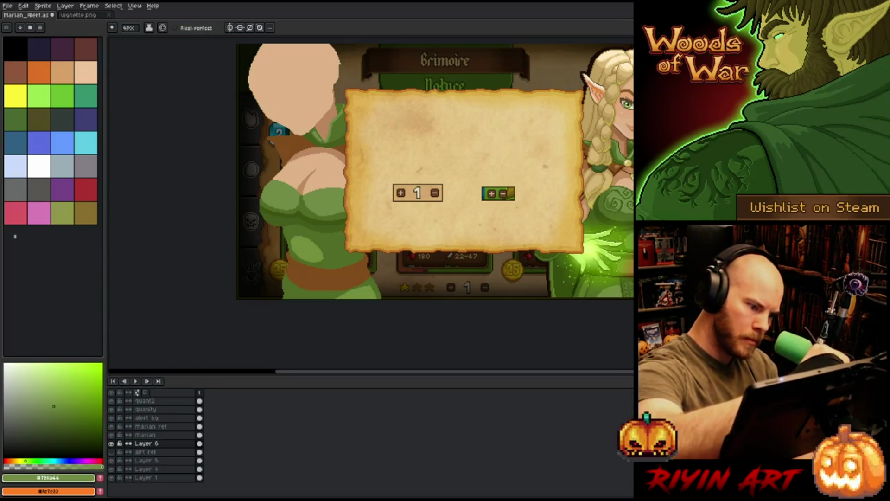
key("ctrl+z")
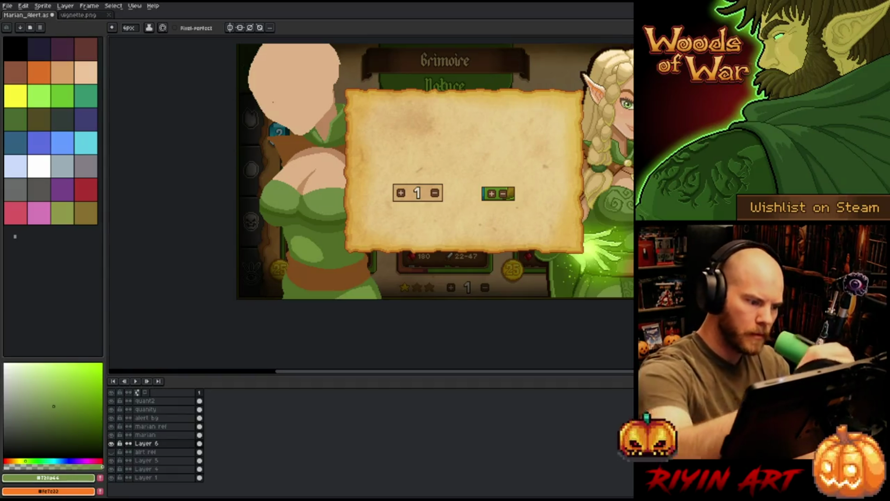
- Fill a colour-selected patch of the dress with the mid dress green
left_click(65, 418)
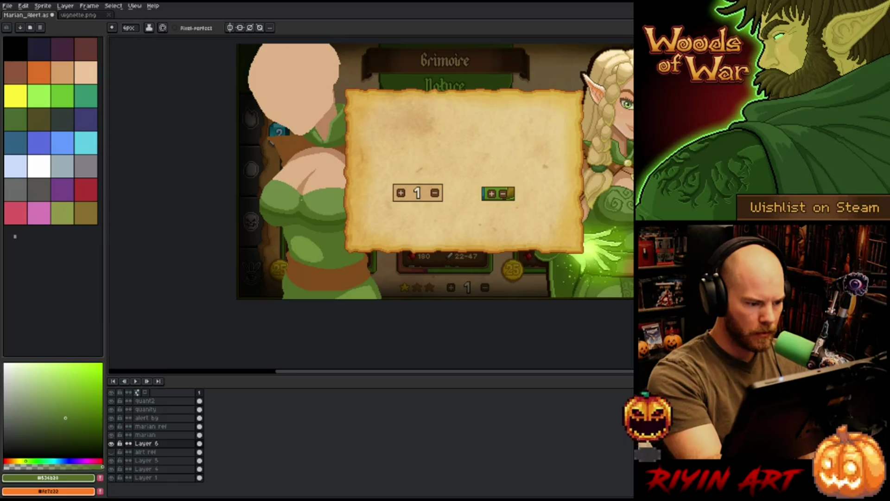
key("w")
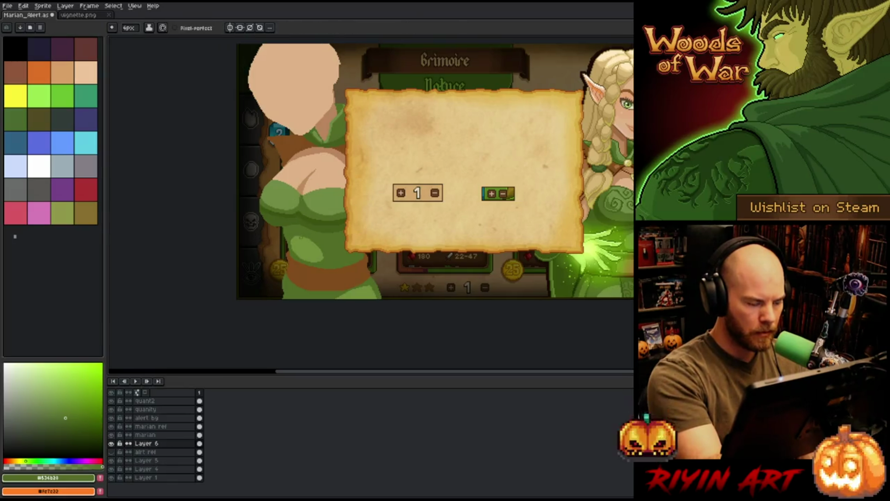
left_click(297, 203)
key("f")
key("b")
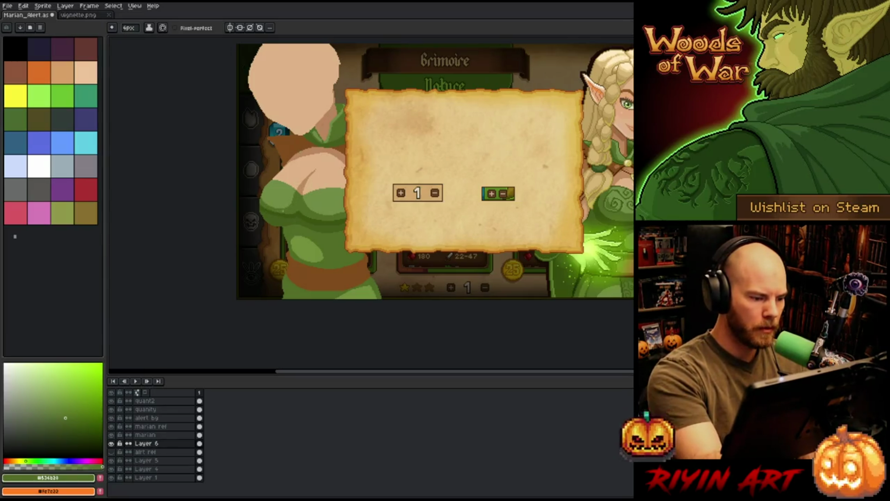
- Sample the lighter and mid dress greens and select the green dress area by colour
left_click(53, 406)
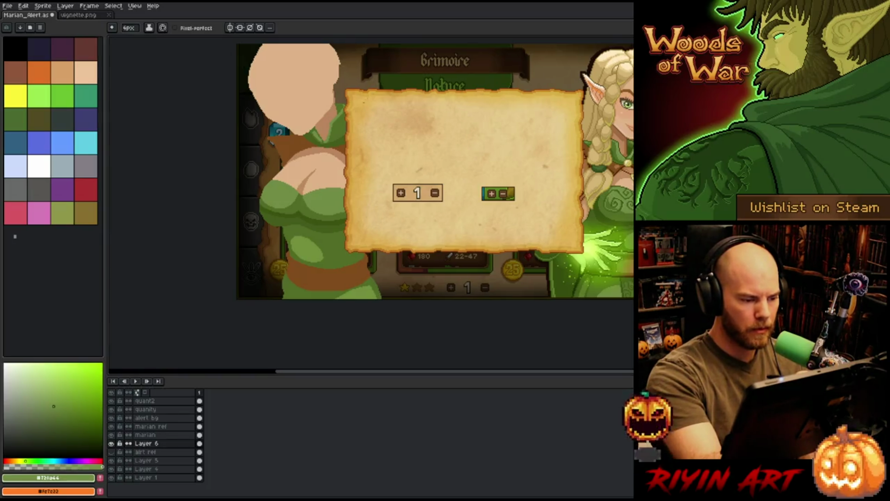
left_click(294, 206, "alt")
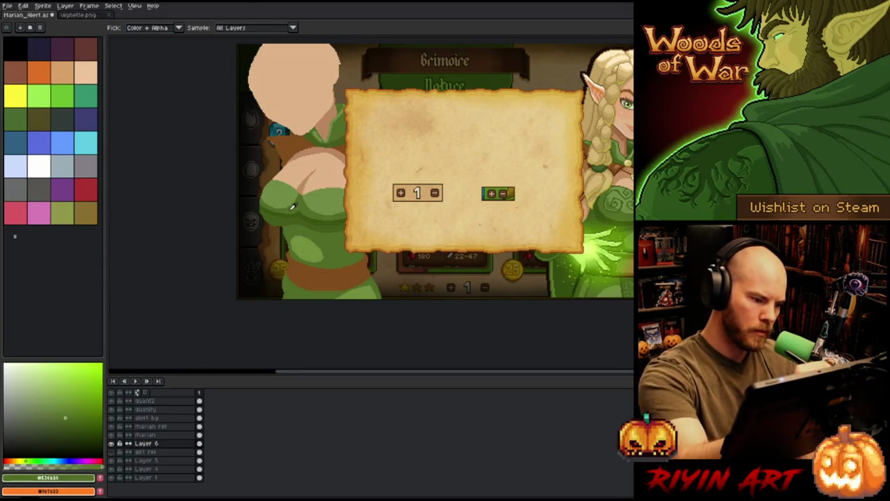
key("w")
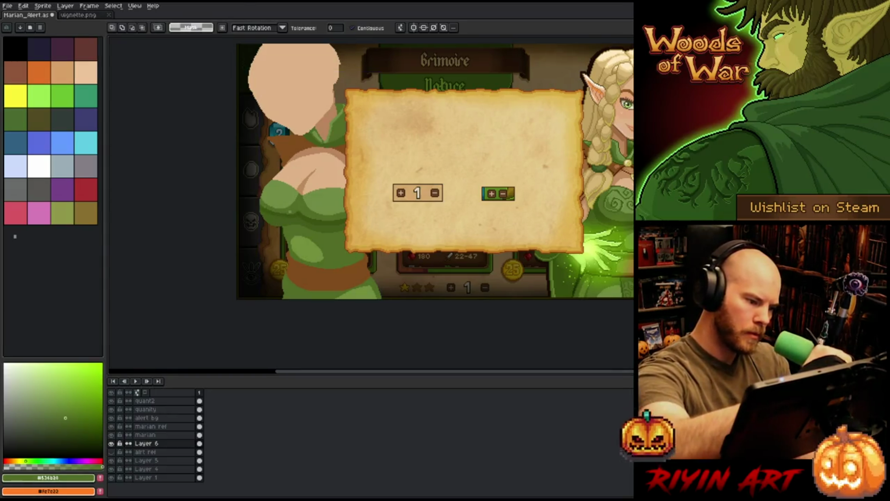
left_click(283, 218)
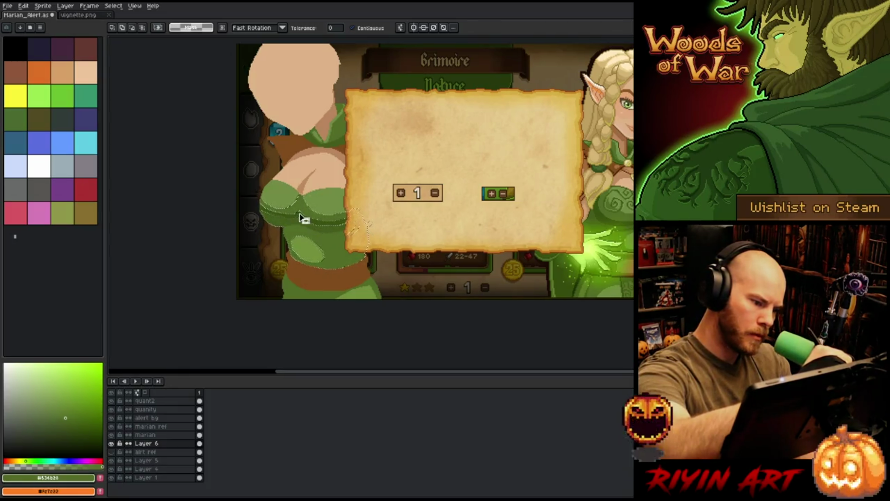
scroll(264, 213, "up", 5)
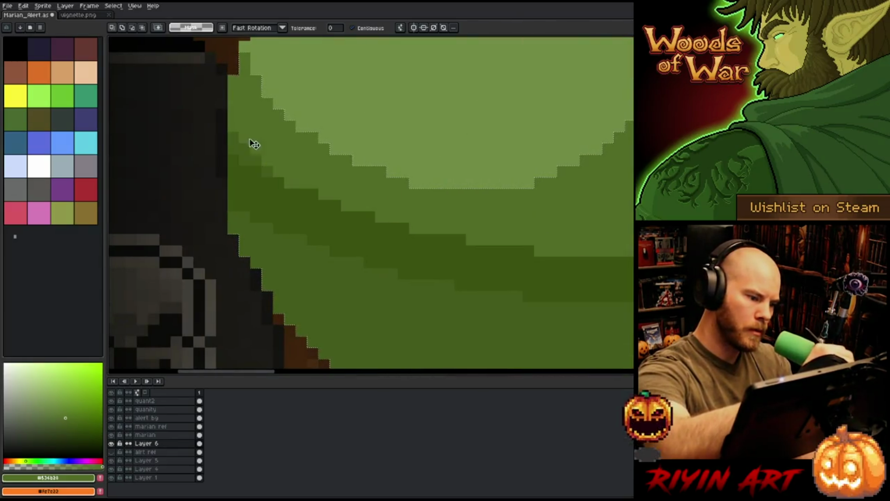
key("i")
key("b")
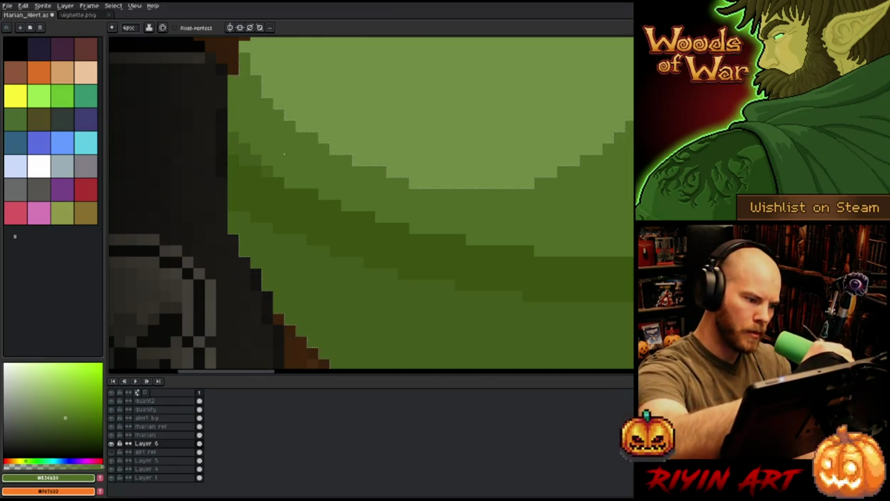
scroll(259, 146, "down", 3)
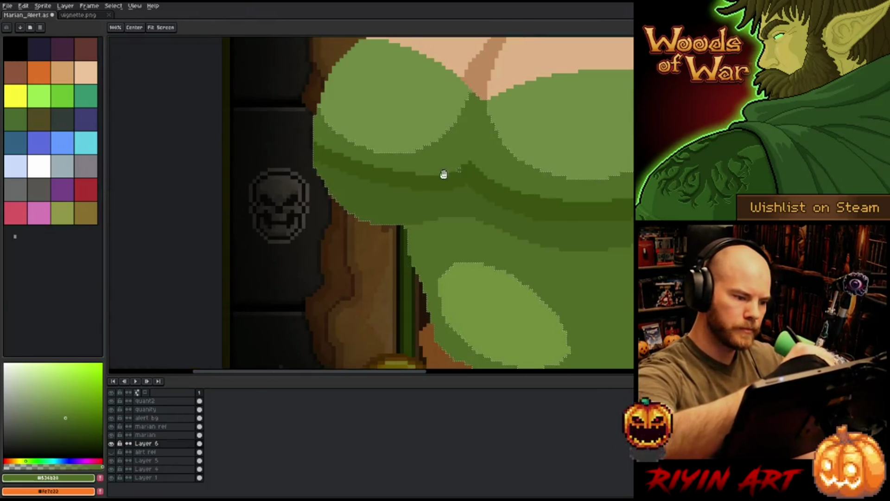
- Paint a darkest-green shadow along the lower edge of the light chest shape
left_click_drag(444, 174, 406, 212)
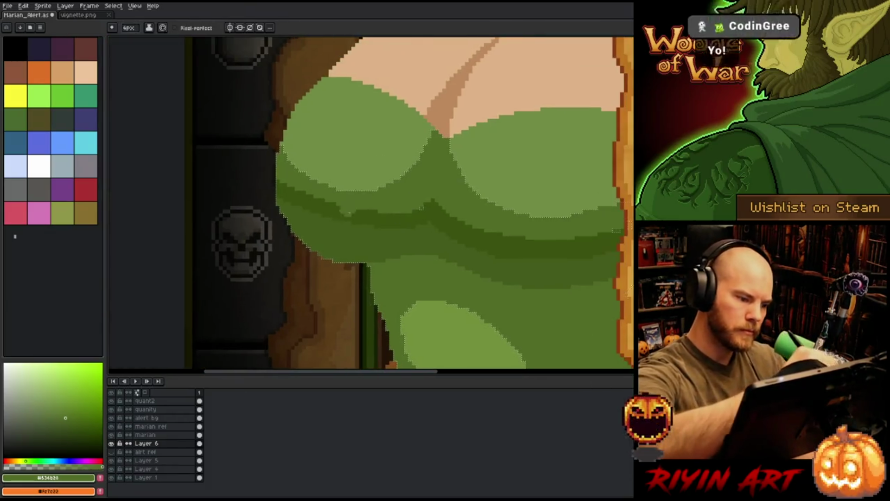
left_click(327, 193, "alt")
mouse_move(281, 157)
left_mouse_down()
mouse_move(325, 220)
mouse_move(371, 230)
left_mouse_up()
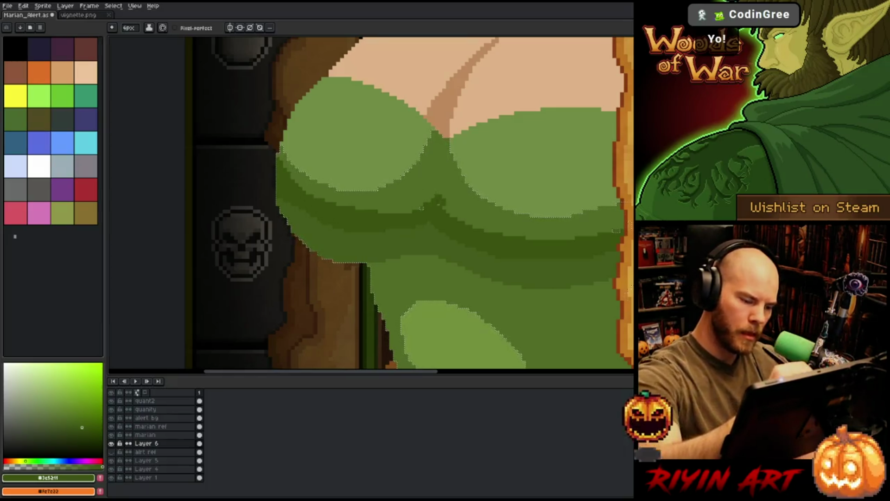
scroll(440, 199, "up", 3)
key("w")
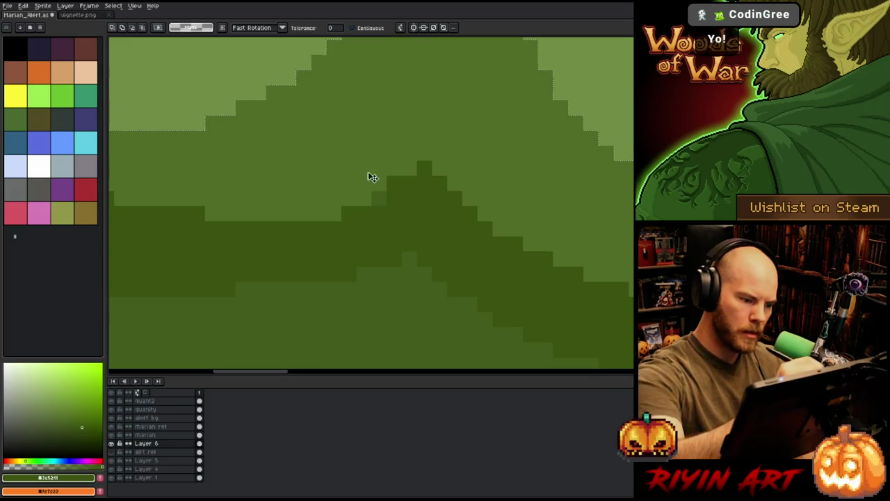
scroll(366, 181, "down", 3)
key("b")
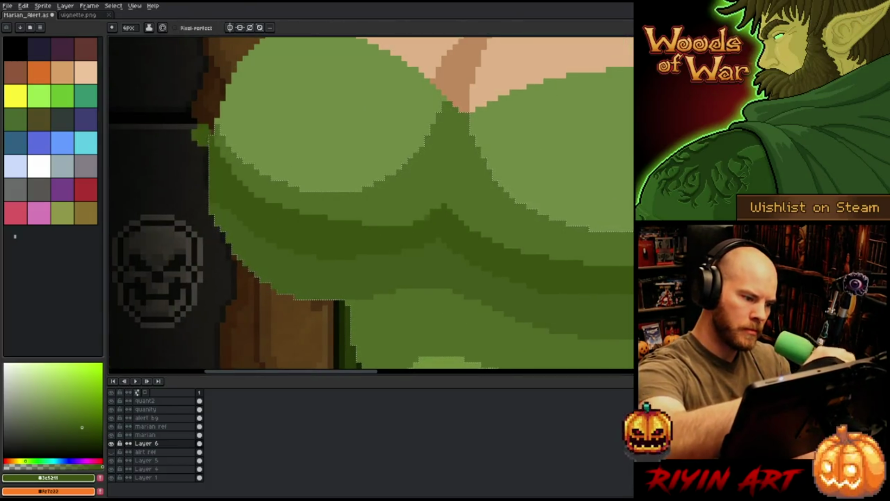
- Paint a mid-green band along the dress fold and deepen it with dark green strokes
left_click(354, 205, "alt")
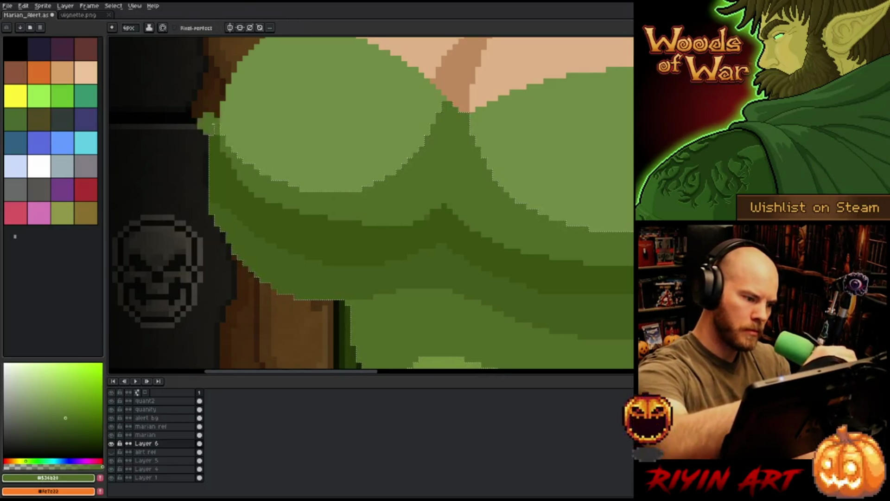
mouse_move(245, 207)
left_mouse_down()
mouse_move(278, 223)
mouse_move(406, 229)
mouse_move(452, 202)
left_mouse_up()
left_click(388, 234, "alt")
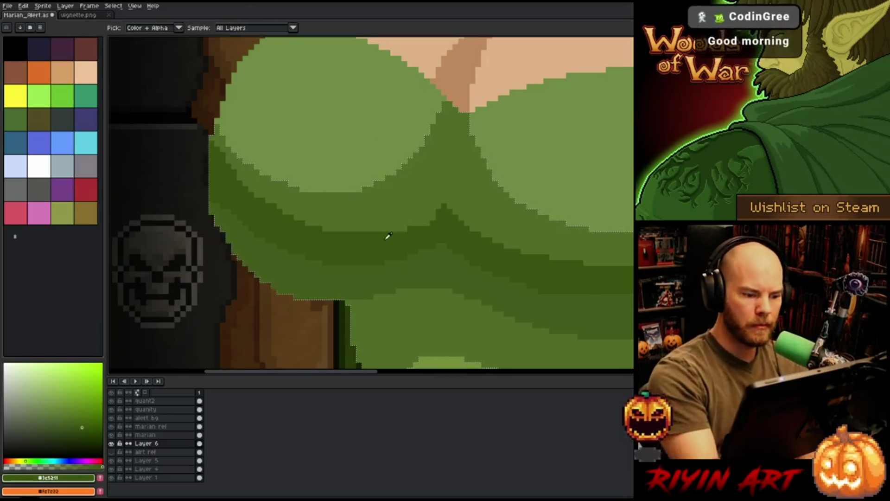
mouse_move(404, 227)
left_mouse_down()
mouse_move(431, 218)
mouse_move(408, 217)
mouse_move(435, 206)
left_mouse_up()
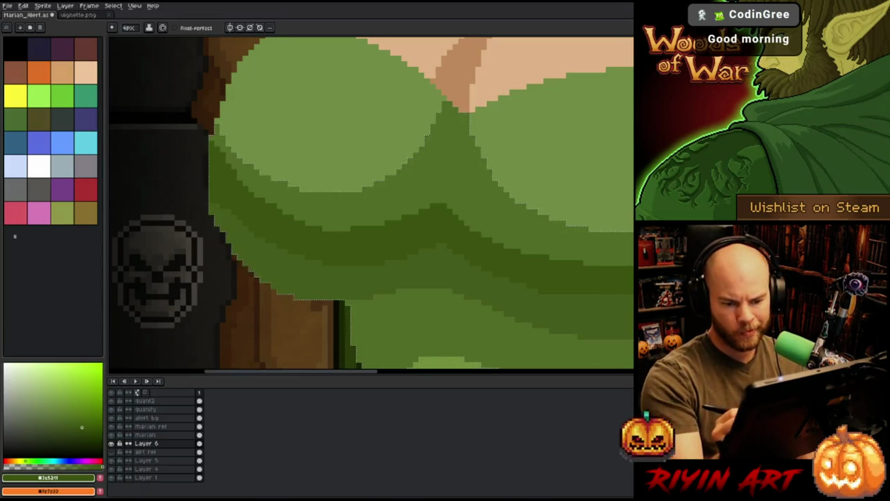
key("m")
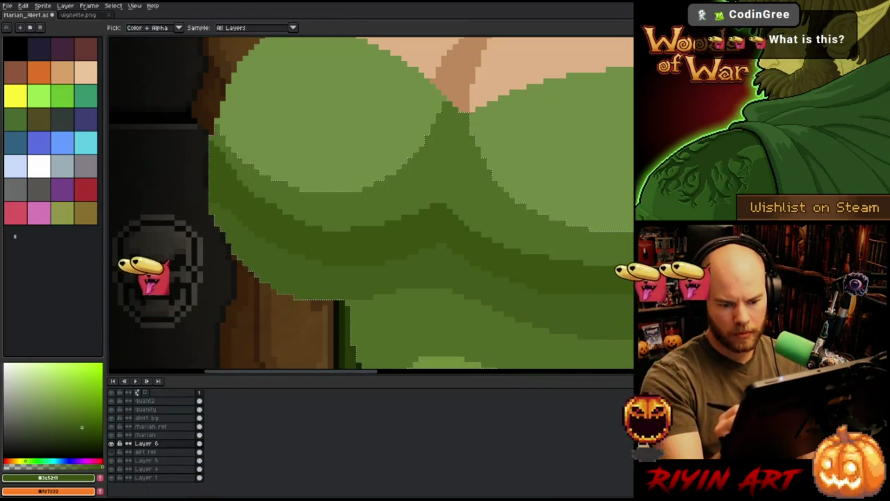
key("b")
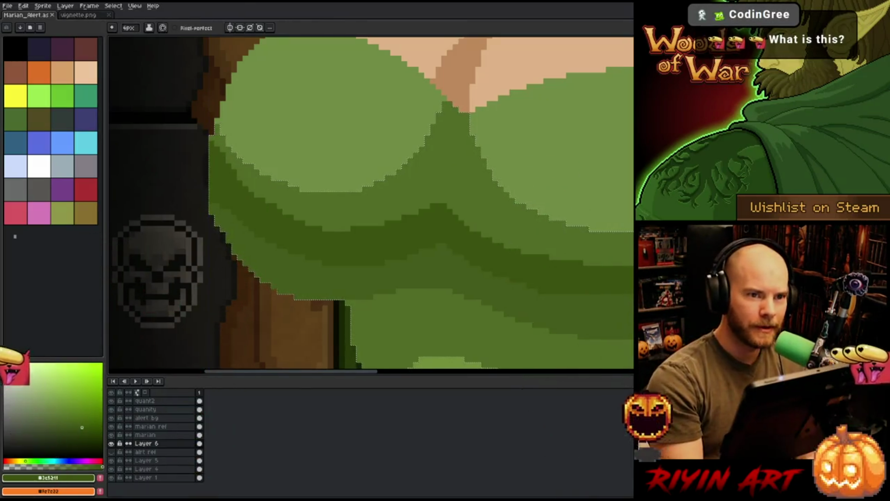
- Save the sprite and zoom out to see it whole
key("ctrl+s")
key("minus")
scroll(313, 243, "up", 4)
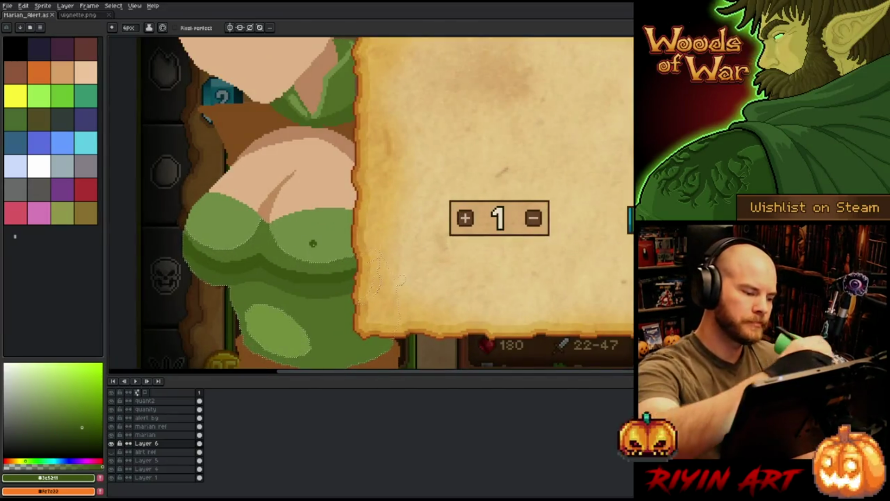
key("ctrl+d")
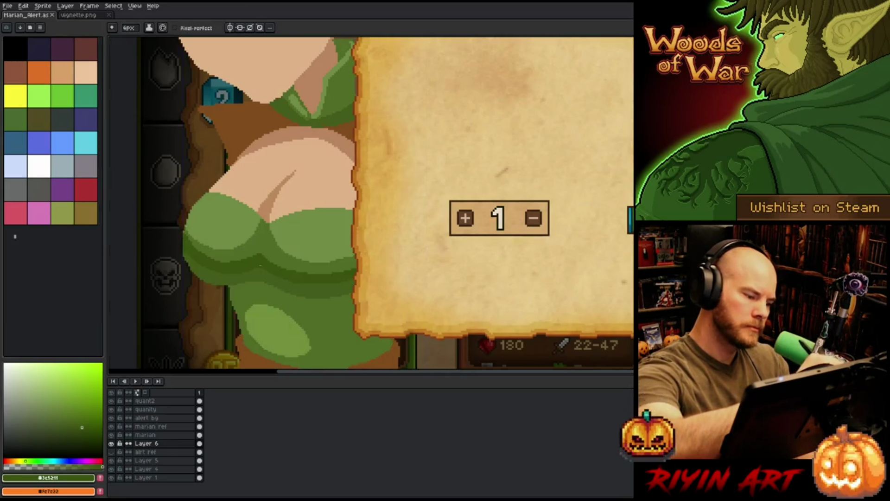
left_click(205, 270, "alt")
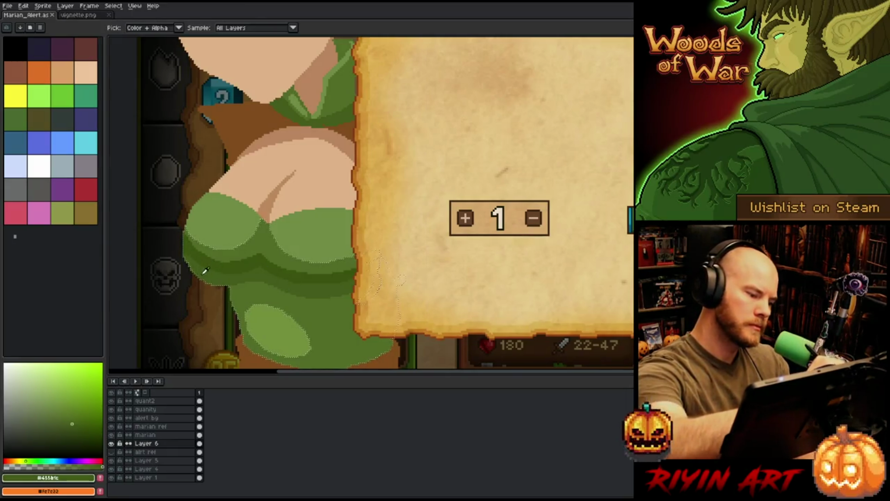
left_click(205, 270)
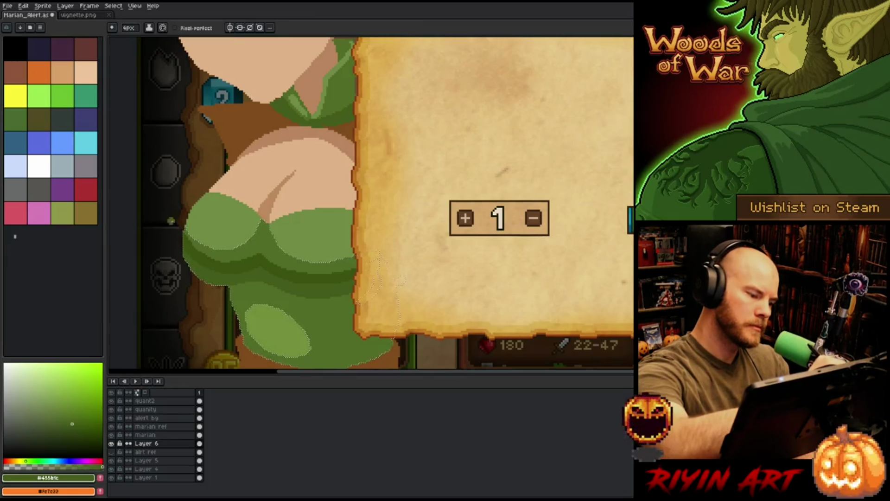
left_click(223, 251, "alt")
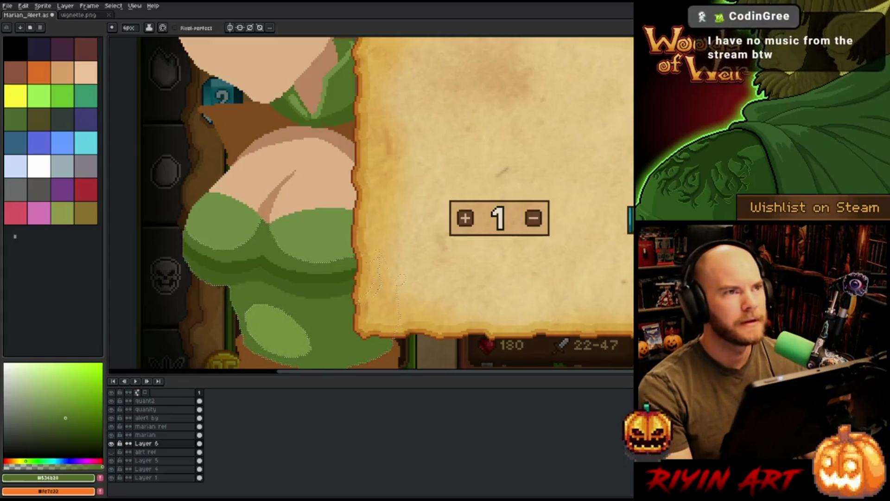
scroll(322, 283, "down", 2)
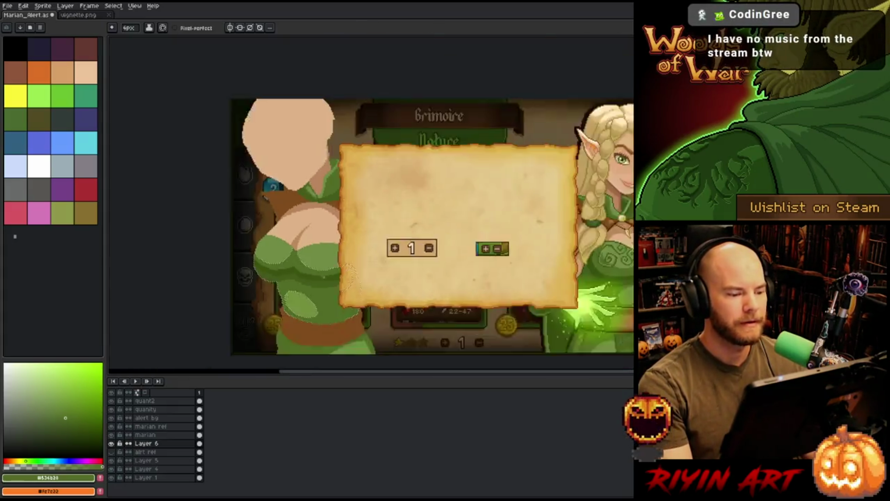
- Pick darker, darkest and lighter dress greens from the palette
scroll(348, 269, "up", 1)
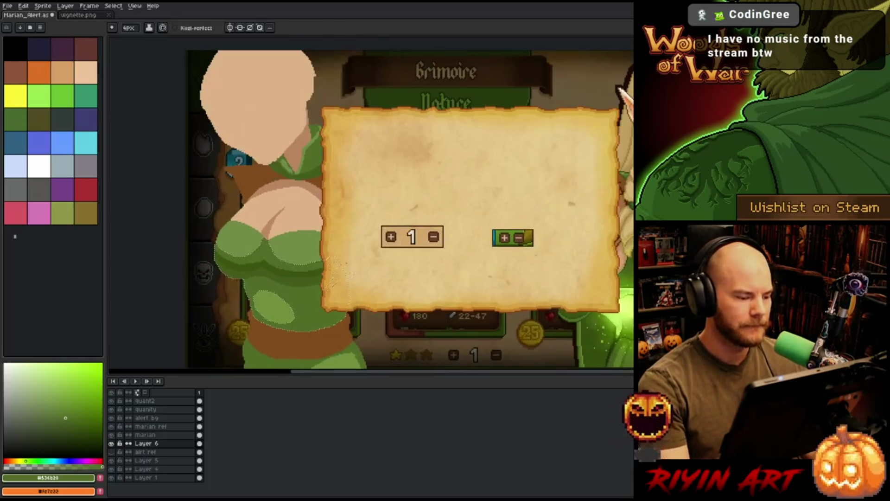
left_click(287, 285, "alt")
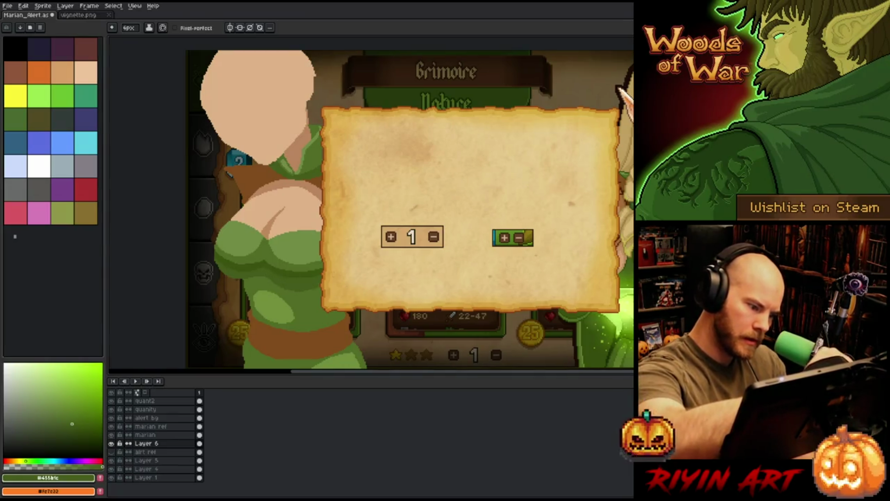
left_click(300, 280, "alt")
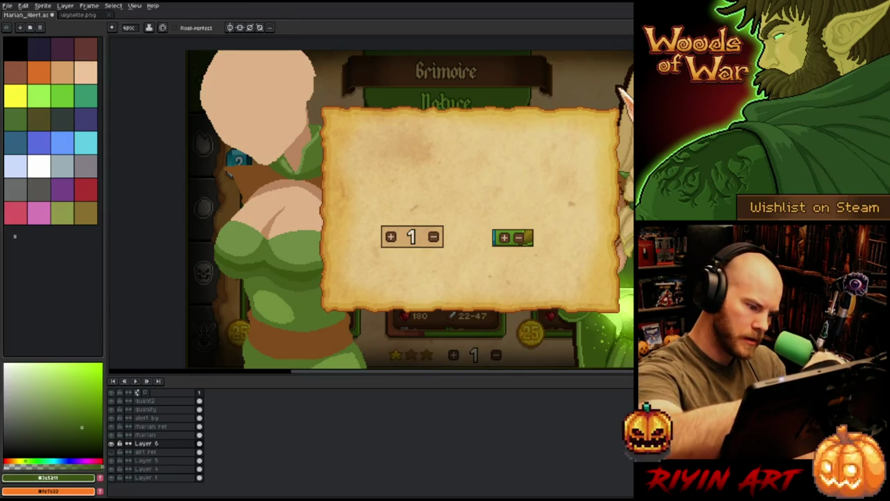
left_click(286, 269, "alt")
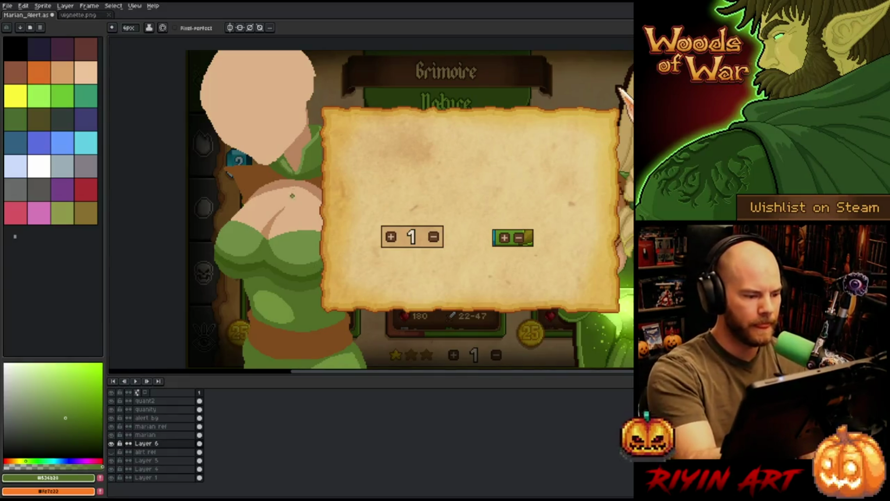
scroll(417, 299, "down", 3)
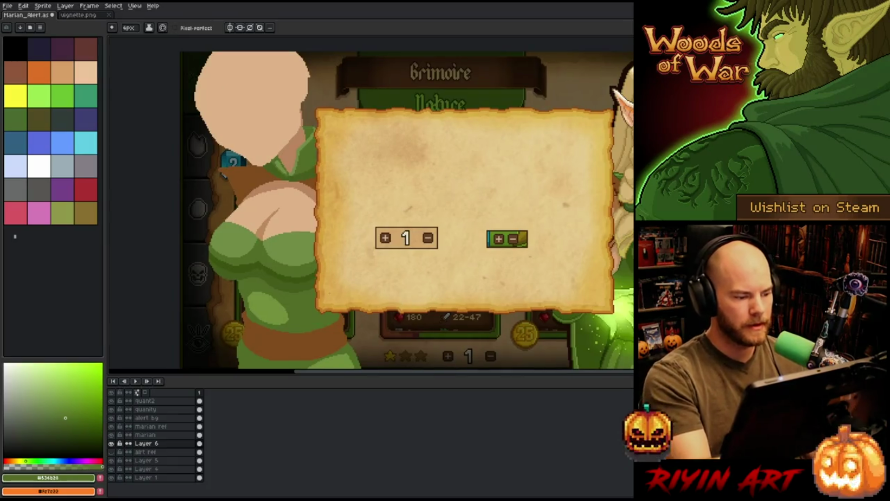
scroll(351, 299, "up", 1)
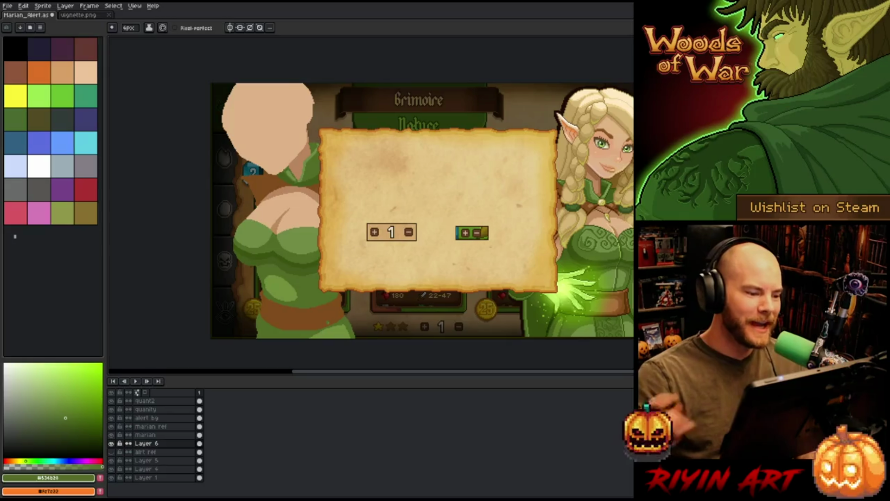
- Sample the face's skin tone, lighten it slightly, and switch to the marian layer
left_click_drag(374, 273, 384, 294)
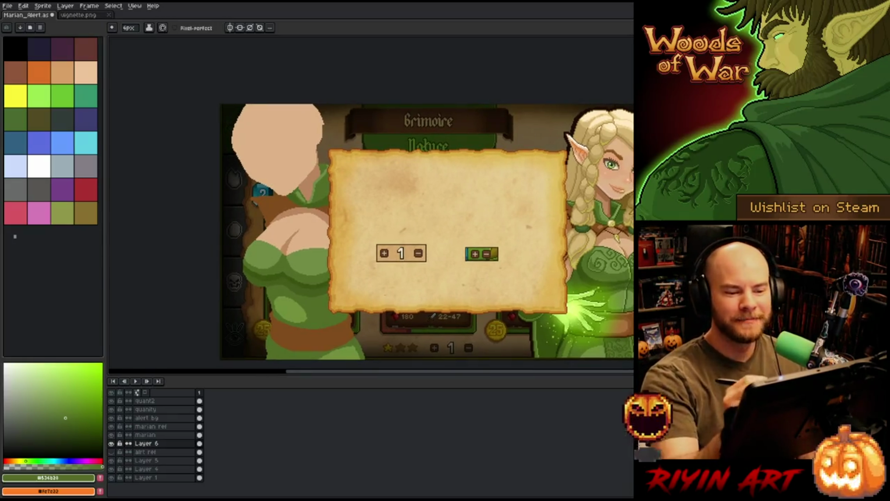
left_click_drag(455, 245, 494, 243)
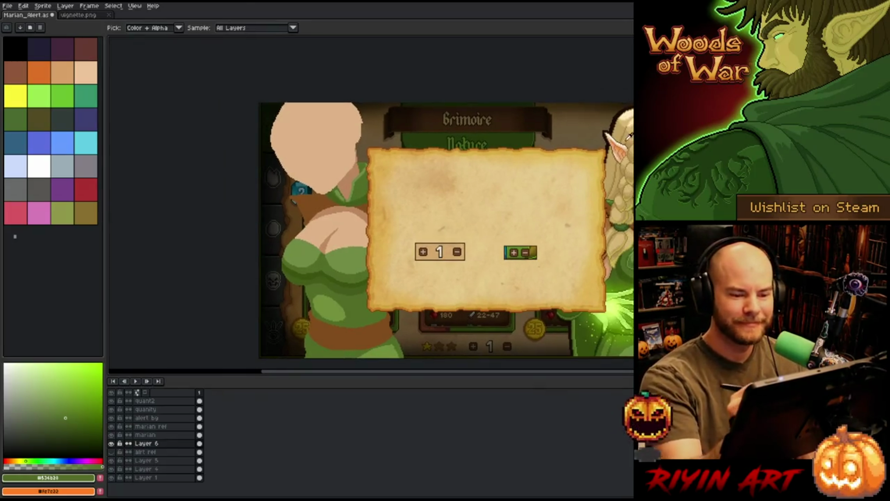
left_click(318, 153, "alt")
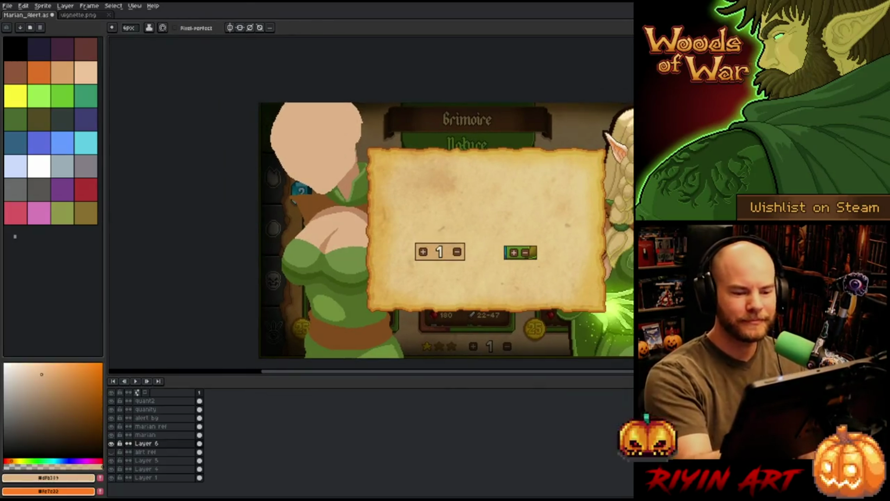
left_click(439, 119, "alt")
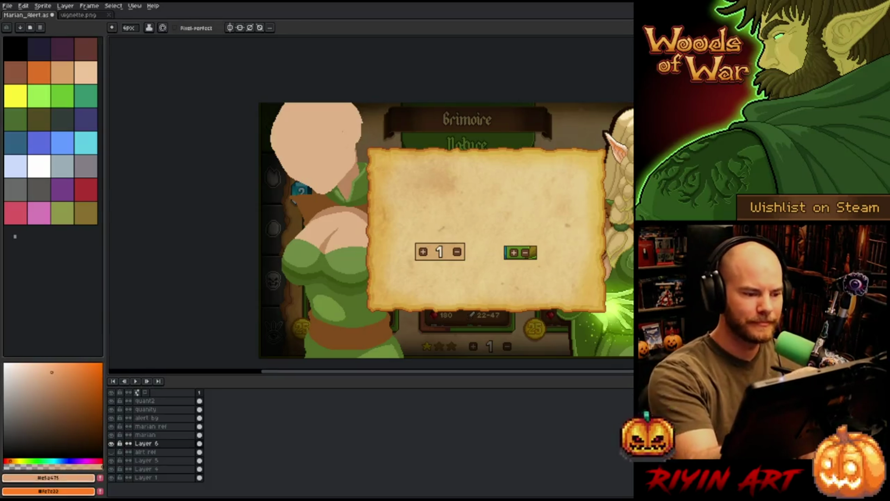
left_click(163, 435)
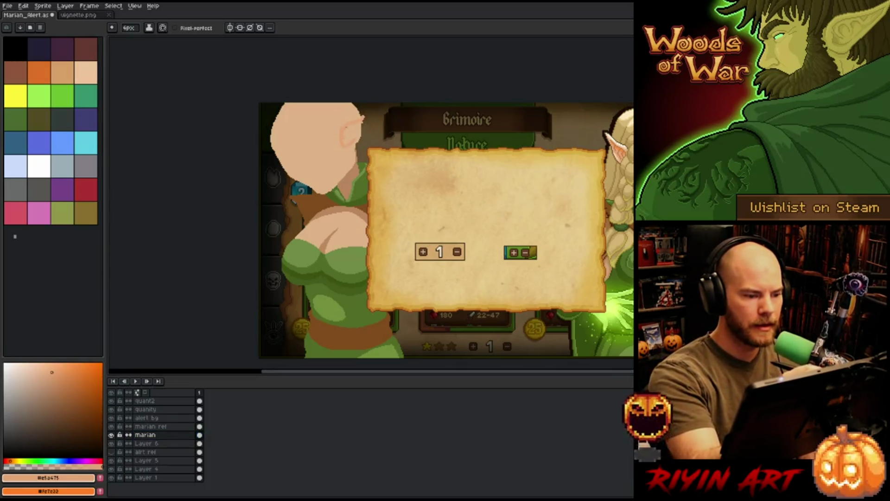
- Draw a long pointed ear tip, undo it, and pick a darker skin shade
mouse_move(361, 116)
left_mouse_down()
mouse_move(378, 103)
mouse_move(369, 116)
left_mouse_up()
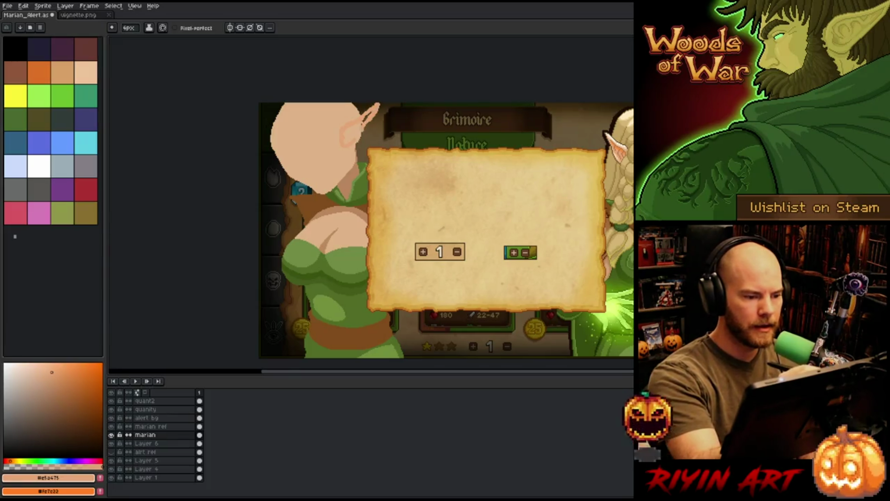
key("ctrl+z")
key("ctrl+z")
key("ctrl+z")
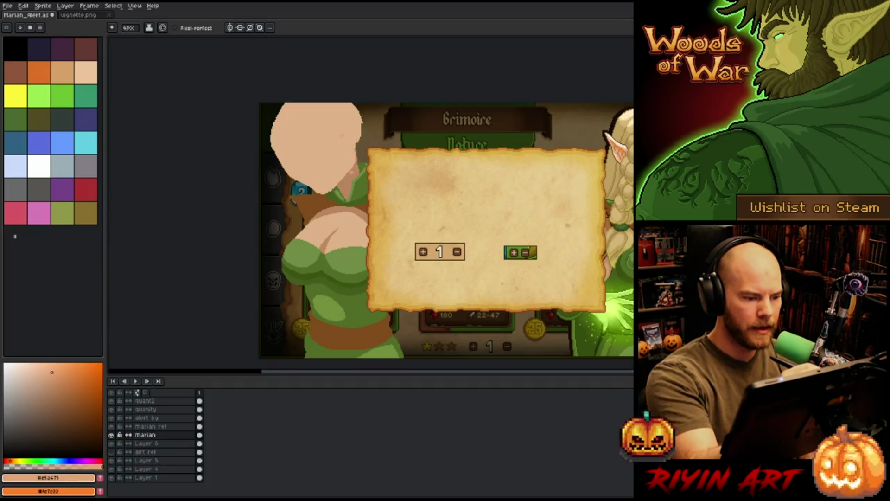
left_click(356, 153, "alt")
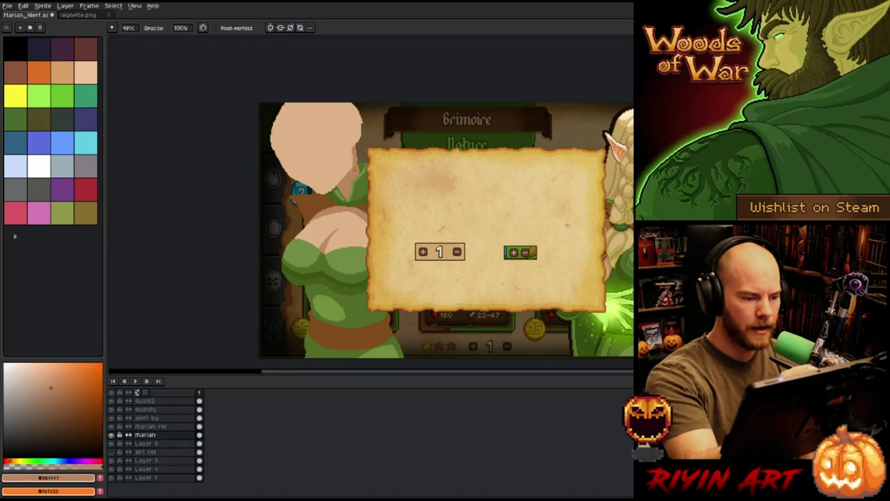
key("e")
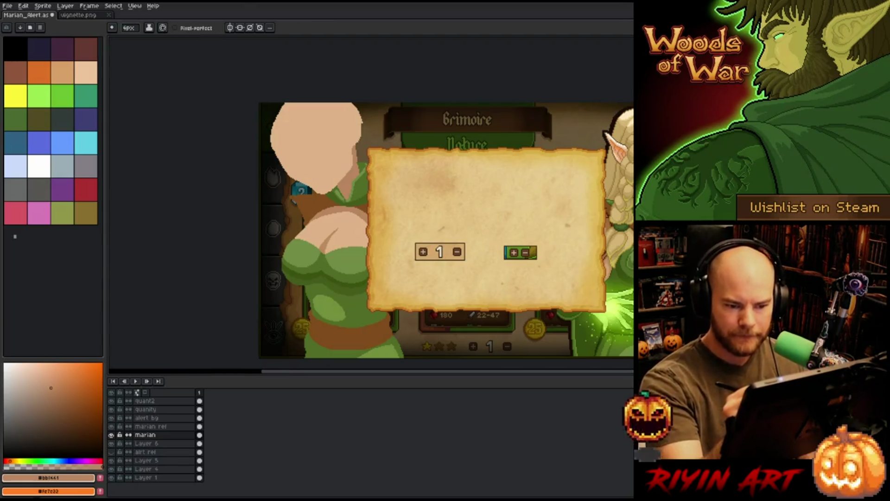
- Pick a lighter skin highlight and paint a light stroke by the face, then undo it
left_click(315, 139, "alt")
left_click(624, 135, "alt")
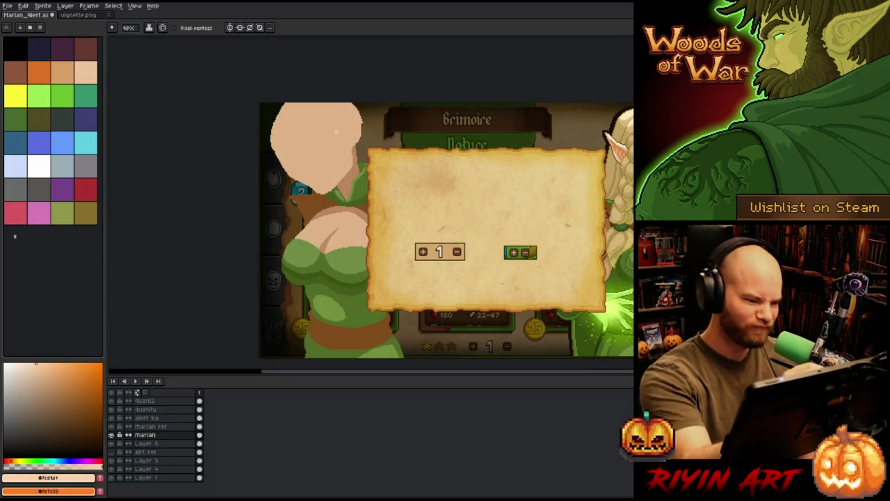
mouse_move(343, 132)
left_mouse_down()
mouse_move(353, 148)
mouse_move(348, 128)
mouse_move(379, 103)
left_mouse_up()
key("ctrl+z")
key("ctrl+y")
key("ctrl+z")
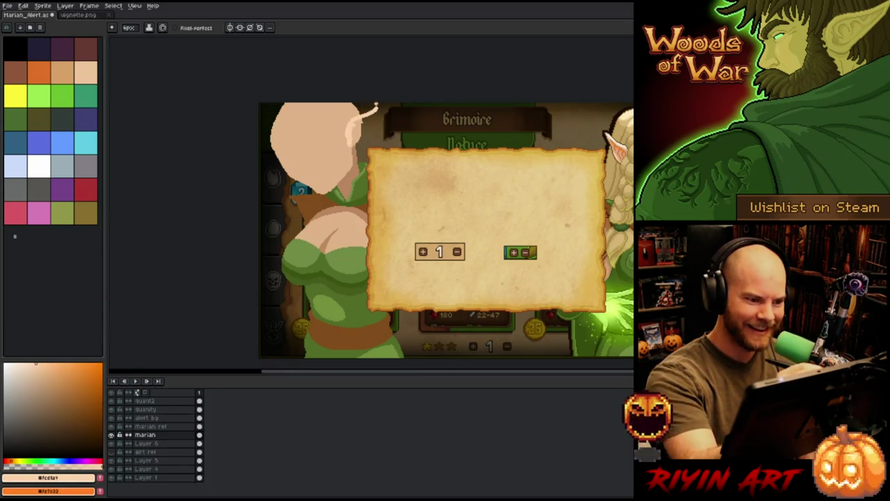
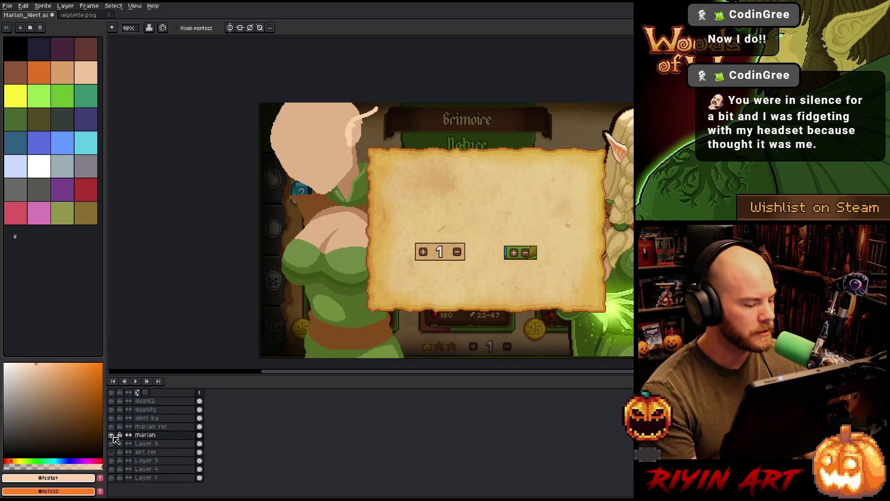
- On the marian ref layer, fill the elf's pointed ear with light skin #fcd1a9
left_click(155, 427)
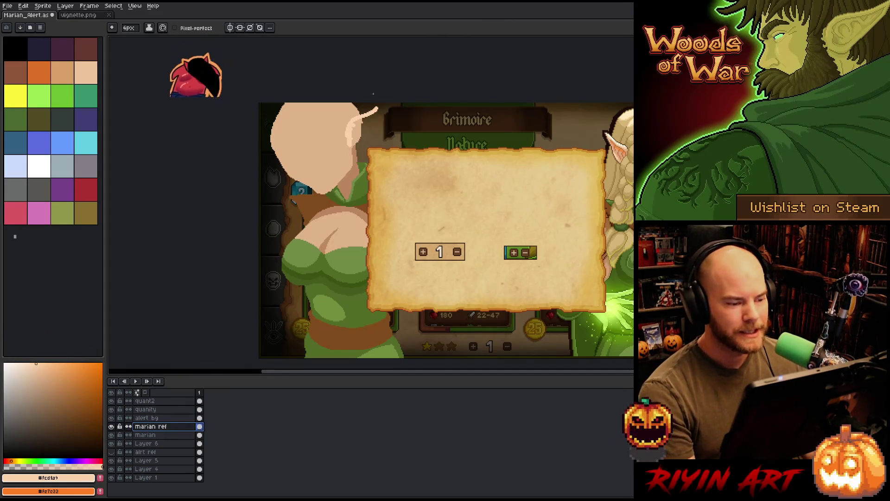
scroll(365, 97, "up", 1)
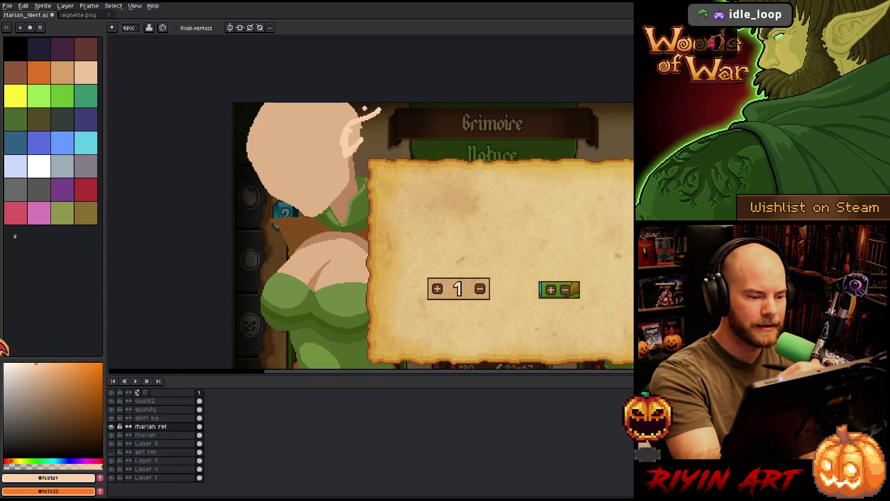
mouse_move(358, 147)
left_mouse_down()
mouse_move(387, 104)
mouse_move(361, 134)
left_mouse_up()
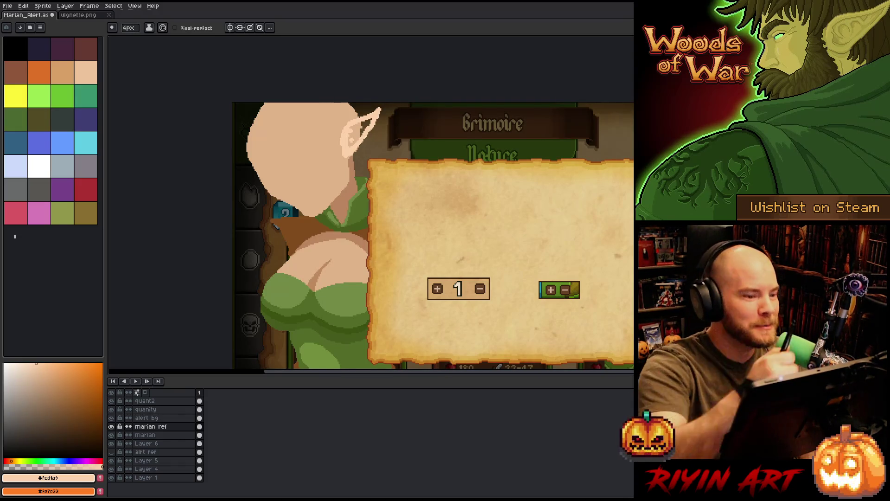
mouse_move(353, 144)
left_mouse_down()
mouse_move(363, 121)
mouse_move(356, 143)
left_mouse_up()
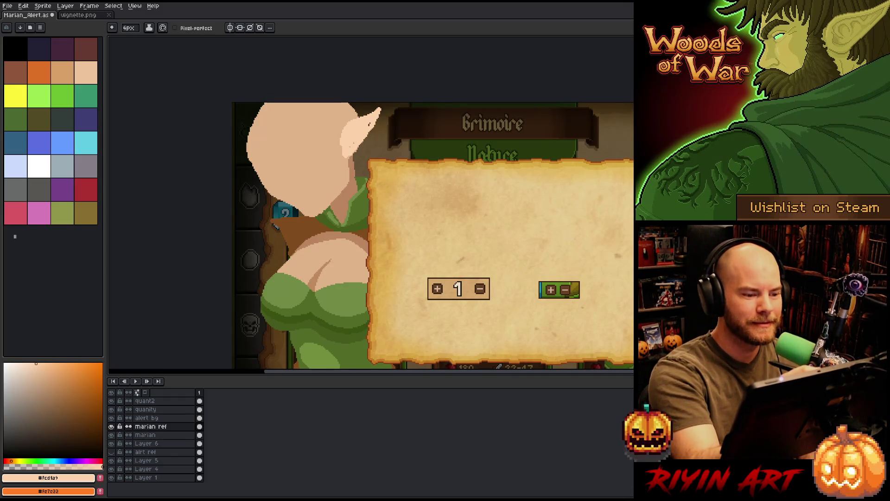
- Shade the ear with a few darker #dfb389 skin-tone pixels
left_click(346, 153, "alt")
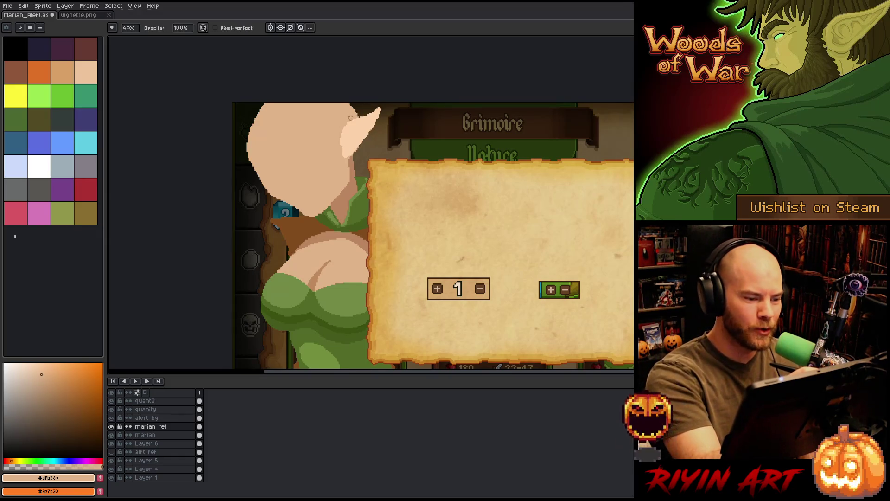
left_click(344, 150)
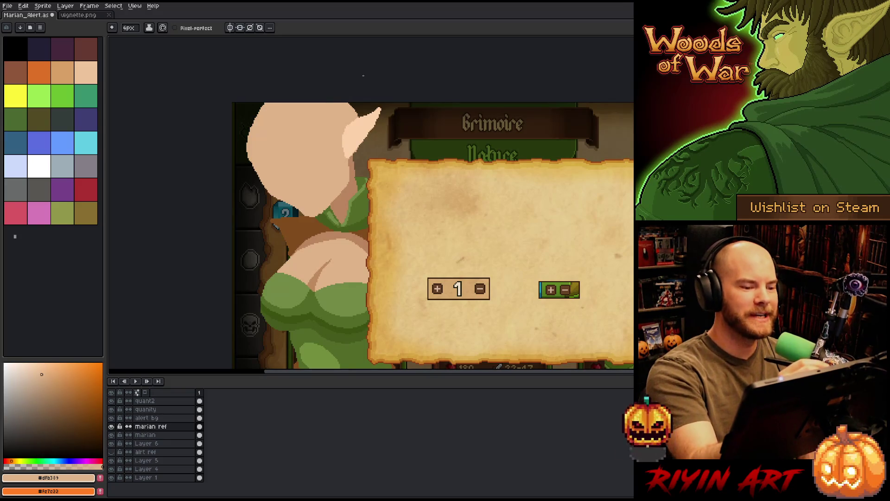
left_click(301, 139, "alt")
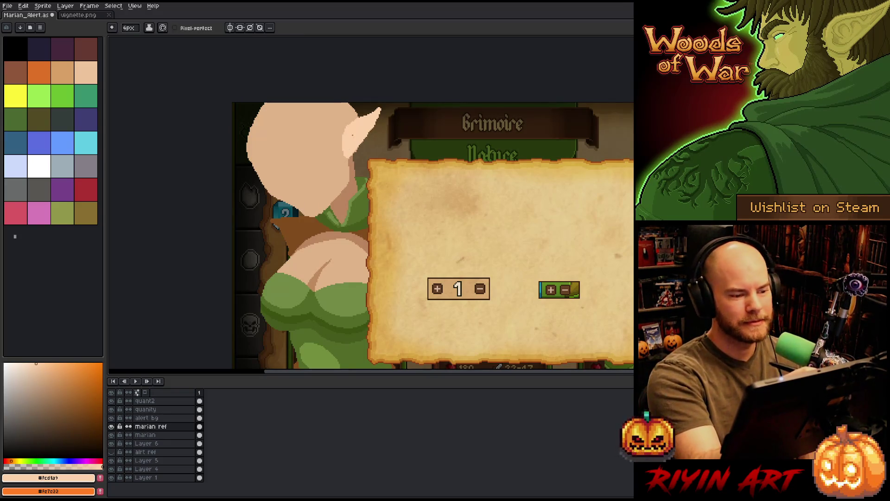
left_click(348, 142, "alt")
left_click(352, 123)
left_click(356, 128, "alt")
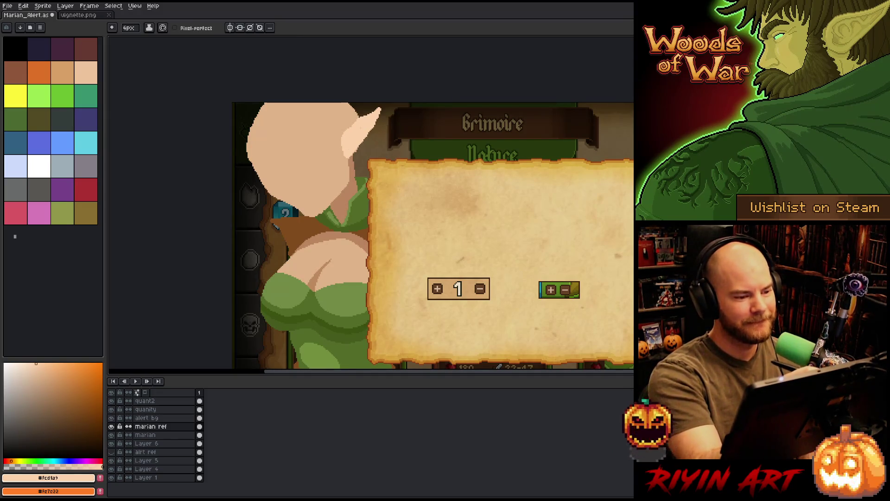
left_click(347, 141, "alt")
left_click(356, 122)
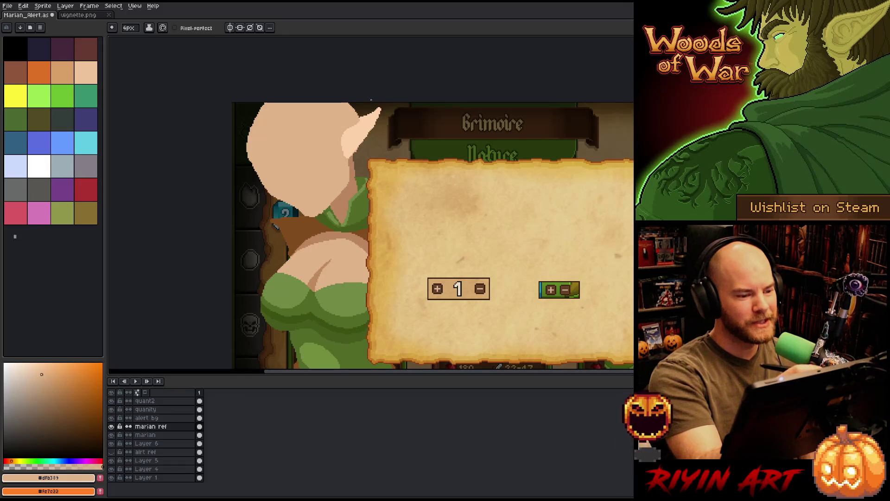
- Select the area around the ear and switch to the marian layer
key("b")
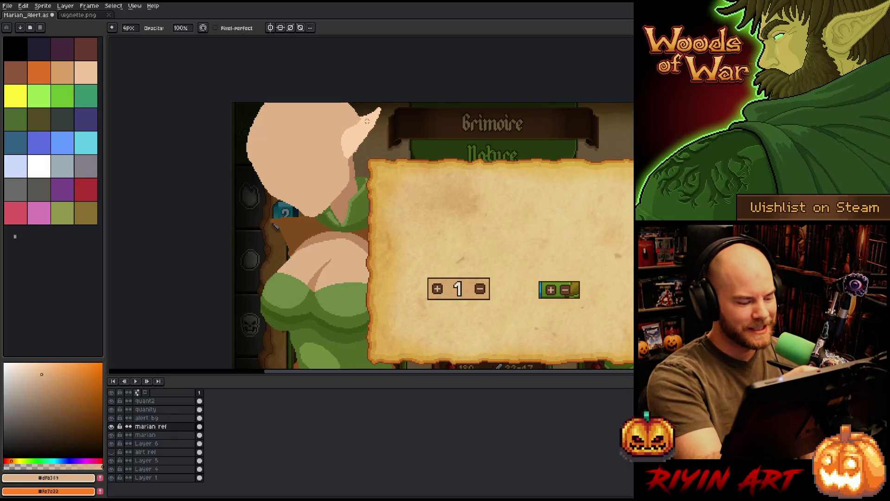
key("q")
mouse_move(388, 137)
left_mouse_down()
mouse_move(399, 204)
mouse_move(390, 139)
left_mouse_up()
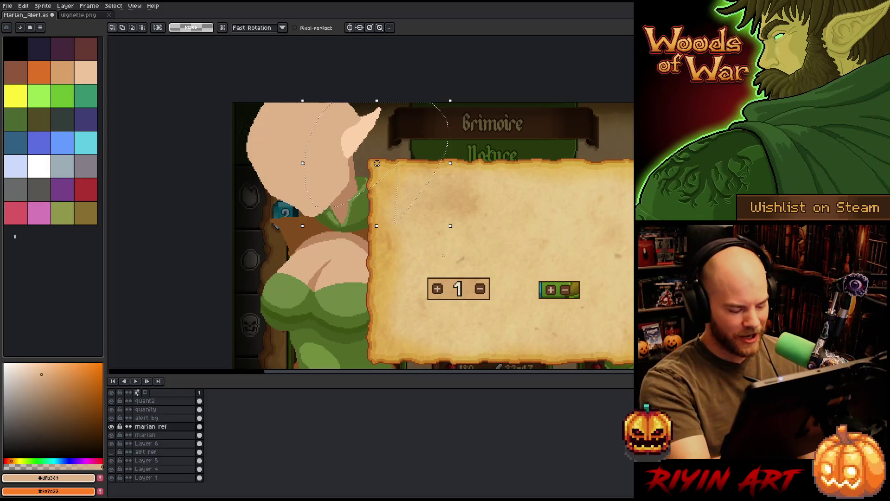
left_click(153, 435)
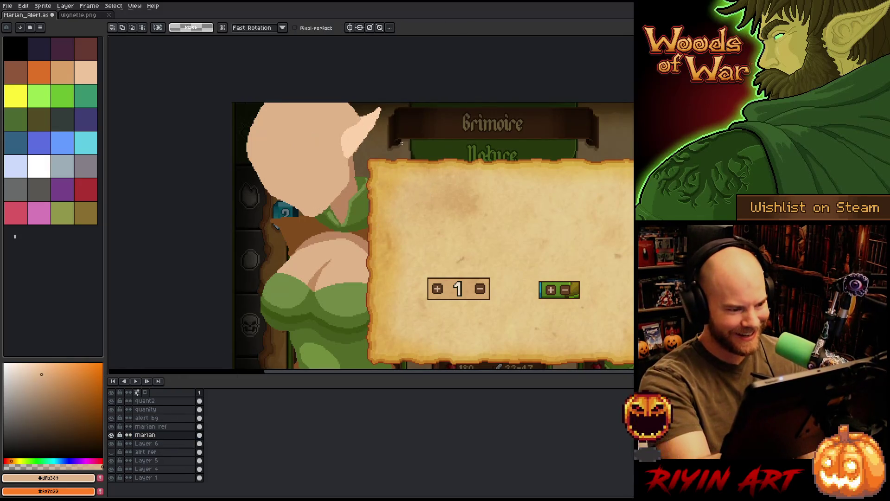
- Lighten a patch of the inner ear with the sampled light skin tone
key("b")
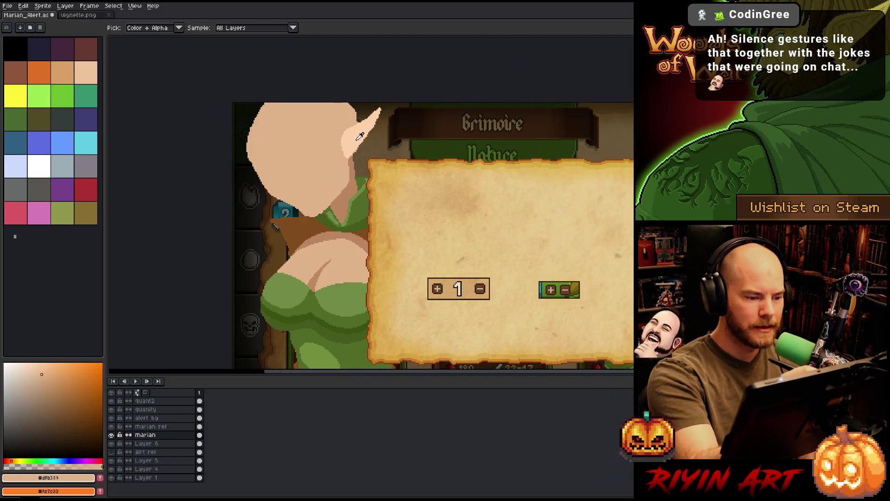
left_click(366, 132, "alt")
left_click_drag(354, 147, 355, 160)
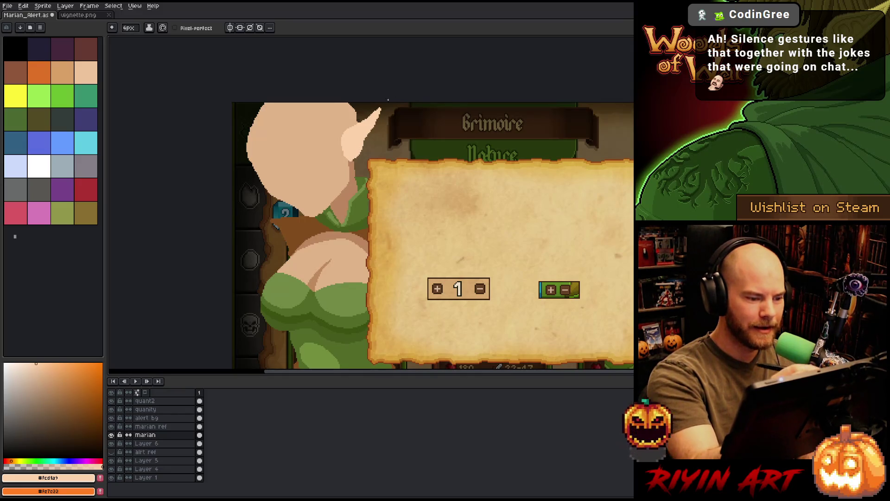
- Extend the green top's left edge in #536b28 and save the sprite
mouse_move(365, 145)
left_mouse_down()
mouse_move(378, 256)
mouse_move(421, 232)
left_mouse_up()
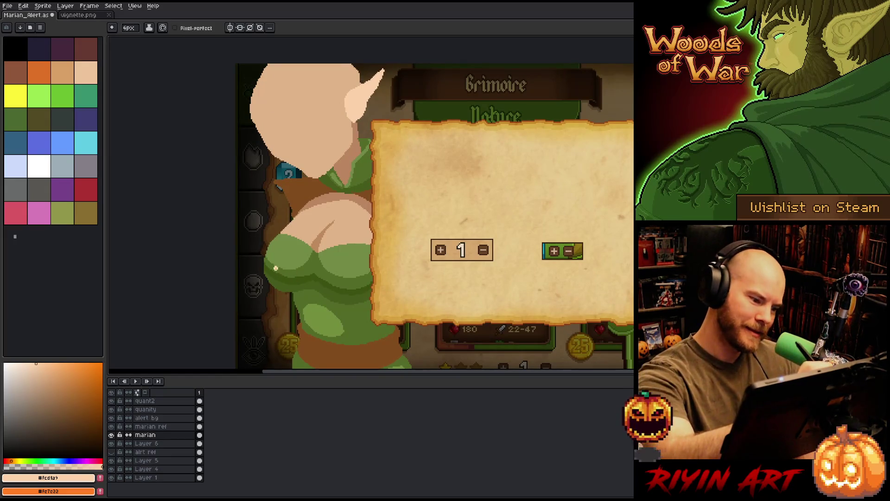
left_click(278, 276, "alt")
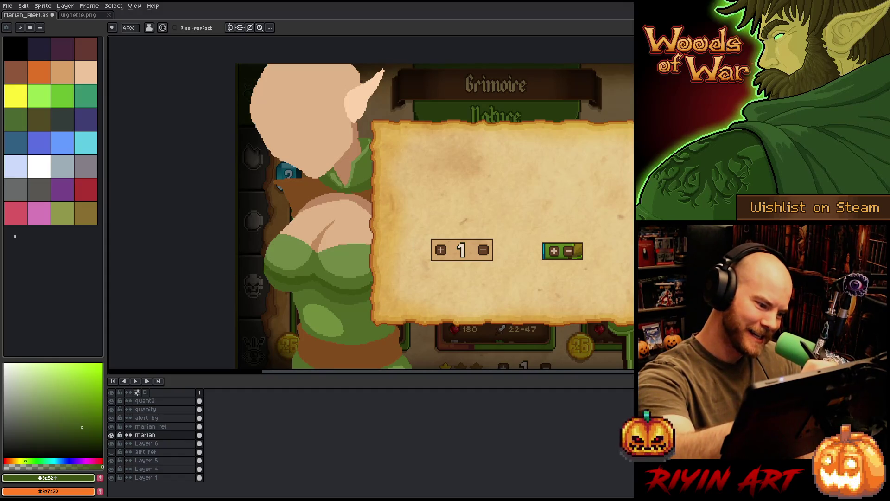
left_click(273, 260, "alt")
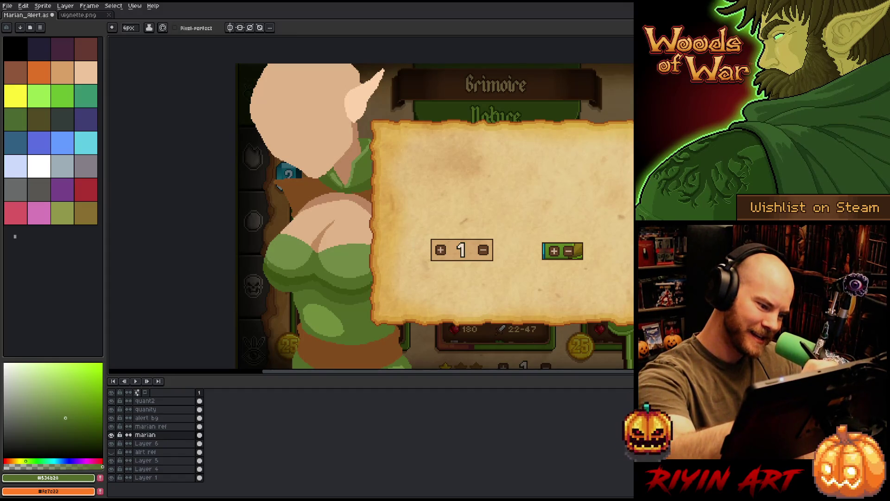
left_click_drag(272, 267, 303, 278)
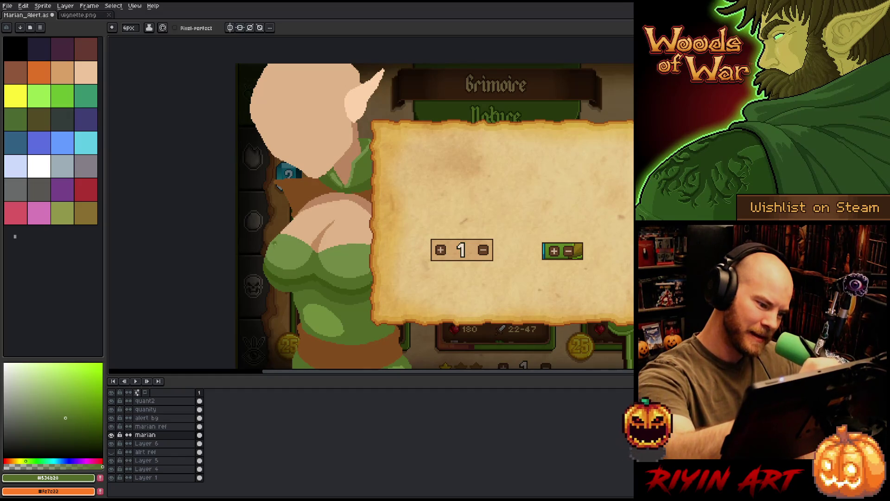
key("ctrl+s")
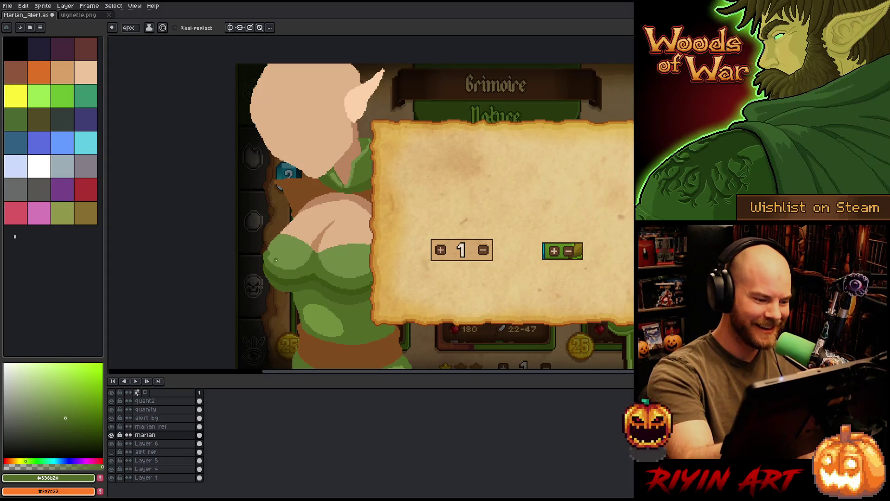
- Sample lighter and mid greens from the top and clear the selection
left_click(275, 262, "alt")
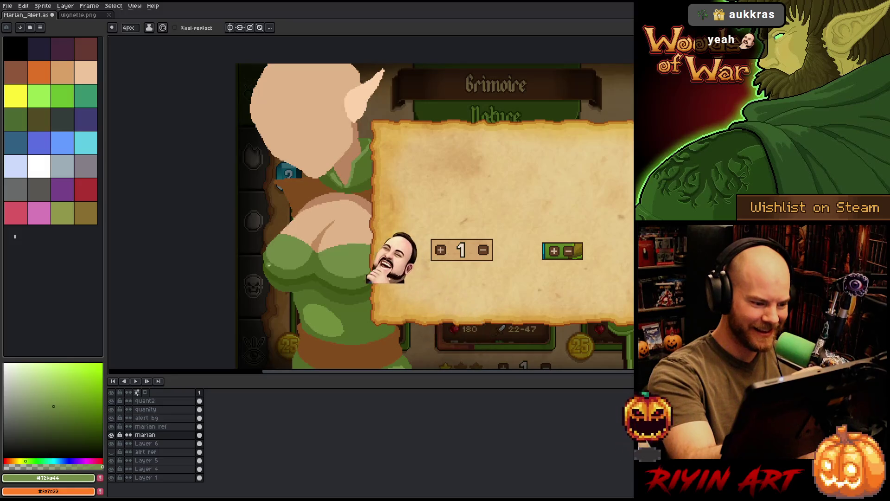
left_click(270, 257, "alt")
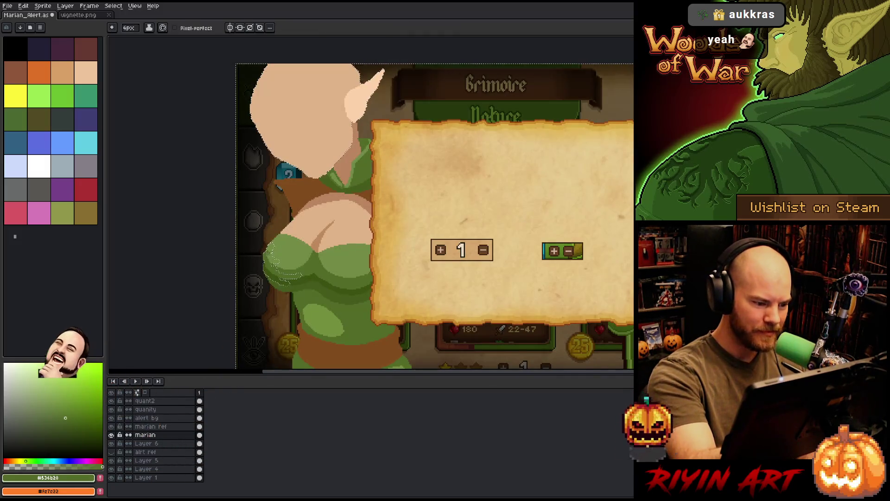
key("ctrl+a")
key("w")
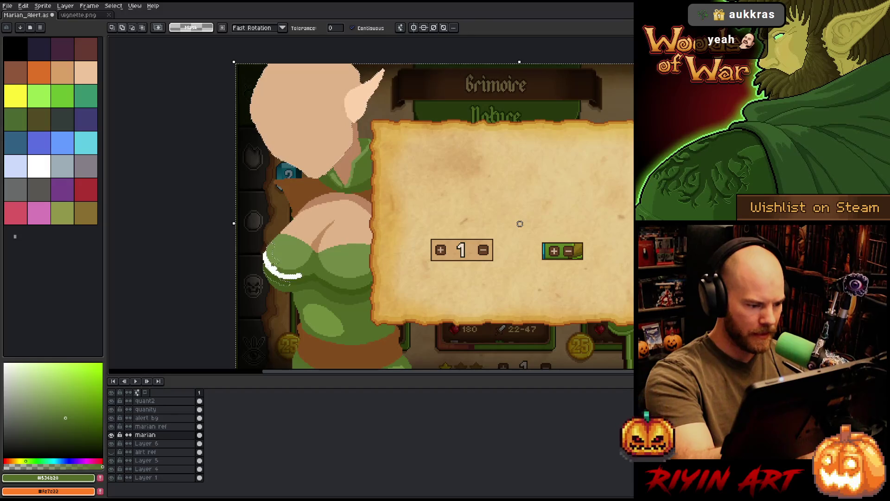
key("ctrl+d")
key("b")
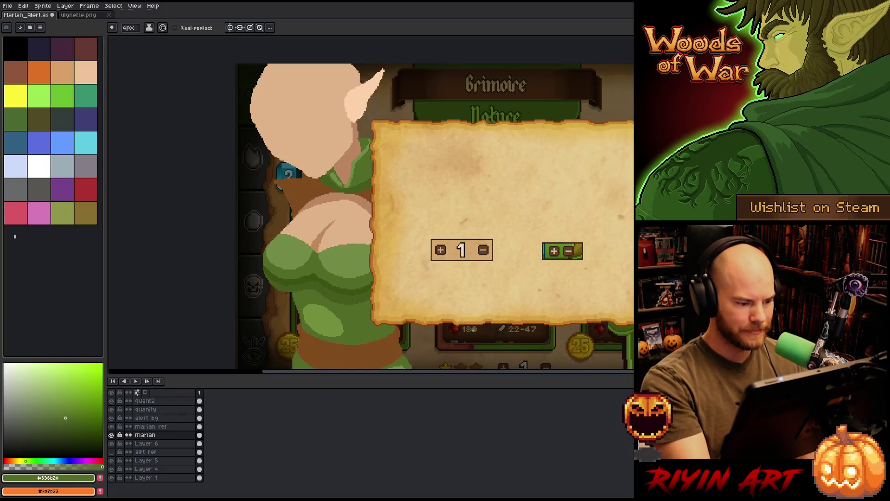
- Sample the belt brown and top green, magic-wand a same-colour region, and make Layer 6 active
left_click(302, 342, "alt")
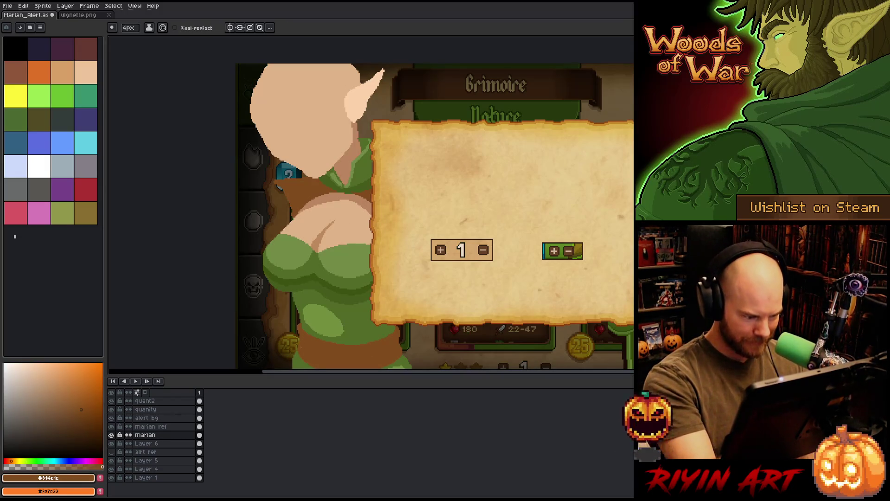
key("space")
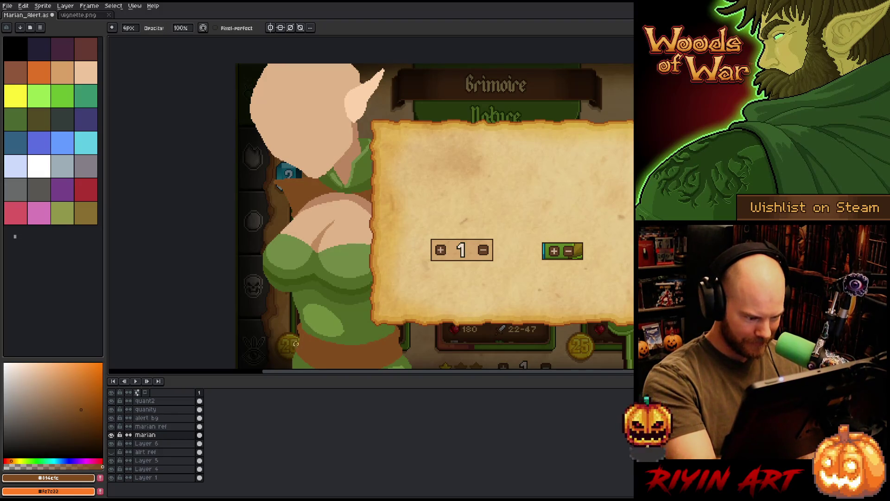
mouse_move(442, 310)
left_mouse_down()
mouse_move(437, 280)
mouse_move(416, 286)
mouse_move(403, 310)
left_mouse_up()
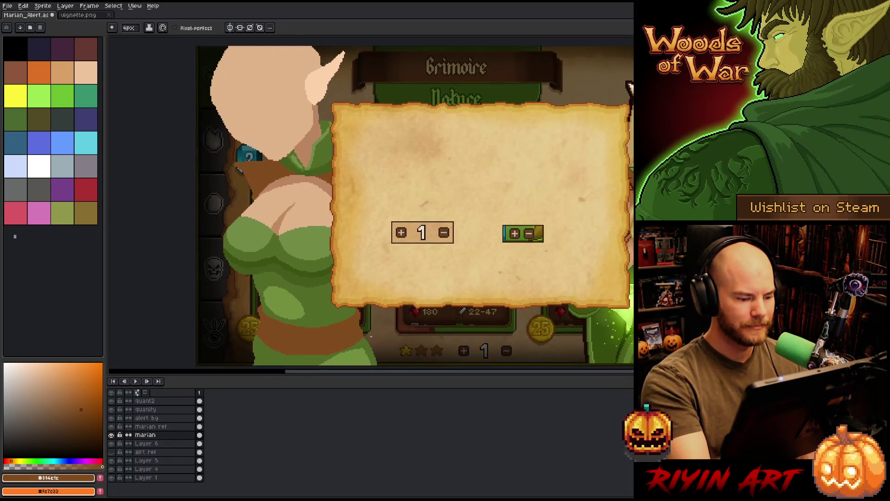
left_click(366, 346, "alt")
scroll(378, 319, "down", 3)
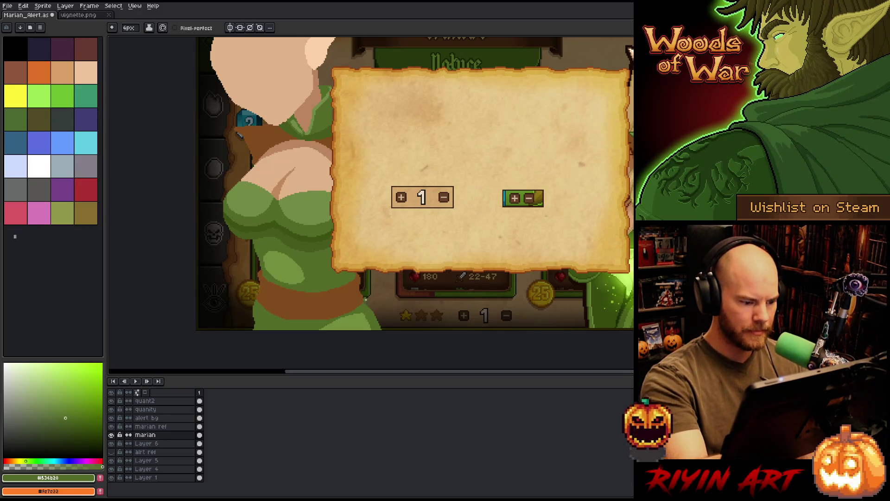
key("w")
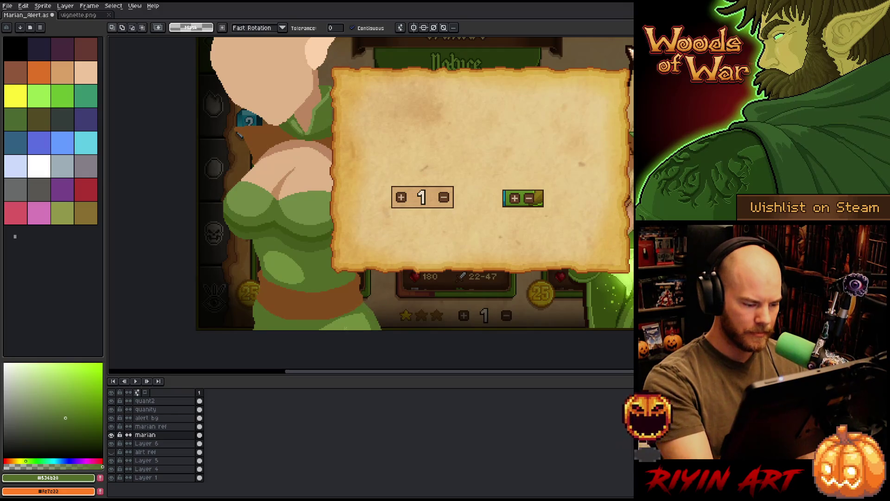
left_click(344, 304)
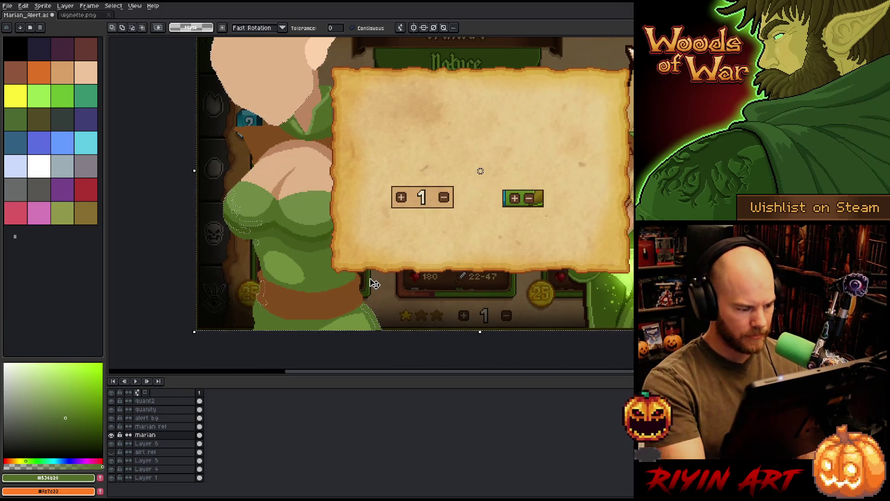
left_click(170, 444)
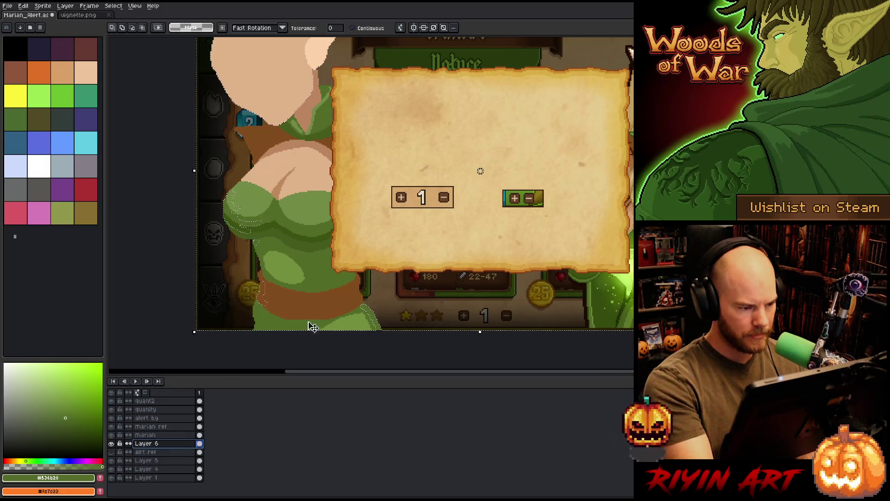
- Magic-wand the brown belt and paint a lighter brown highlight band across it
left_click(319, 311)
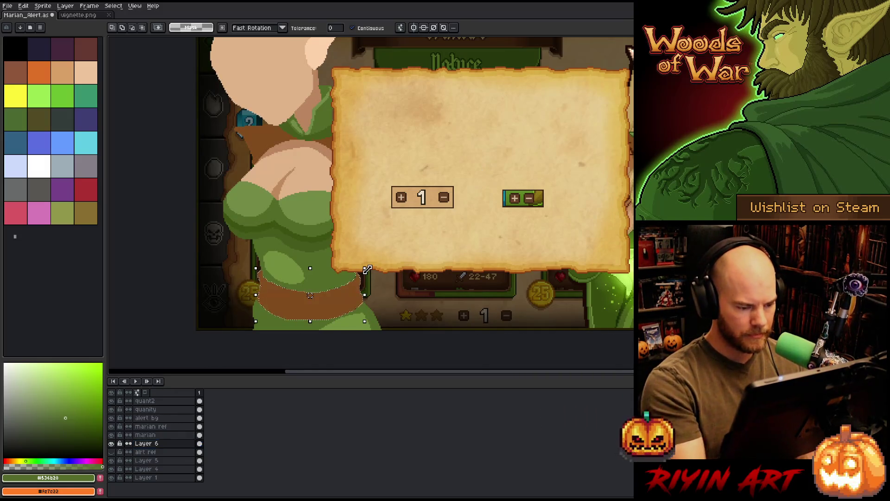
key("b")
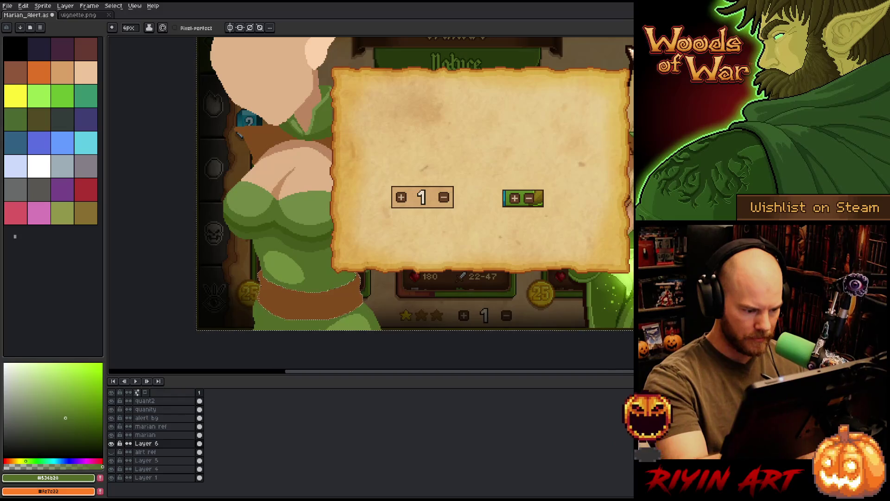
scroll(321, 357, "down", 1)
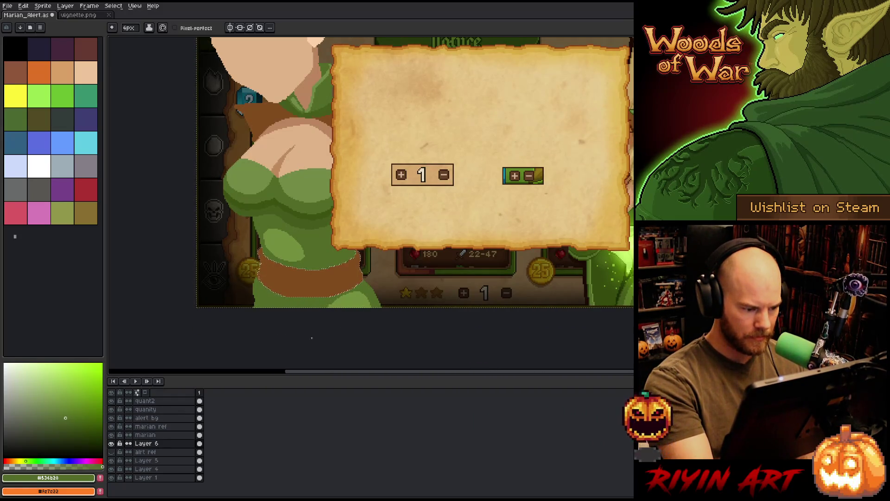
left_click(342, 301, "alt")
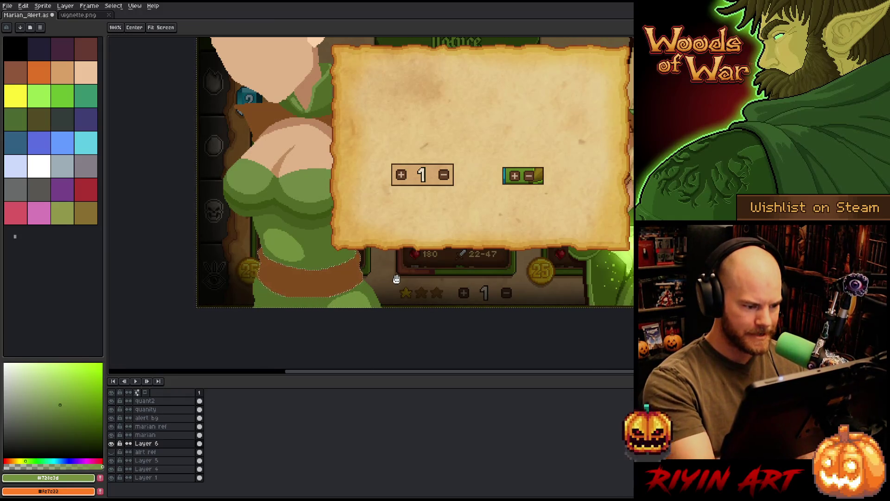
mouse_move(396, 278)
left_mouse_down()
mouse_move(407, 302)
mouse_move(394, 283)
left_mouse_up()
left_click(373, 301, "alt")
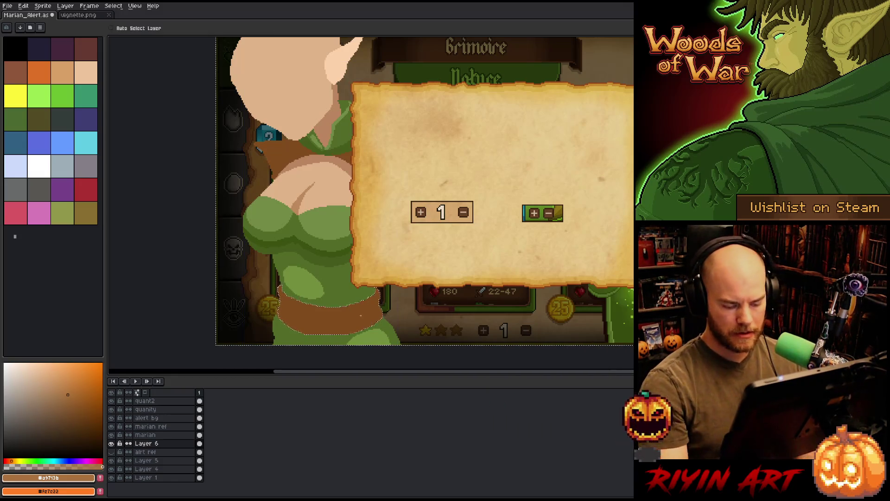
left_click_drag(341, 314, 376, 300)
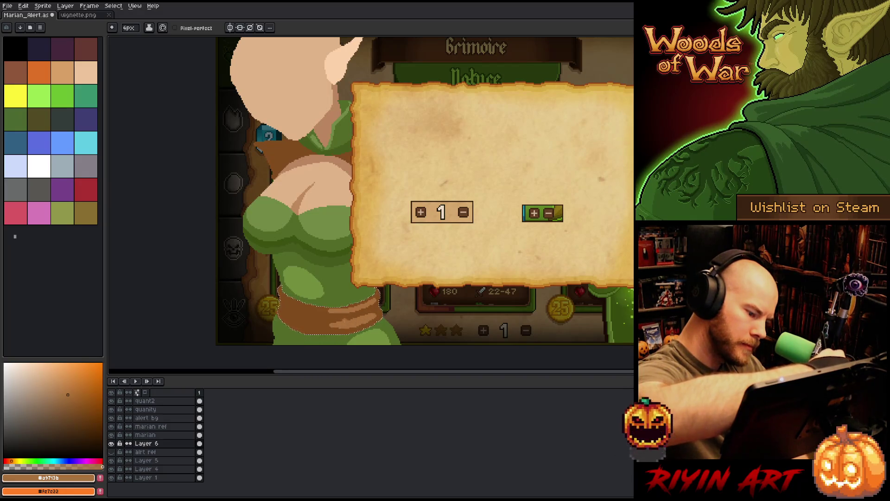
- Darken the belt edges with sampled browns, then deselect and save the file
left_click(302, 318, "alt")
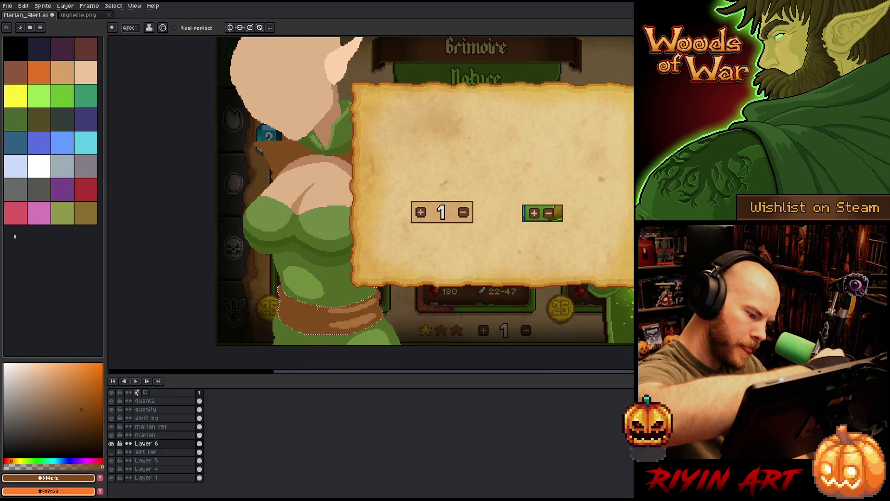
scroll(415, 284, "up", 1)
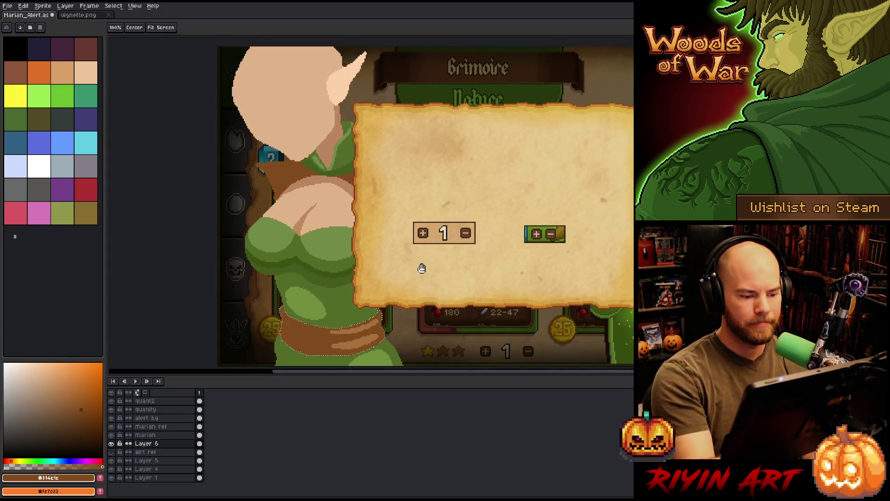
left_click(345, 341)
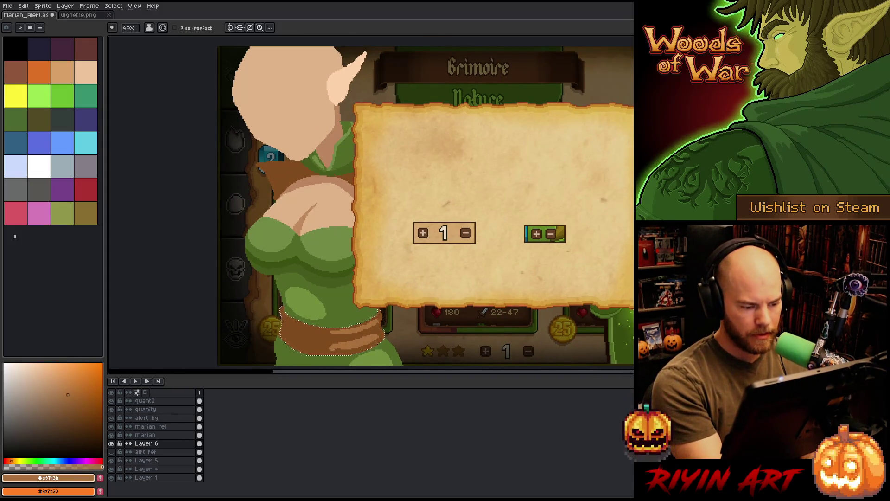
left_click(385, 327, "alt")
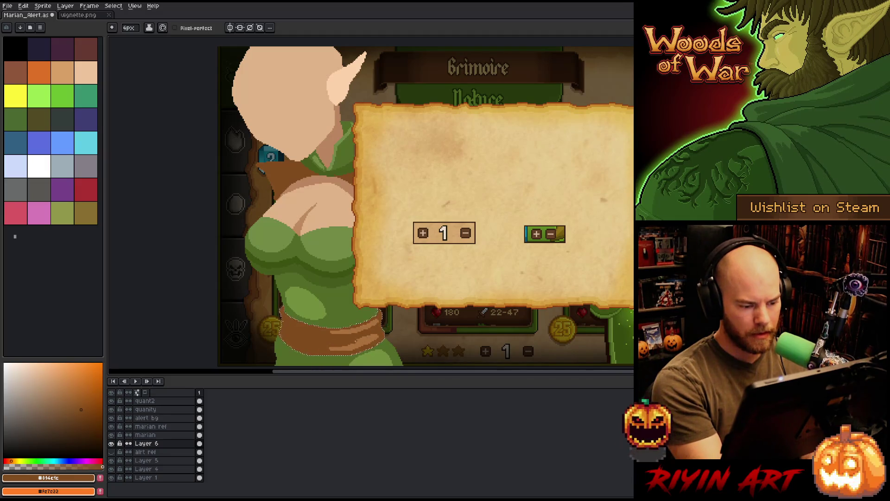
left_click(386, 321, "alt")
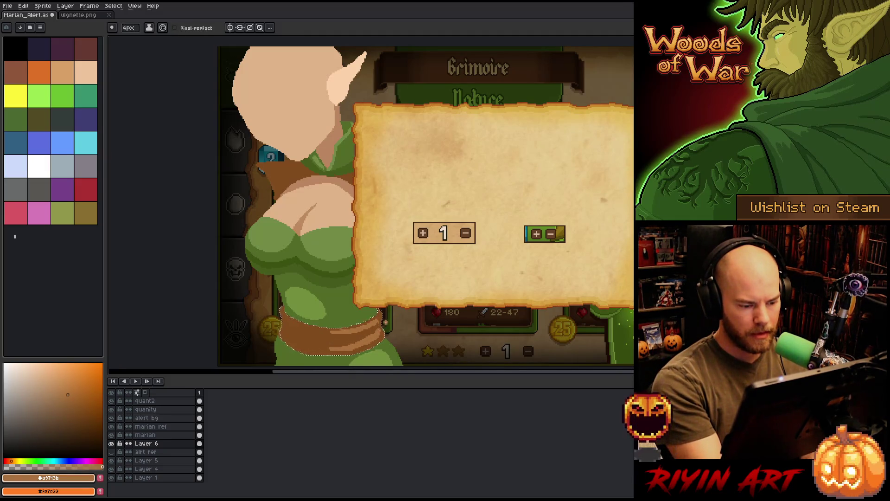
left_click(384, 328, "alt")
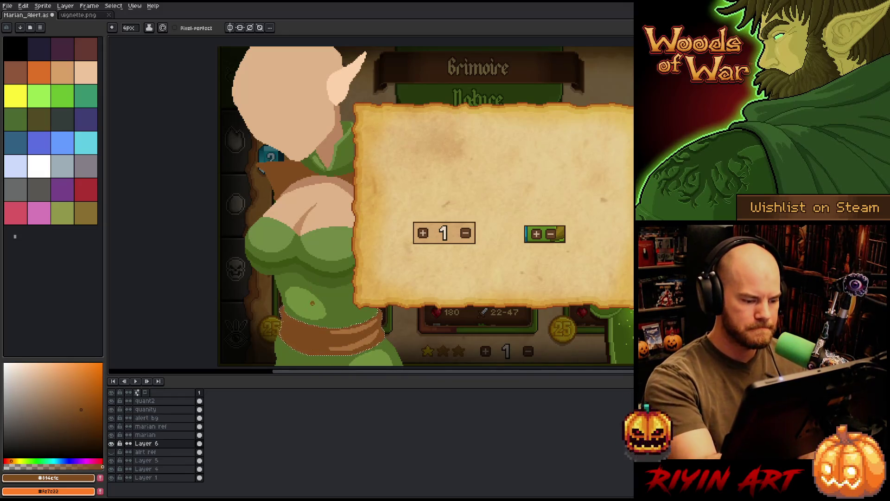
left_click(347, 248, "alt")
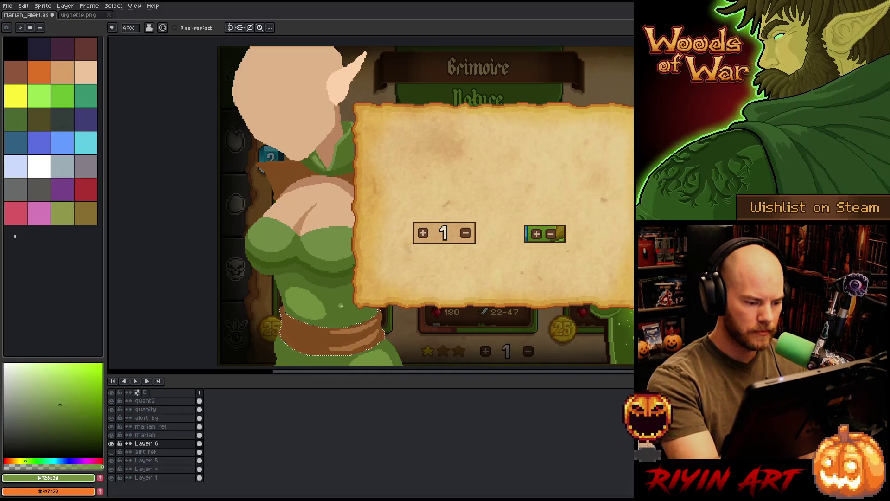
key("ctrl+d")
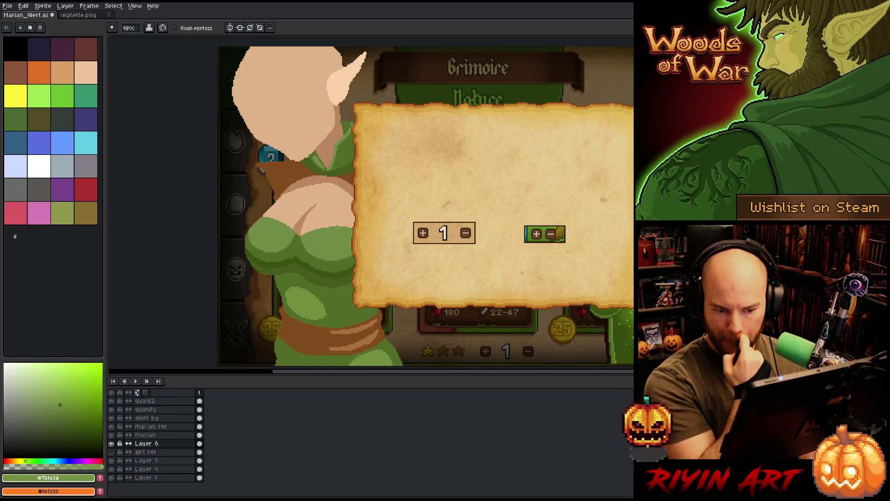
key("ctrl+s")
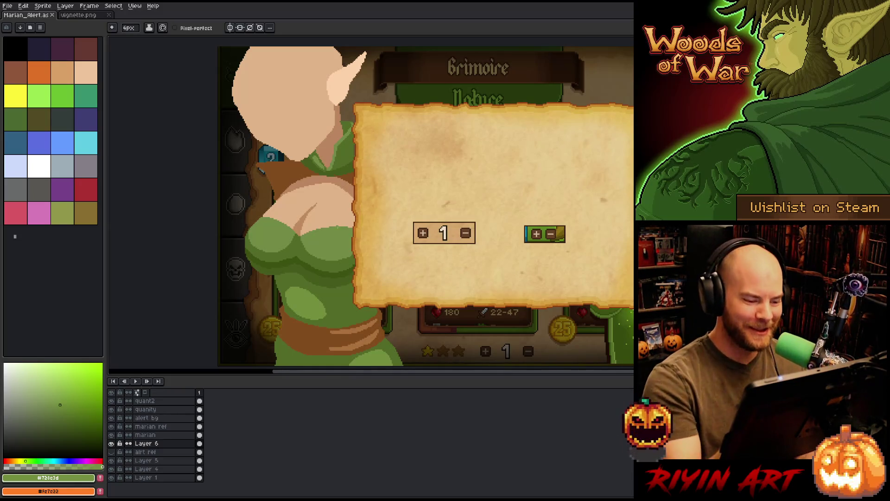
- Sample darker dress greens, recentre the view on the head, and select the marian ref layer
left_click(260, 250, "alt")
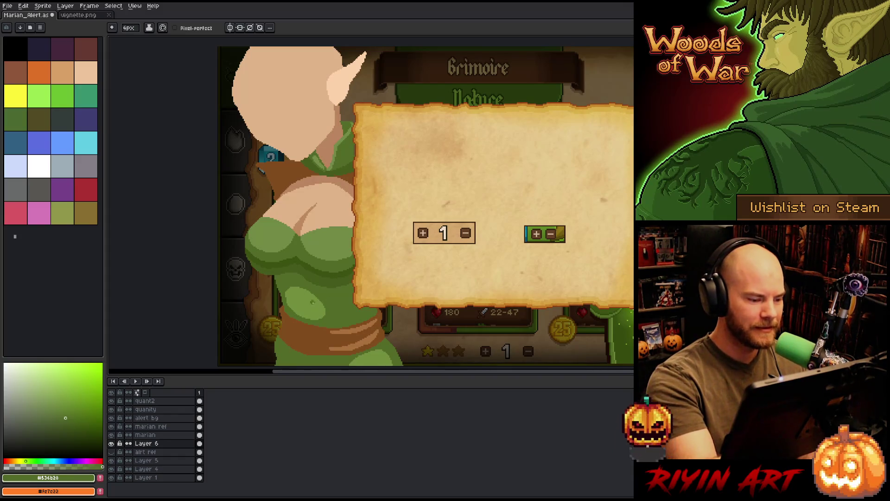
left_click_drag(325, 209, 331, 225)
left_click(306, 292, "alt")
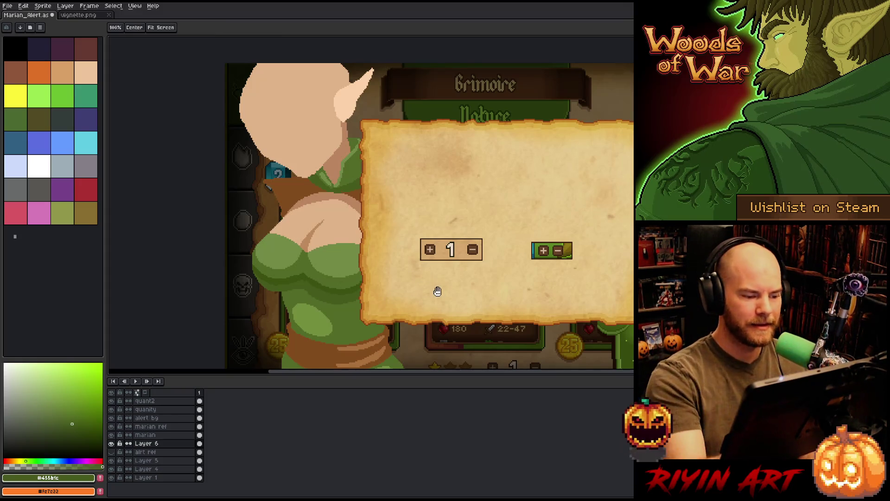
mouse_move(347, 303)
left_mouse_down()
mouse_move(367, 334)
mouse_move(373, 320)
left_mouse_up()
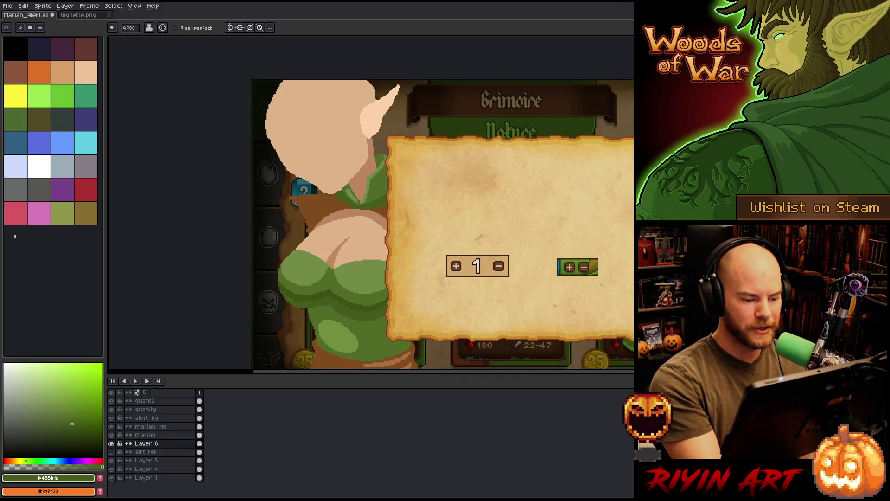
left_click_drag(482, 302, 454, 326)
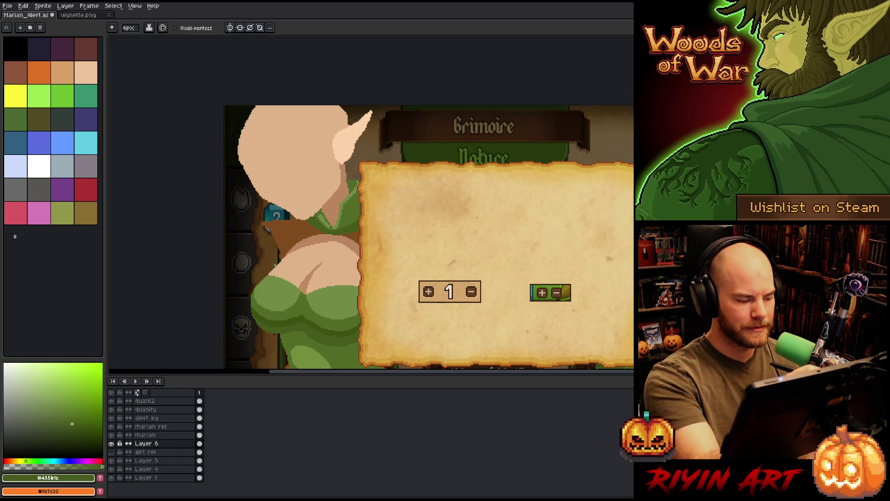
left_click(151, 426)
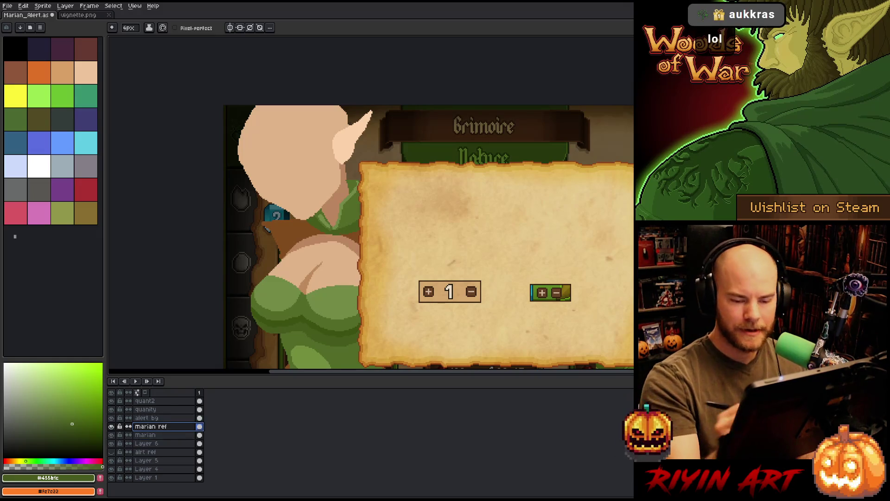
- On the marian layer, pick the pale tan hair colour for the pencil
left_click(145, 434)
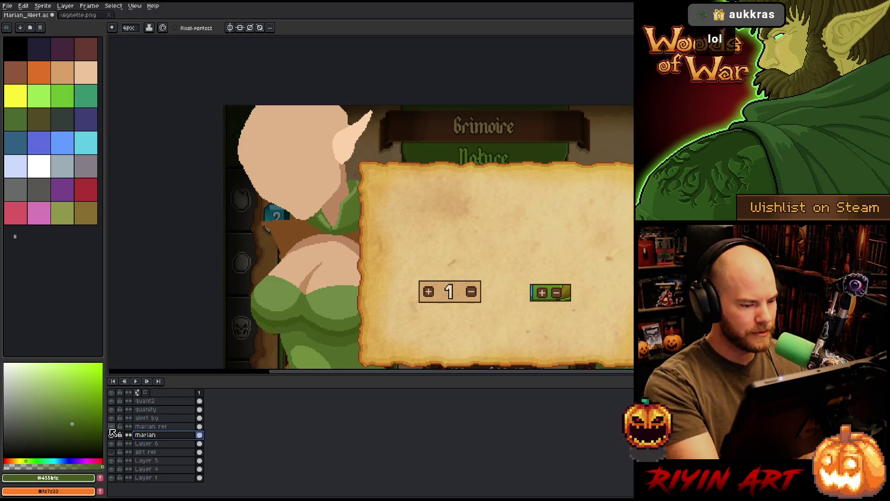
key("i")
left_click(464, 232)
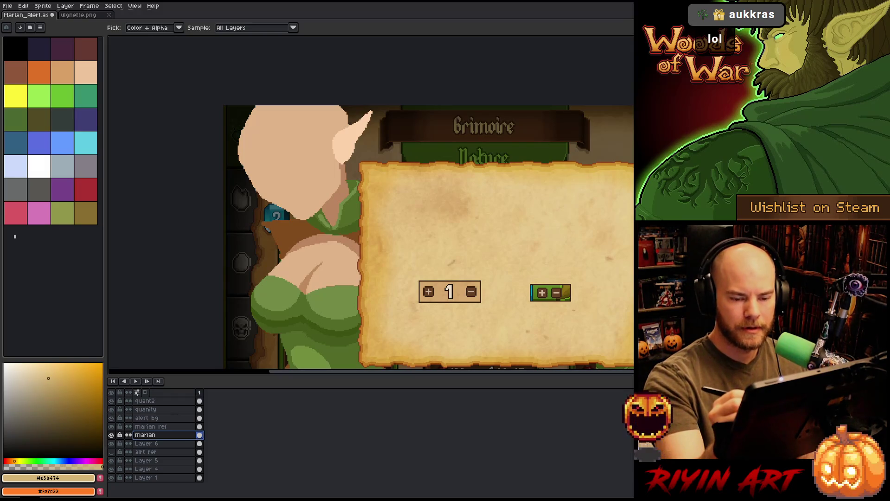
key("b")
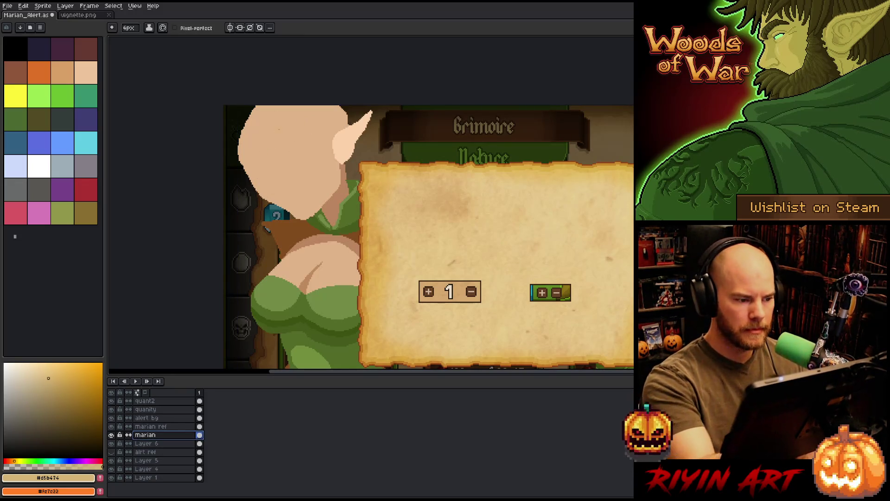
- Try pale blonde strands down the hair's left edge, undoing the misplaced ones
left_click_drag(277, 130, 253, 228)
key("ctrl+z")
left_click_drag(277, 117, 268, 227)
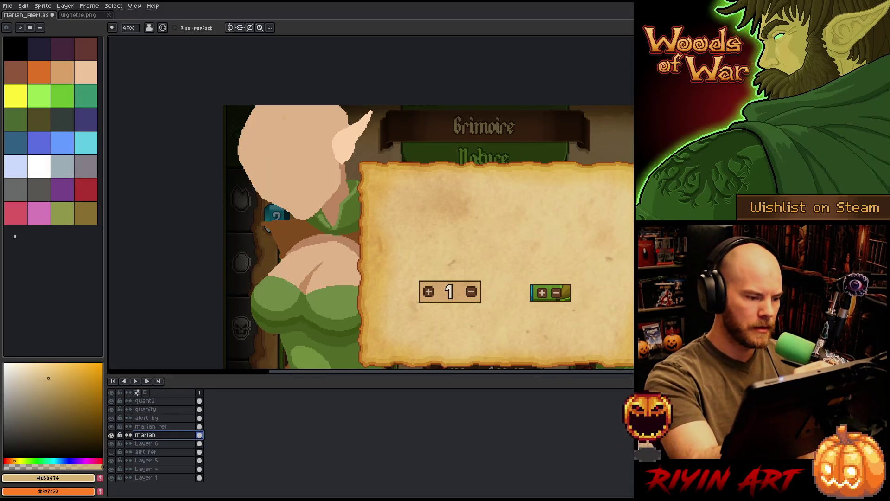
key("ctrl+z")
left_click_drag(265, 196, 263, 240)
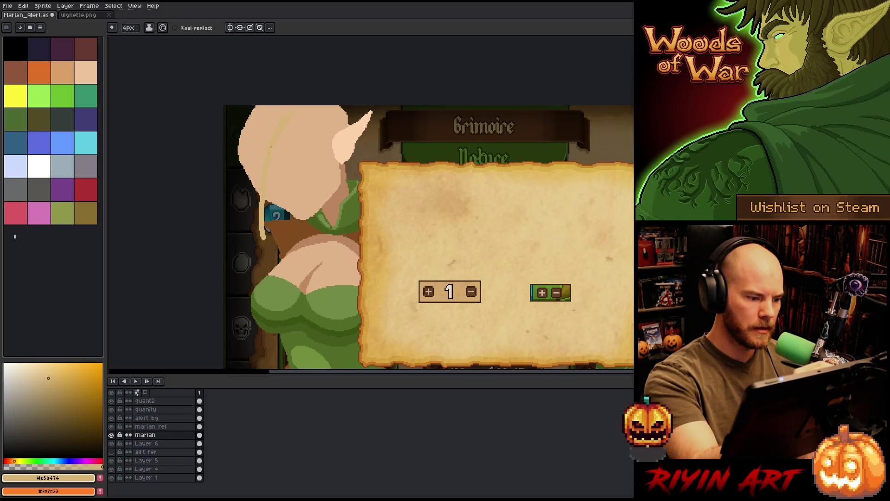
left_click_drag(258, 194, 265, 261)
key("ctrl+z")
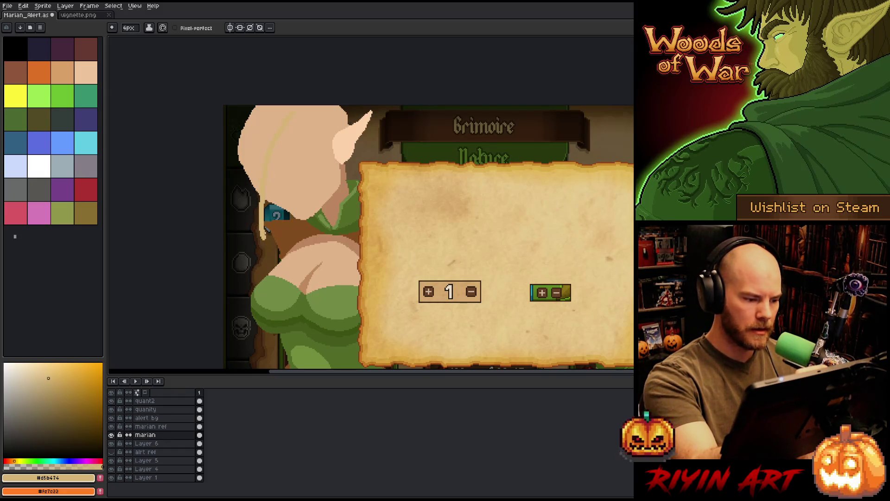
key("ctrl+z")
mouse_move(263, 197)
left_mouse_down()
mouse_move(281, 251)
mouse_move(244, 183)
left_mouse_up()
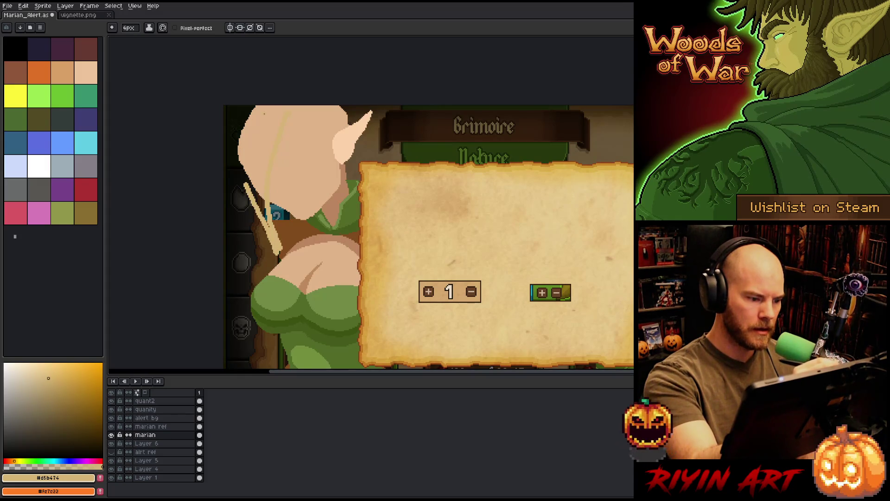
key("ctrl+z")
key("ctrl+z")
- Paint pale blonde over the dark brown hair pixels and erase a few edge pixels
left_click_drag(291, 112, 278, 244)
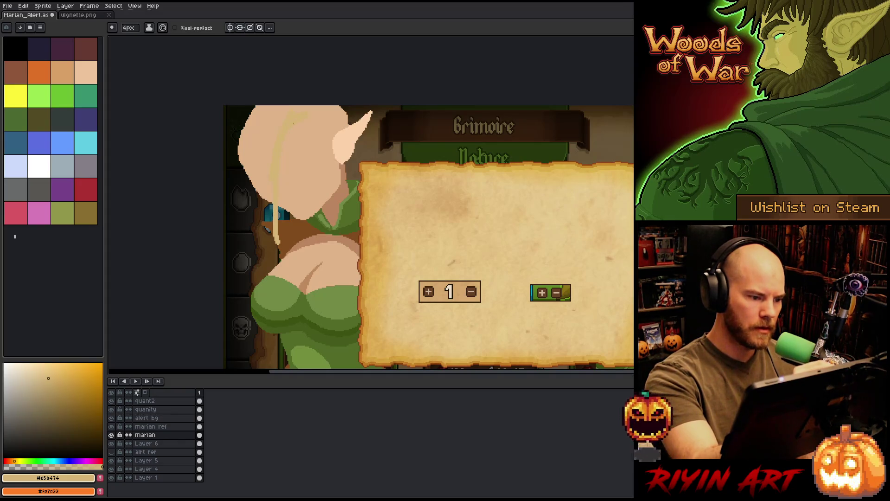
left_click_drag(281, 255, 264, 210)
left_click_drag(276, 250, 255, 191)
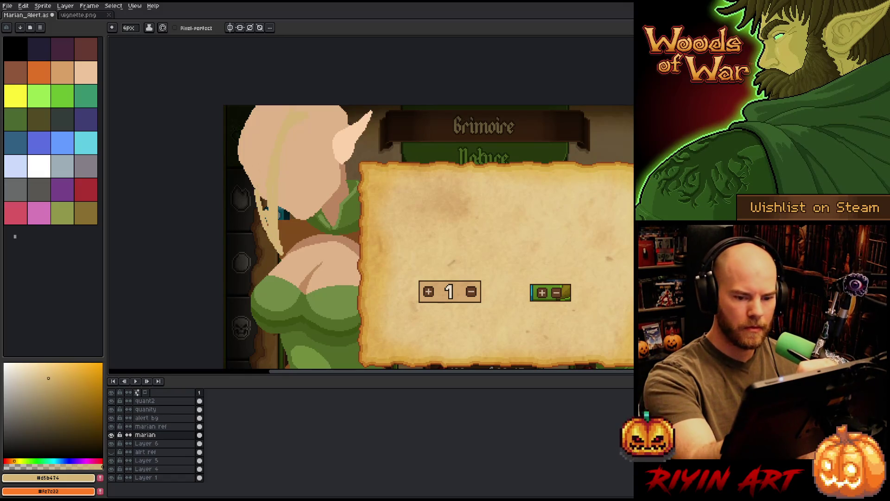
mouse_move(260, 222)
left_mouse_down()
mouse_move(249, 178)
mouse_move(250, 200)
left_mouse_up()
left_click_drag(249, 189, 246, 176)
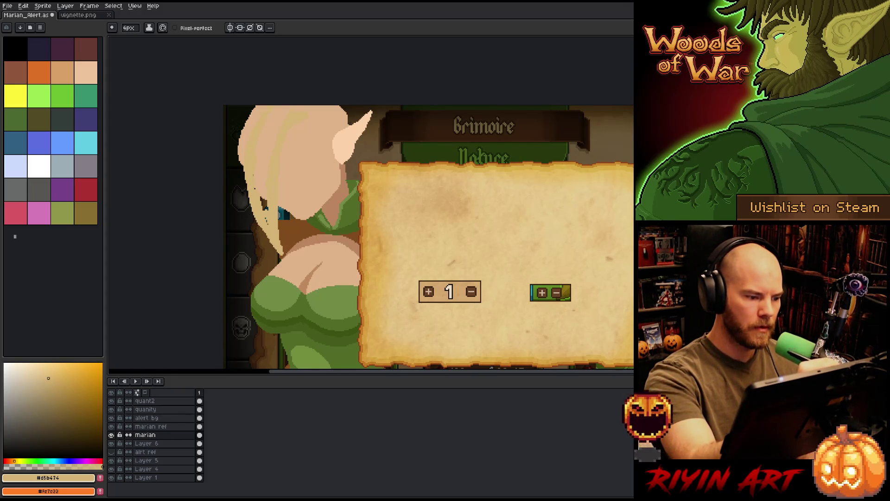
left_click_drag(267, 237, 264, 199)
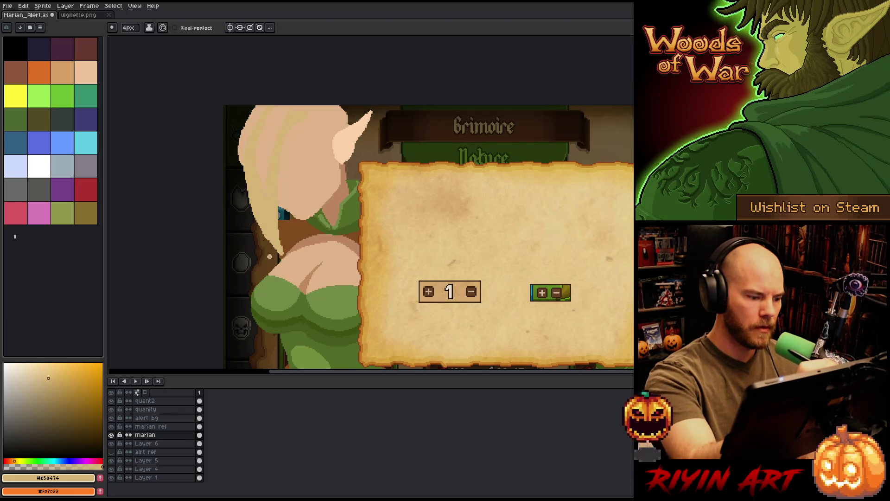
key("e")
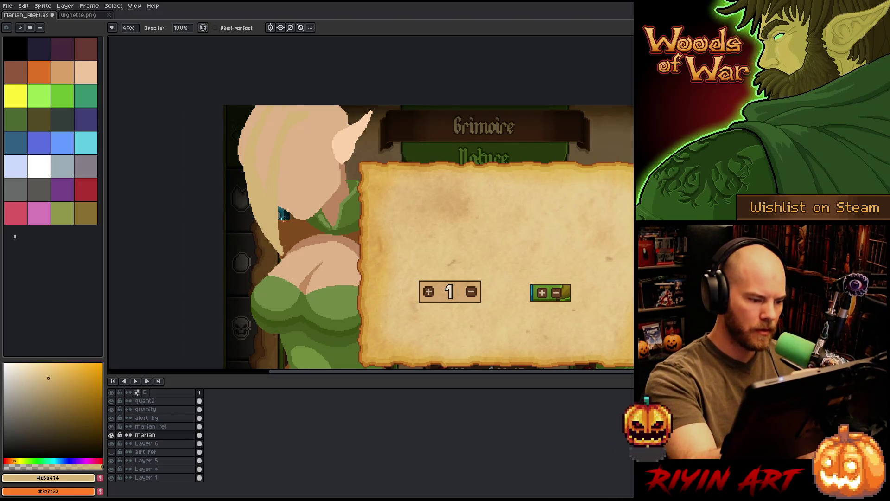
left_click_drag(284, 245, 284, 253)
key("b")
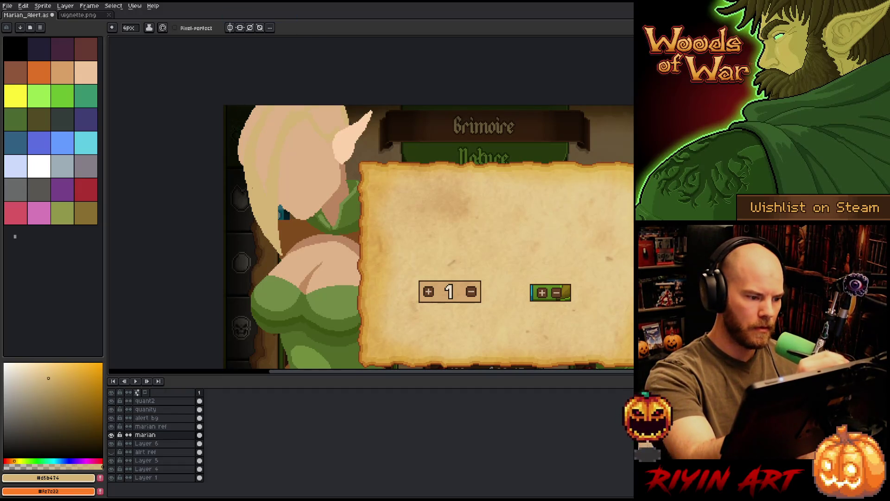
- Widen the blonde hair along the head's top-left edge, redrawing one stroke
left_click_drag(242, 167, 256, 105)
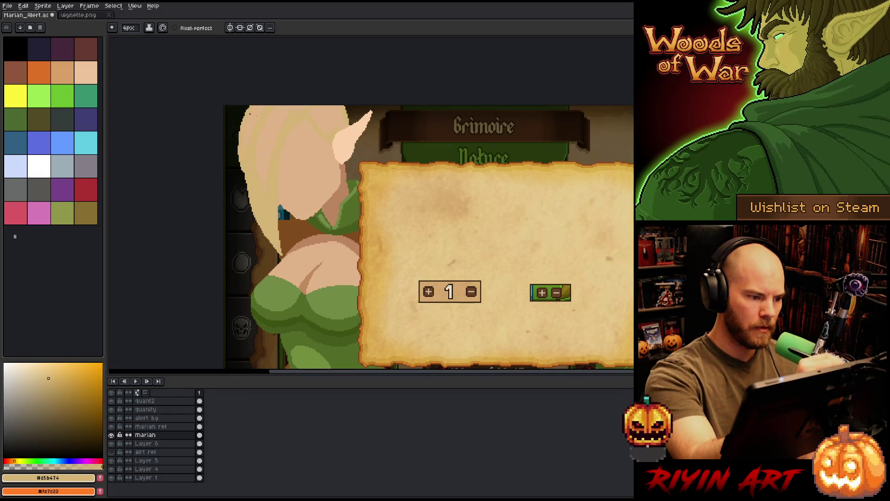
key("g")
key("b")
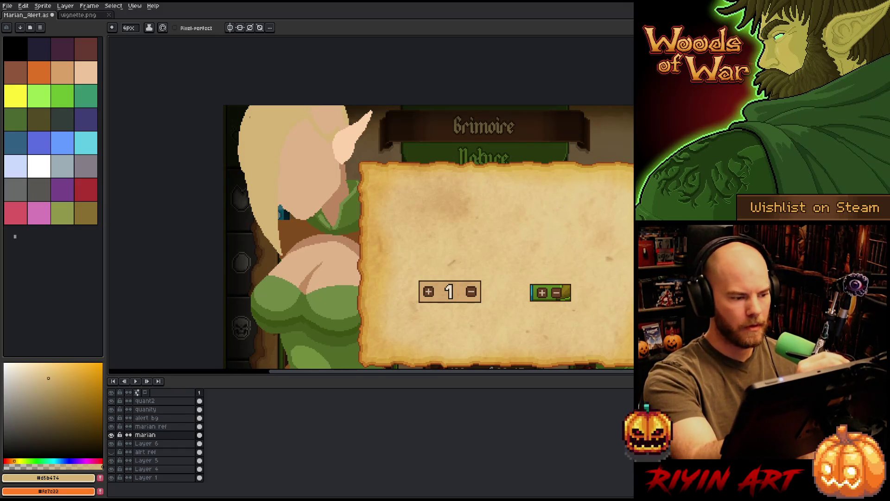
left_click_drag(245, 104, 236, 203)
key("ctrl+z")
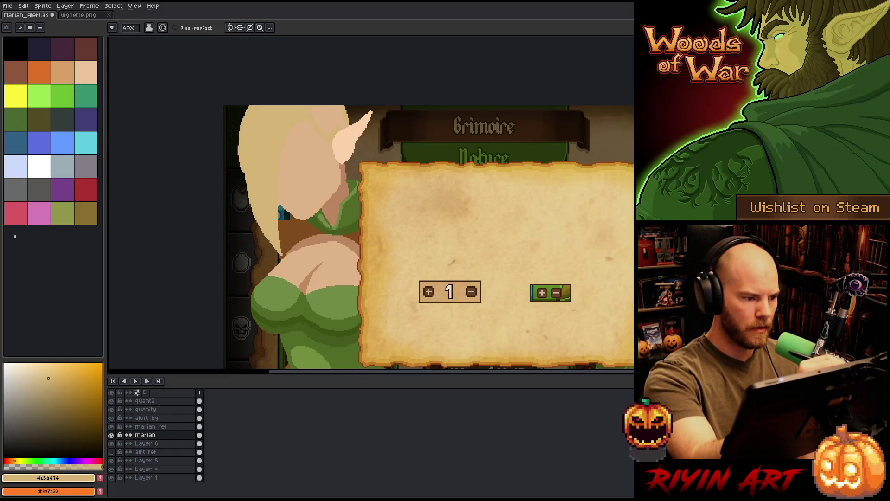
left_click_drag(242, 105, 237, 188)
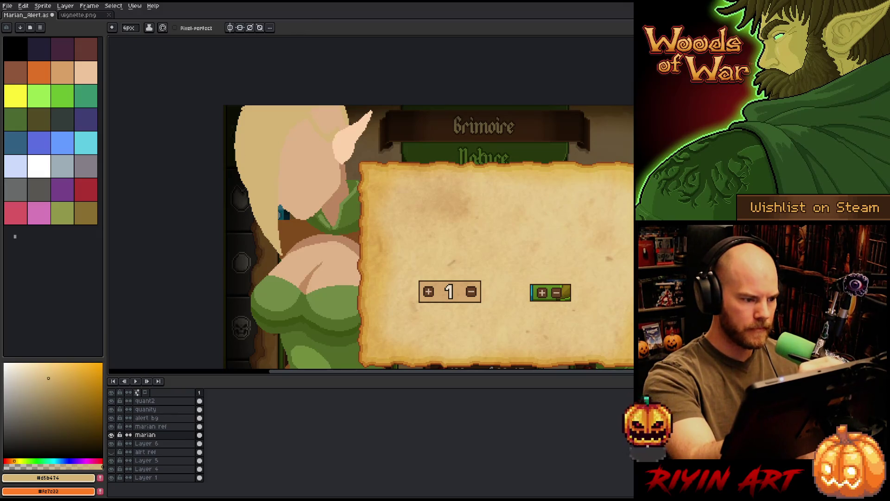
- Extend the hair lower down the left side over the dark strands, then sample the skin colour
left_click_drag(240, 107, 245, 191)
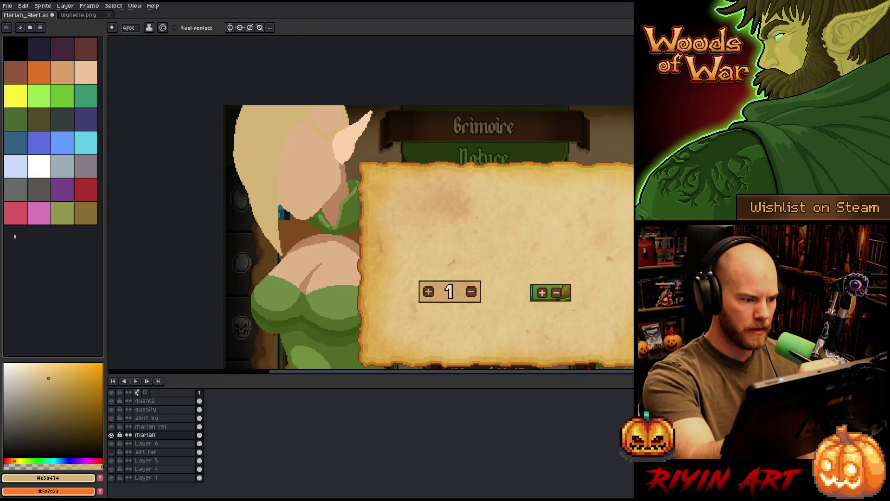
left_click_drag(232, 143, 252, 211)
key("ctrl+z")
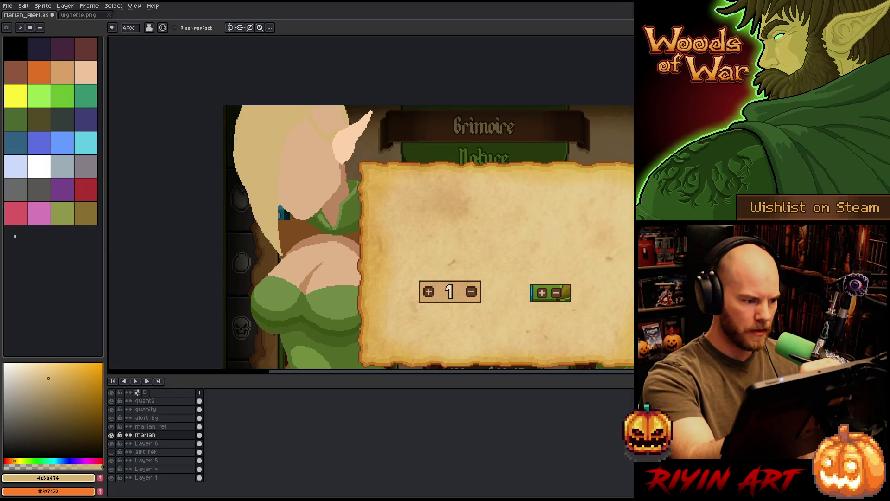
left_click_drag(234, 140, 250, 211)
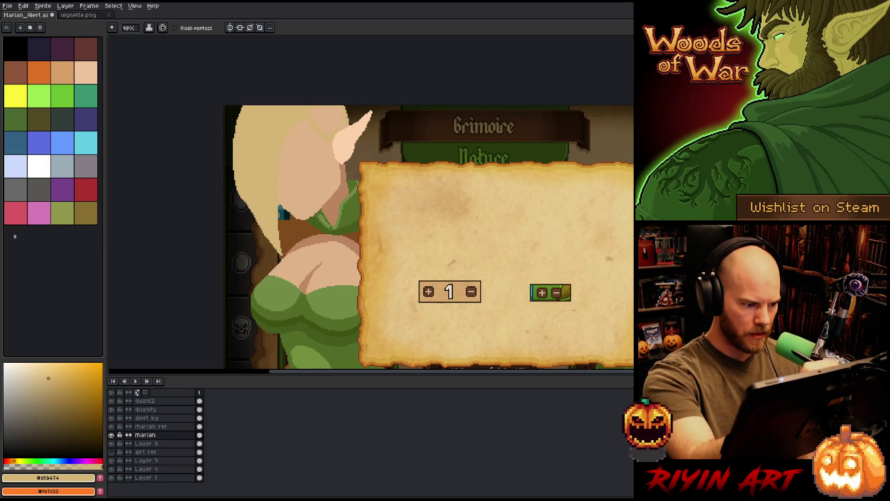
key("b")
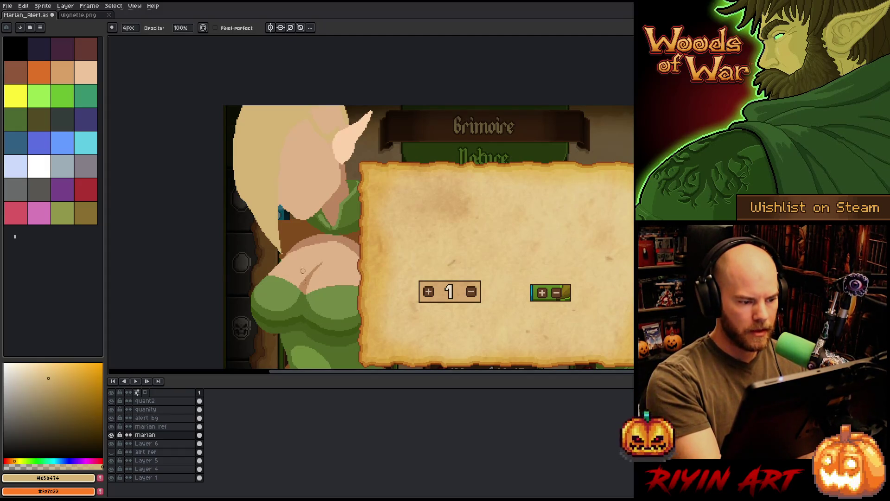
left_click(299, 198, "alt")
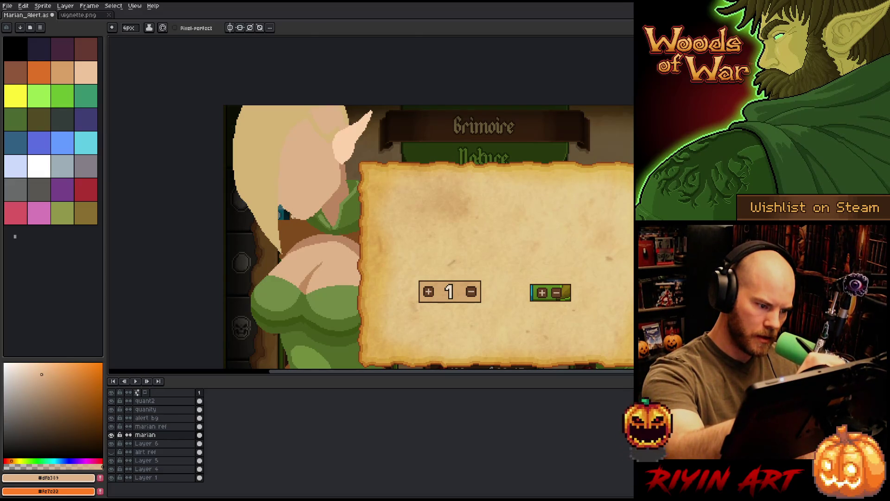
- Sample the blonde hair colour, testing and clearing a few colour selections
key("w")
left_click(507, 265)
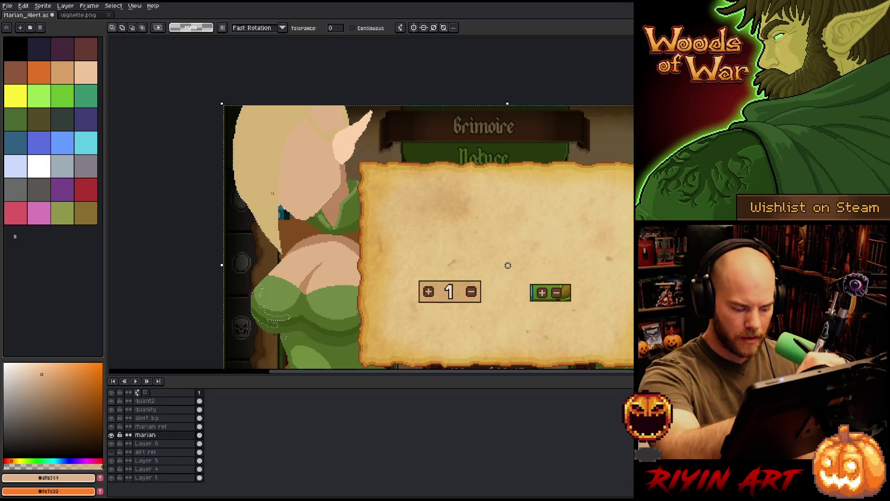
key("ctrl+d")
key("b")
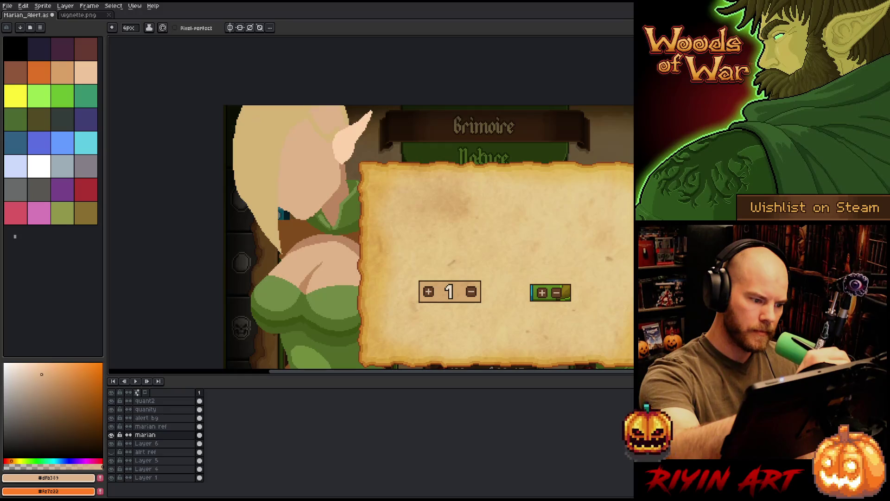
left_click(290, 124, "alt")
key("w")
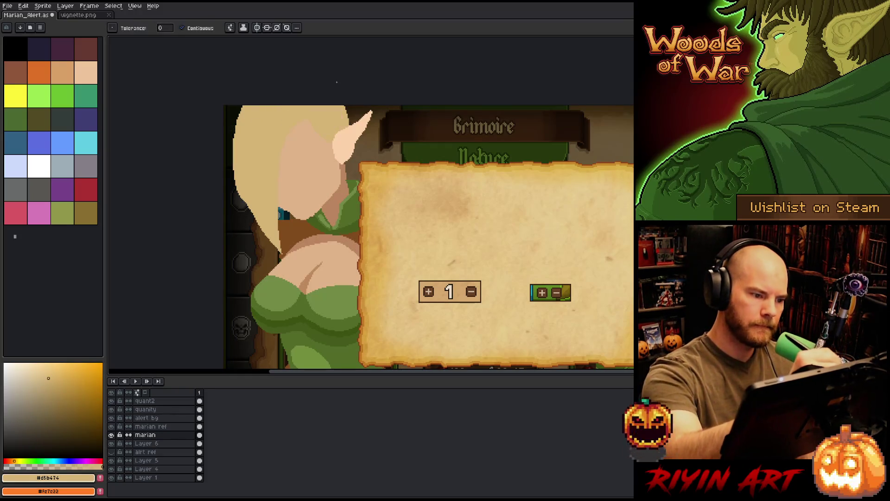
key("b")
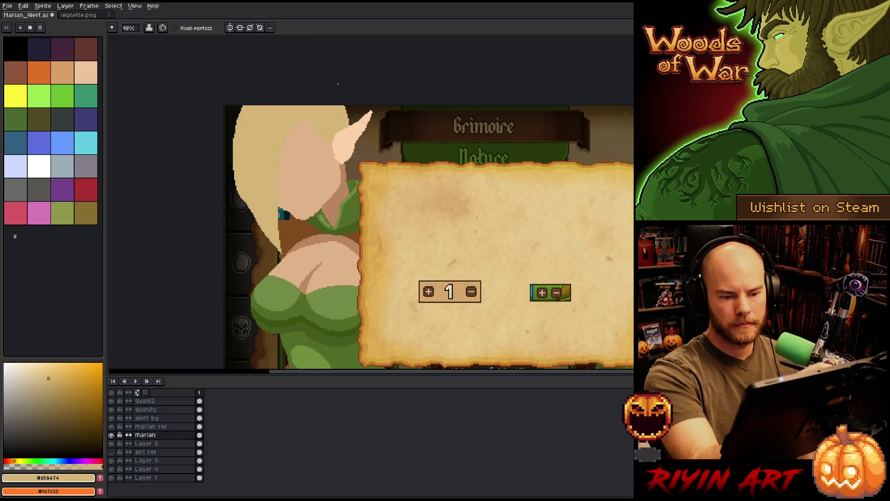
key("v")
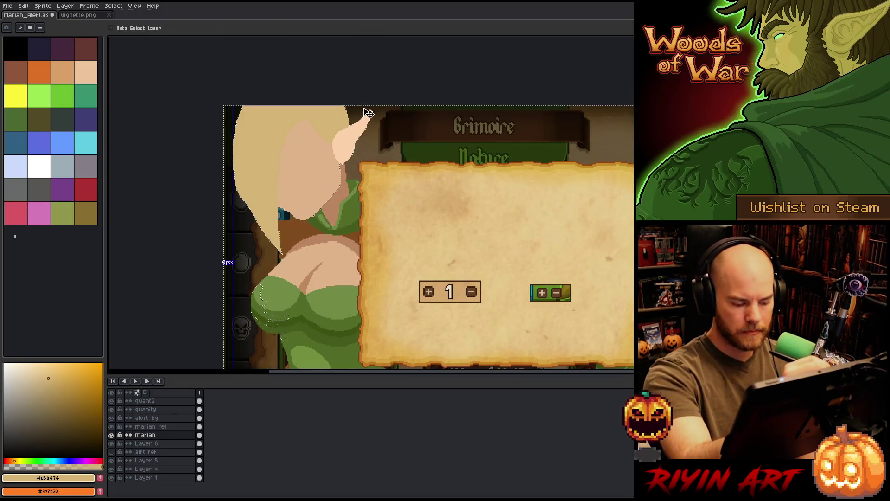
key("ctrl+d")
key("b")
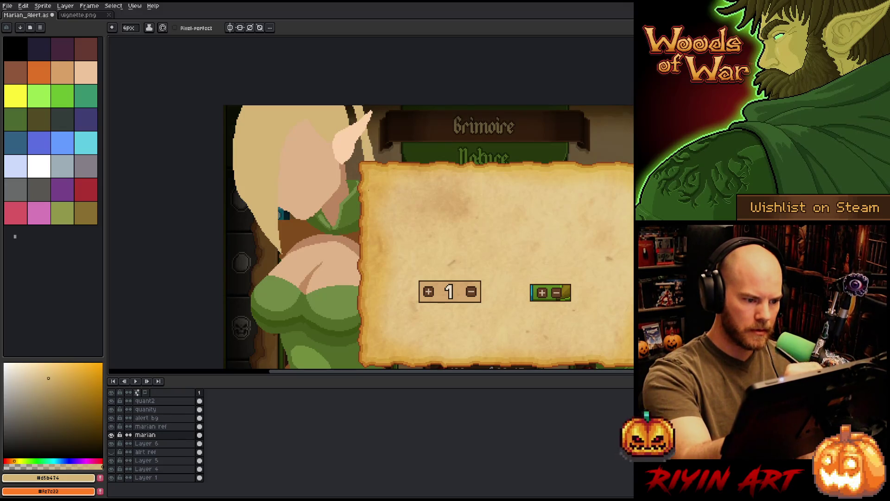
- Sample a darker hair tone and try strokes beside the ear, undoing them
left_click(375, 188, "alt")
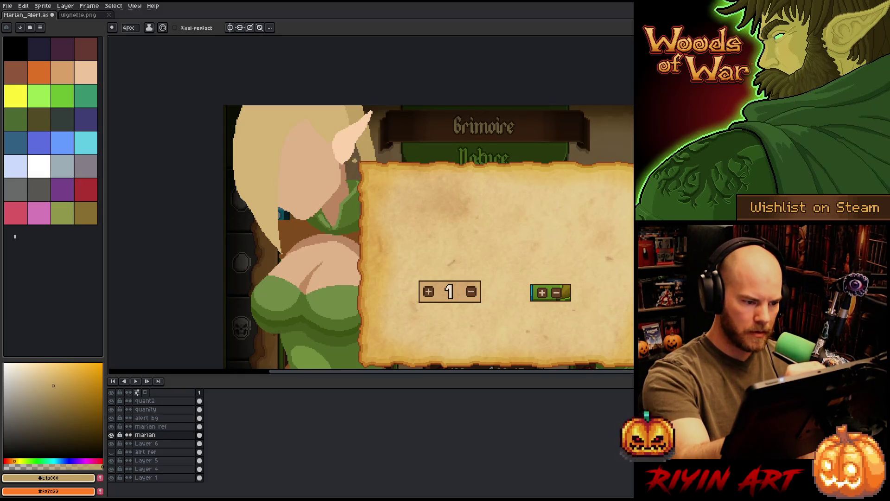
left_click_drag(355, 165, 357, 213)
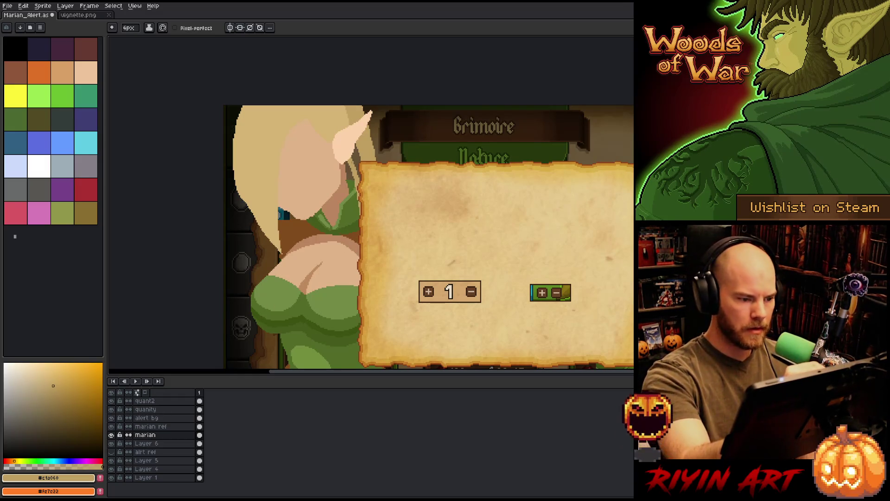
mouse_move(358, 213)
left_mouse_down()
mouse_move(353, 162)
mouse_move(359, 204)
left_mouse_up()
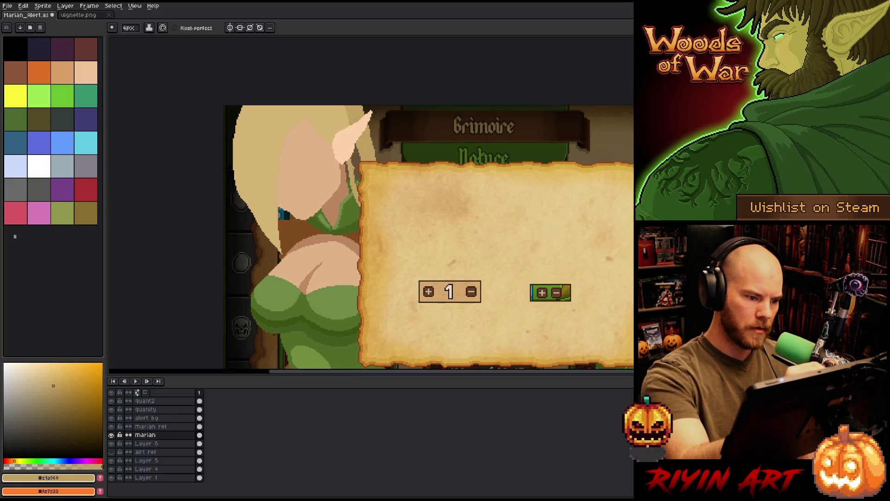
key("ctrl+y")
key("ctrl+z")
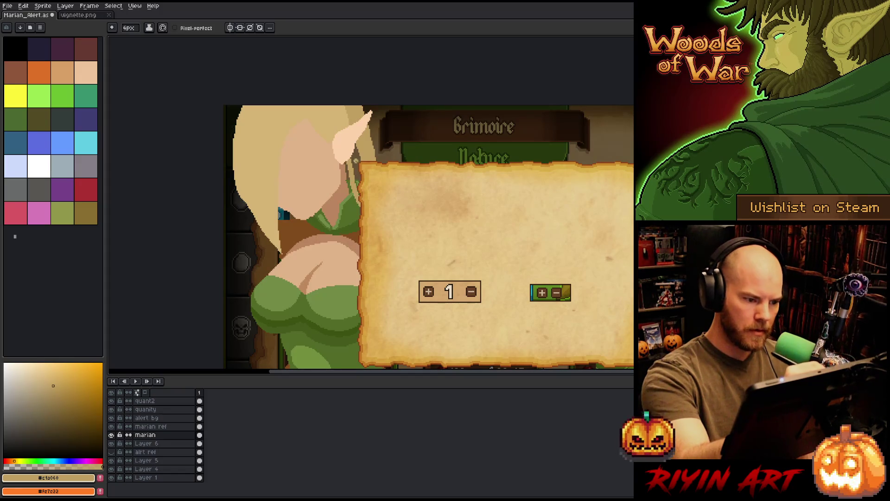
left_click_drag(351, 158, 360, 185)
key("ctrl+z")
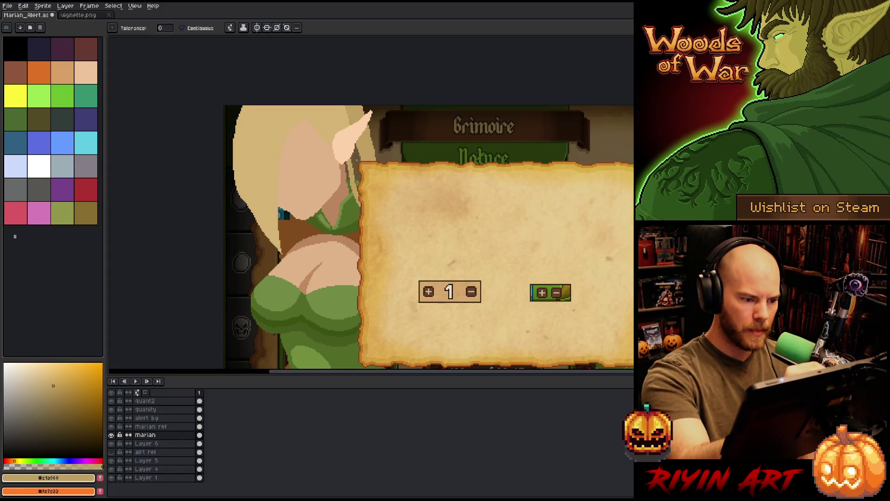
- Magic-wand select the elf's hair region
key("g")
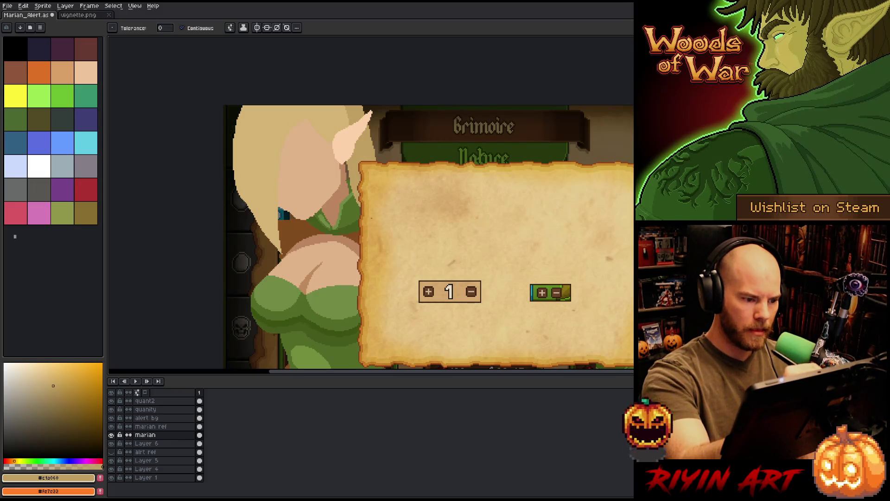
key("b")
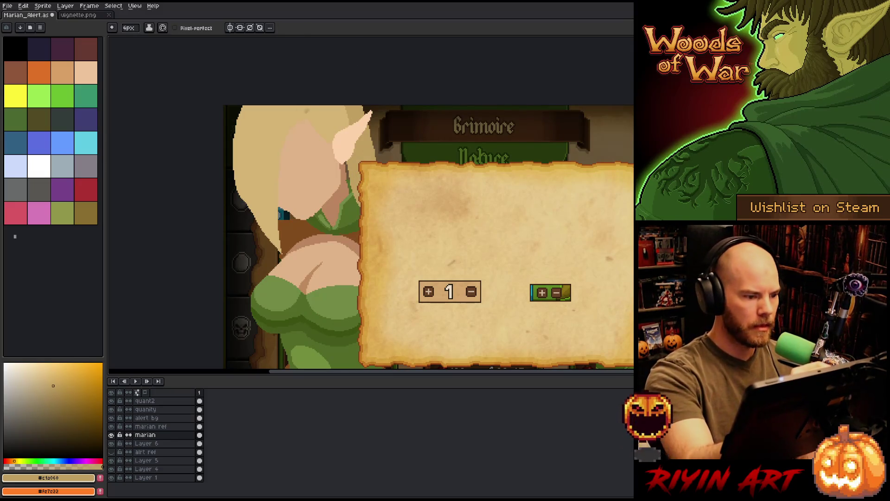
key("w")
left_click(253, 163)
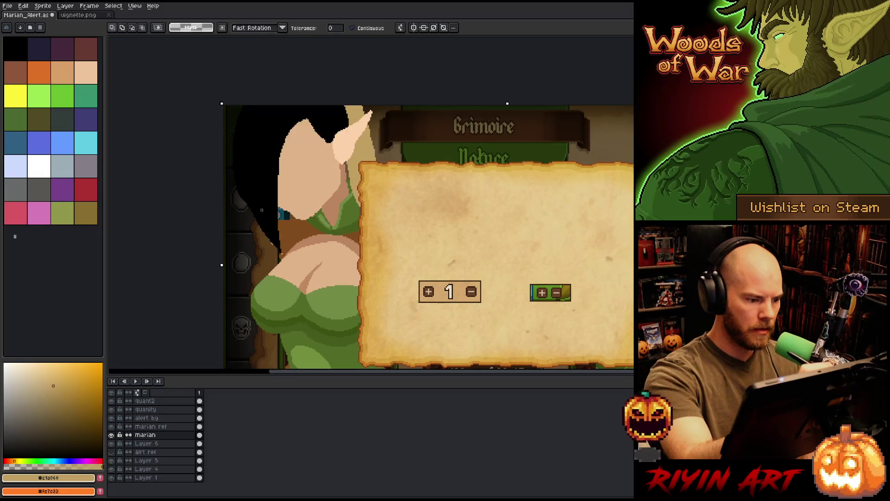
- Draw a darker curved strand down the blonde hair, adjust hair colours, and add Layer 7
key("b")
left_click_drag(273, 112, 252, 195)
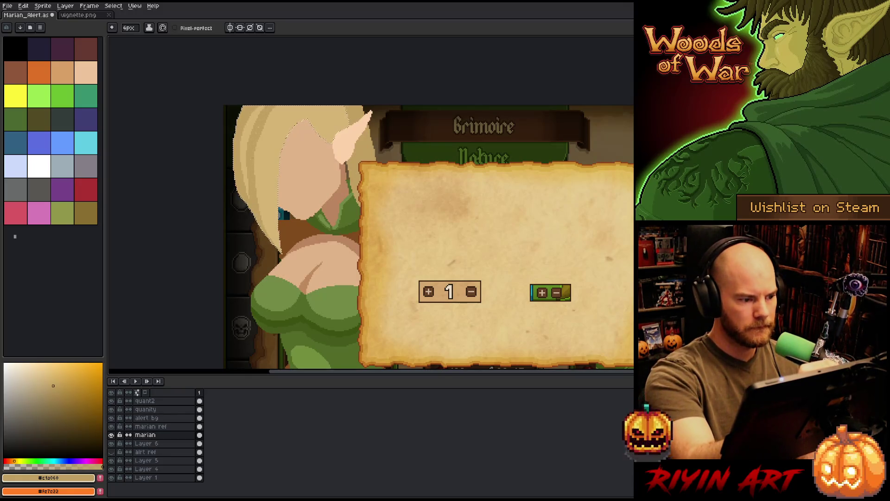
left_click(48, 377)
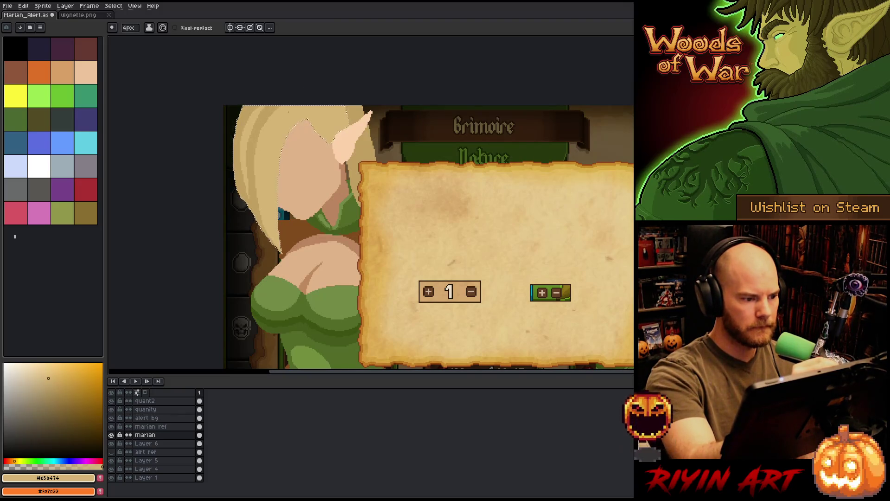
left_click(312, 91, "alt")
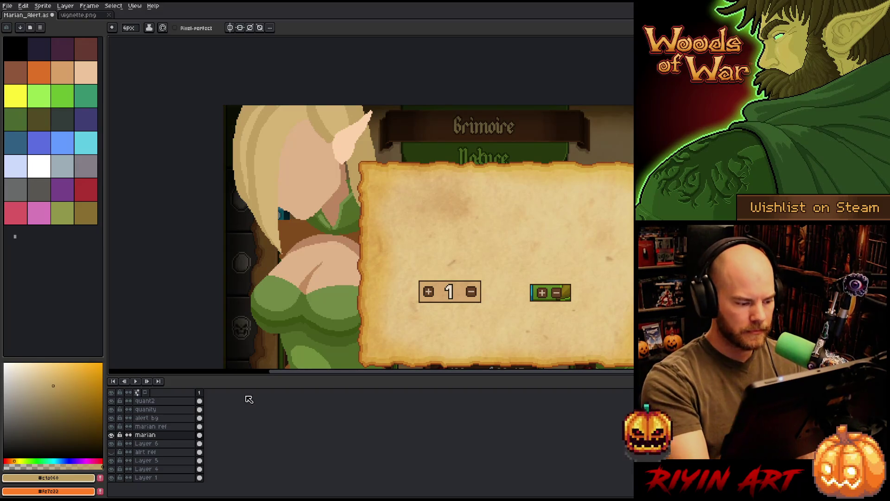
key("shift+n")
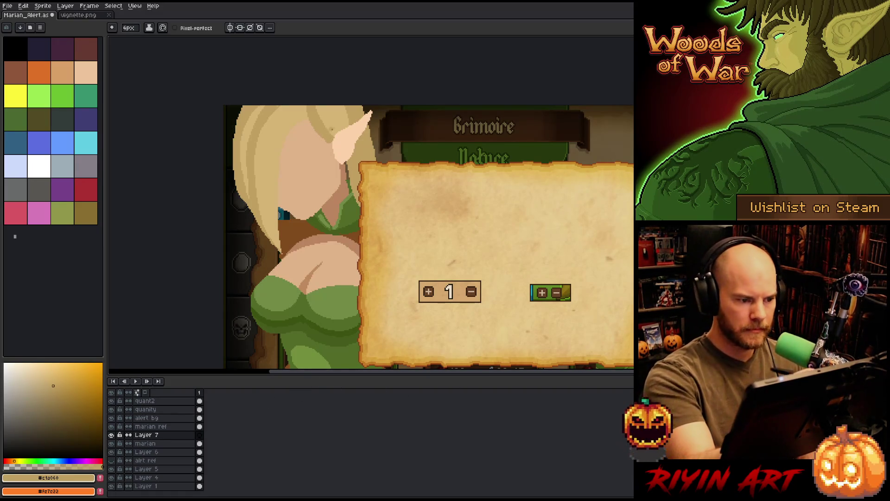
- Sample a pale blonde tone and dab a small stroke on the forehead by the ear
left_click(260, 153, "alt")
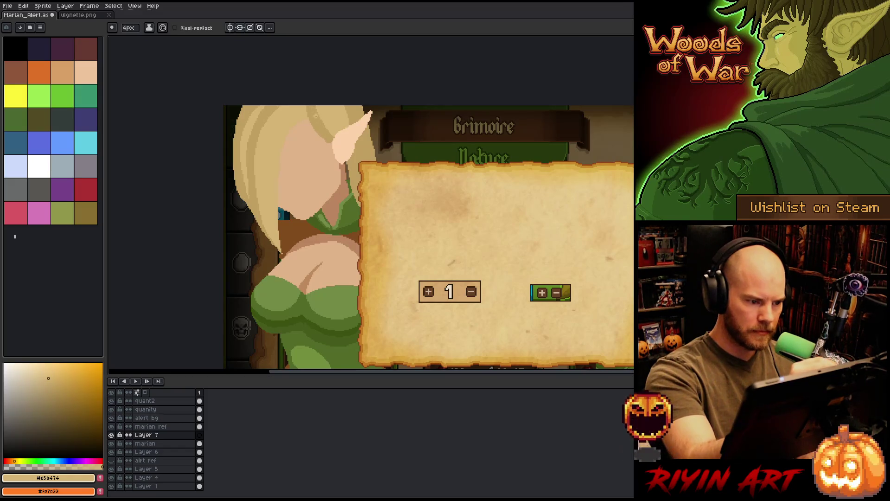
mouse_move(312, 119)
left_mouse_down()
mouse_move(323, 116)
mouse_move(320, 126)
left_mouse_up()
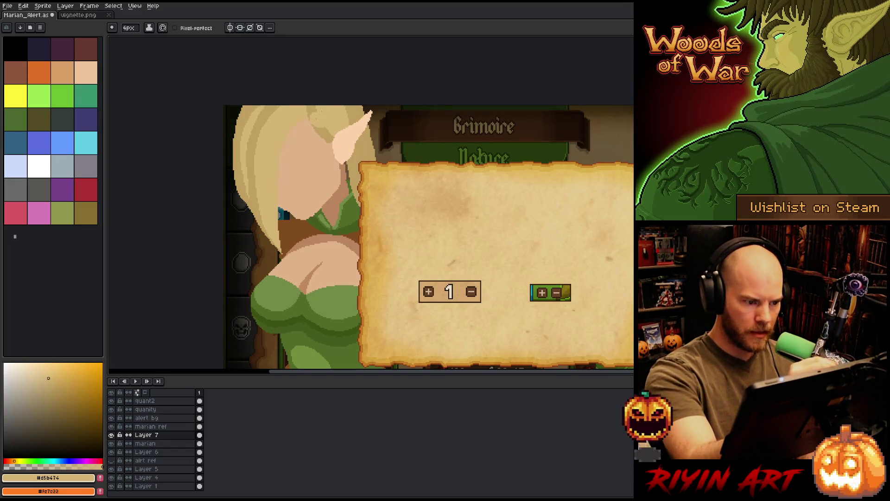
key("ctrl+z")
left_click(312, 109, "alt")
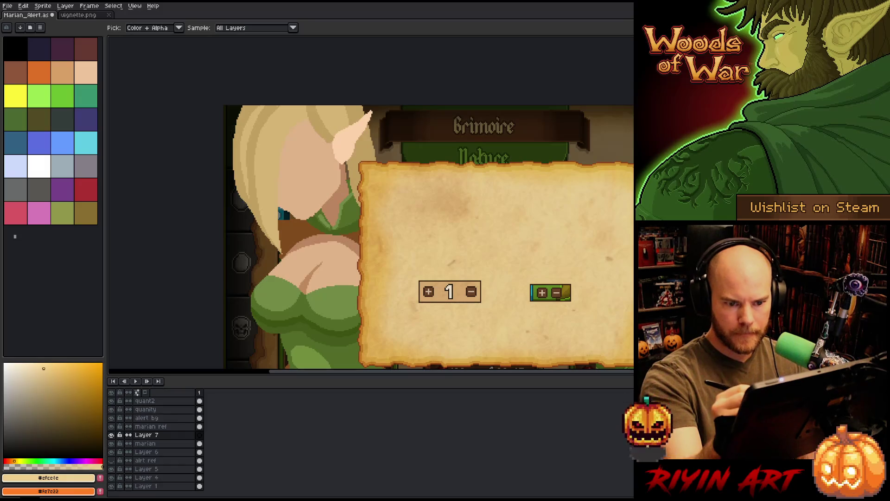
left_click_drag(316, 125, 319, 123)
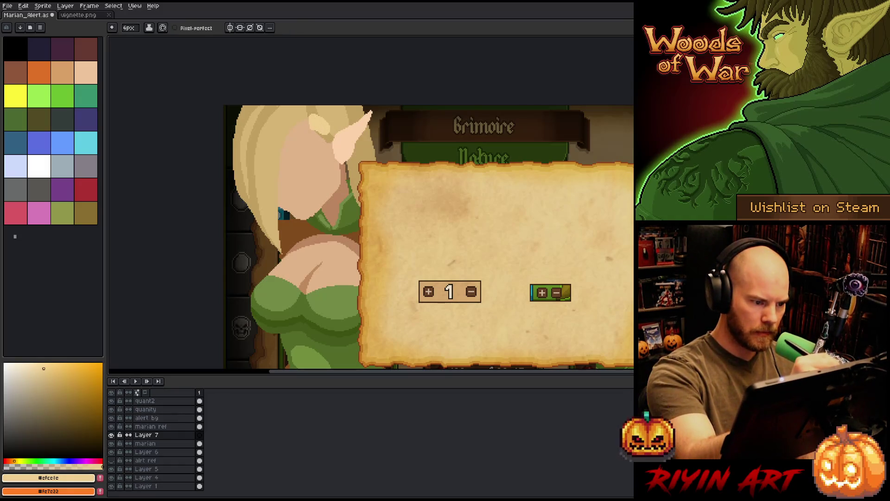
- Paint a pale blonde lock beside and below the ear with a 12px brush, then set the brush to 10px
left_click(130, 30)
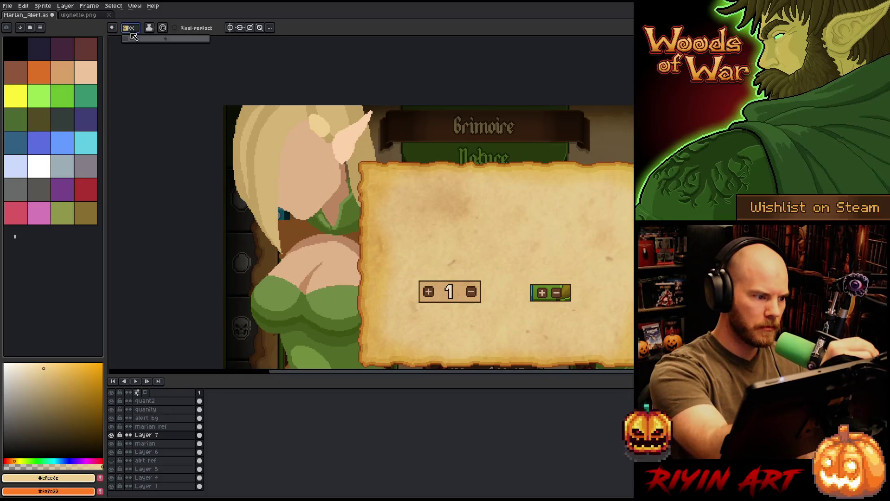
left_click_drag(133, 37, 143, 41)
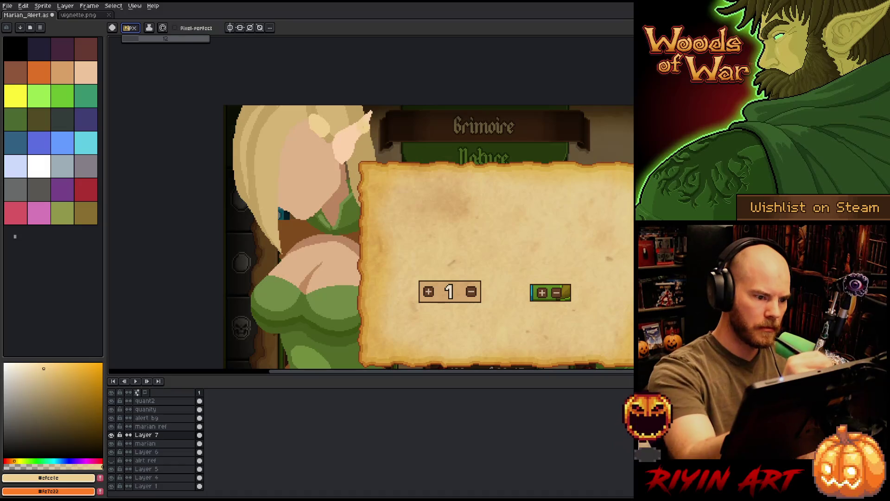
left_click(315, 116)
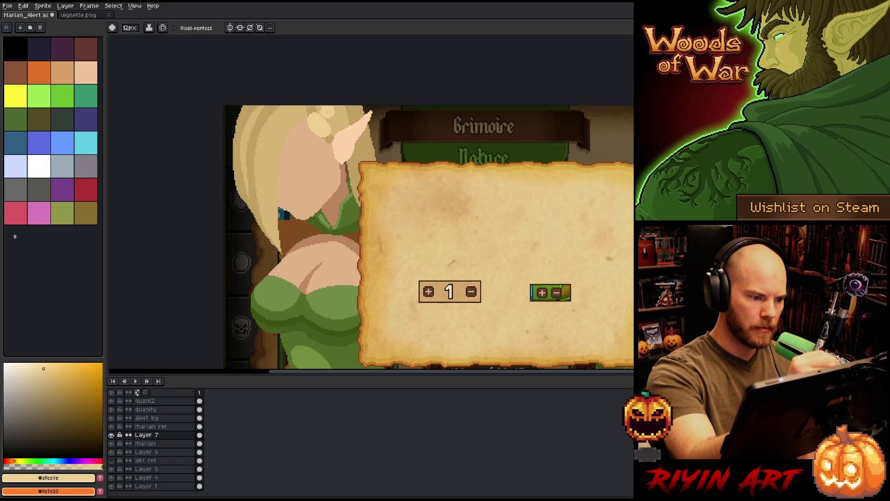
left_click_drag(327, 112, 332, 155)
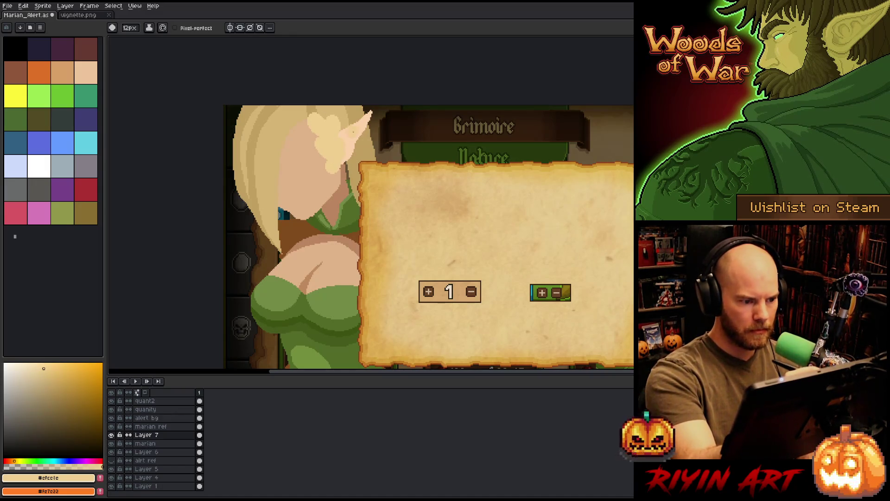
left_click_drag(332, 167, 339, 171)
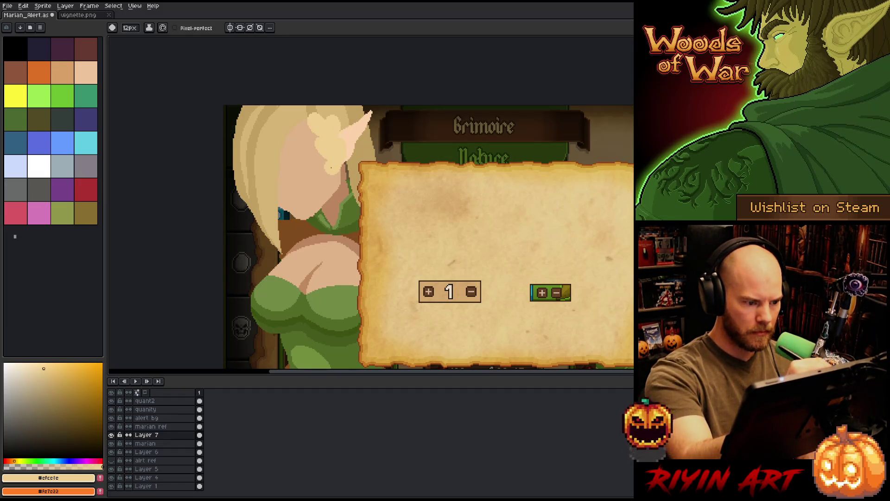
left_click_drag(344, 181, 338, 195)
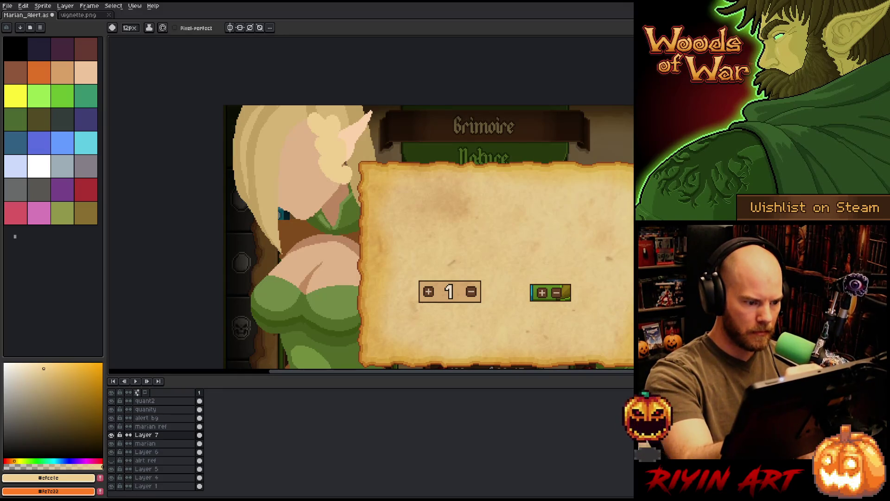
left_click_drag(345, 181, 341, 211)
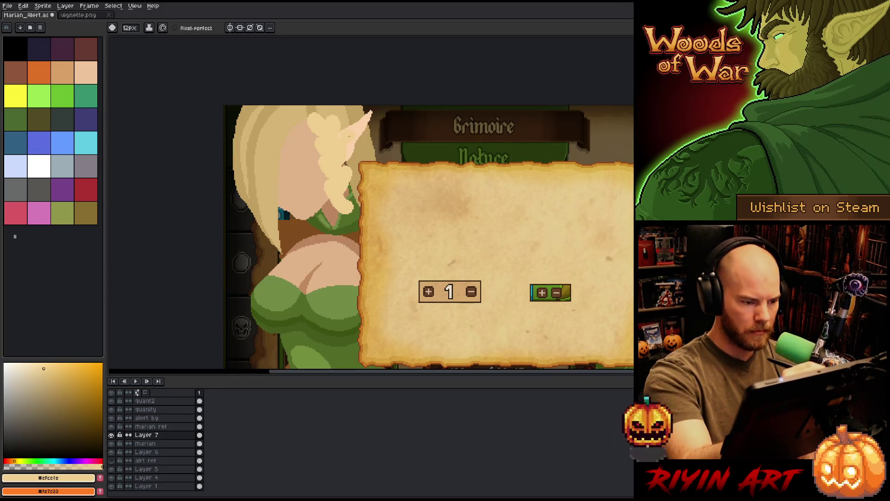
key("ctrl+z")
key("ctrl+z")
key("ctrl+z")
key("ctrl+z")
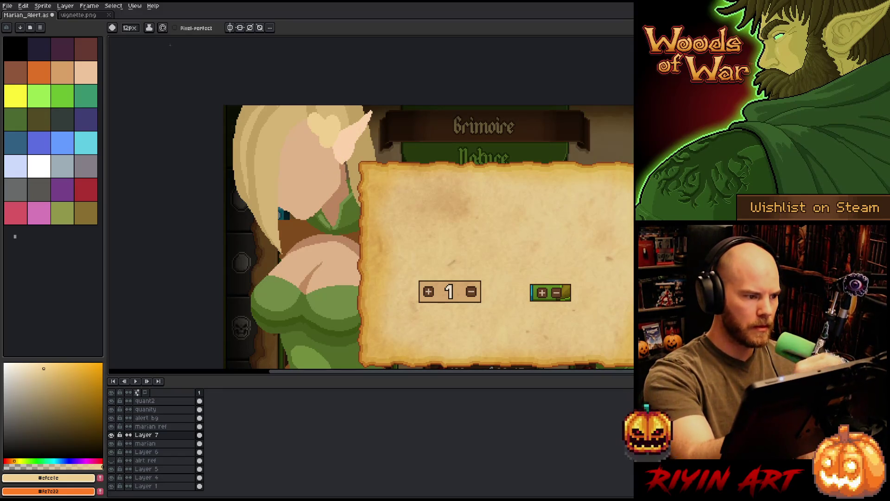
left_click(130, 27)
left_click_drag(138, 42, 145, 41)
- Paint the pale blonde hair lock beside the ear with the 10px brush, redoing strokes
key("ctrl+z")
mouse_move(330, 121)
left_mouse_down()
mouse_move(337, 128)
mouse_move(332, 149)
left_mouse_up()
key("ctrl+z")
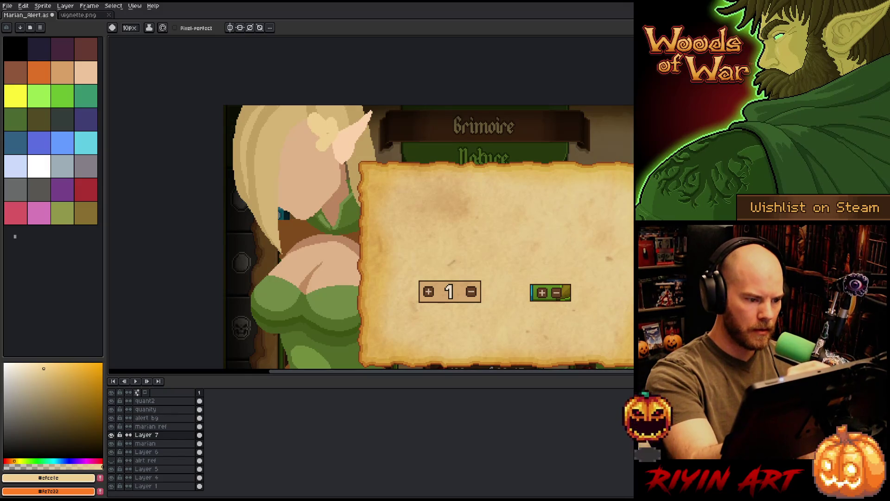
key("ctrl+z")
left_click_drag(326, 117, 335, 124)
mouse_move(321, 131)
left_mouse_down()
mouse_move(333, 147)
mouse_move(319, 148)
mouse_move(339, 175)
mouse_move(333, 154)
left_mouse_up()
key("ctrl+z")
key("ctrl+z")
key("ctrl+z")
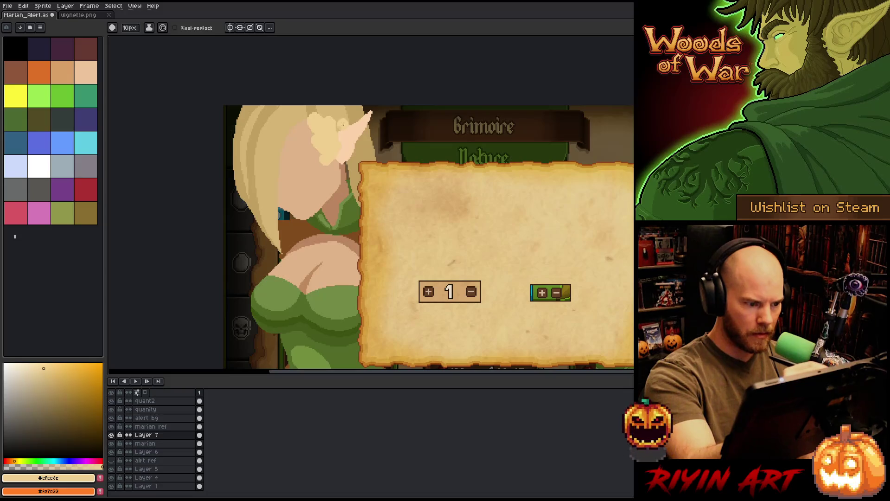
- Extend the pale blonde lock further down past the ear and over the ear lobe
mouse_move(318, 155)
left_mouse_down()
mouse_move(336, 172)
mouse_move(327, 177)
left_mouse_up()
key("ctrl+z")
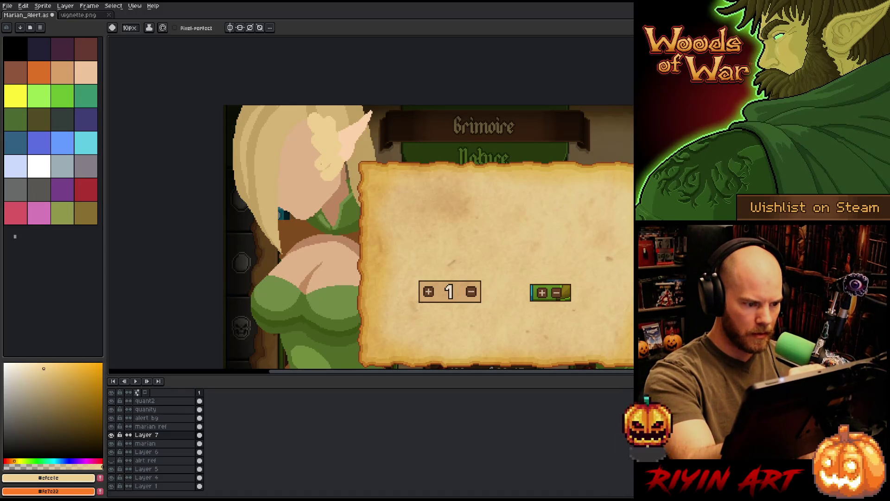
key("ctrl+z")
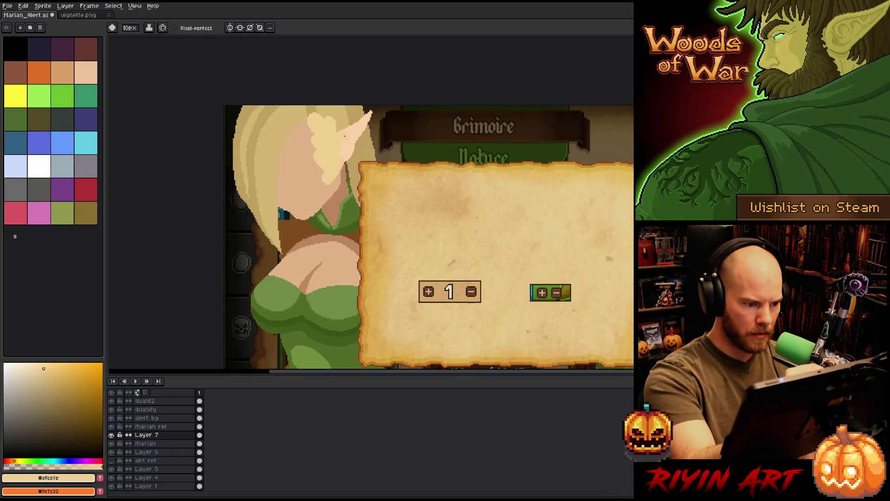
left_click_drag(330, 184, 335, 190)
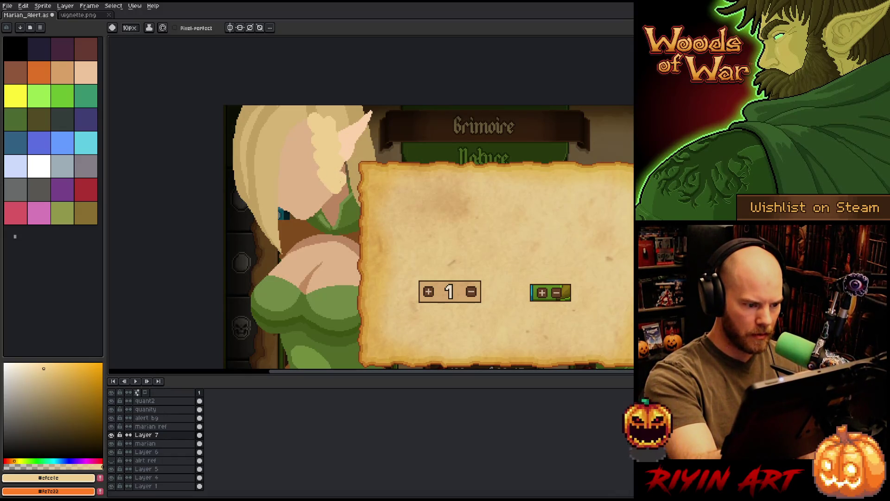
left_click_drag(343, 186, 330, 200)
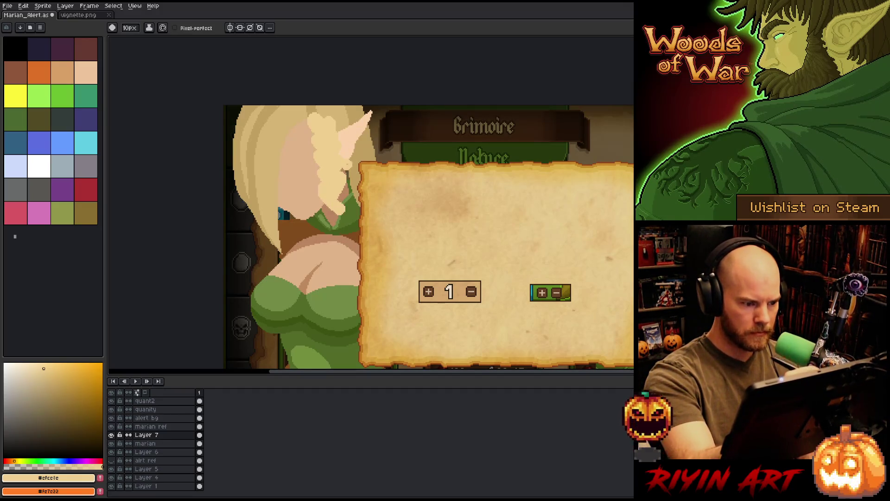
mouse_move(343, 199)
left_mouse_down()
mouse_move(343, 227)
mouse_move(343, 195)
mouse_move(336, 220)
mouse_move(355, 232)
mouse_move(351, 225)
left_mouse_up()
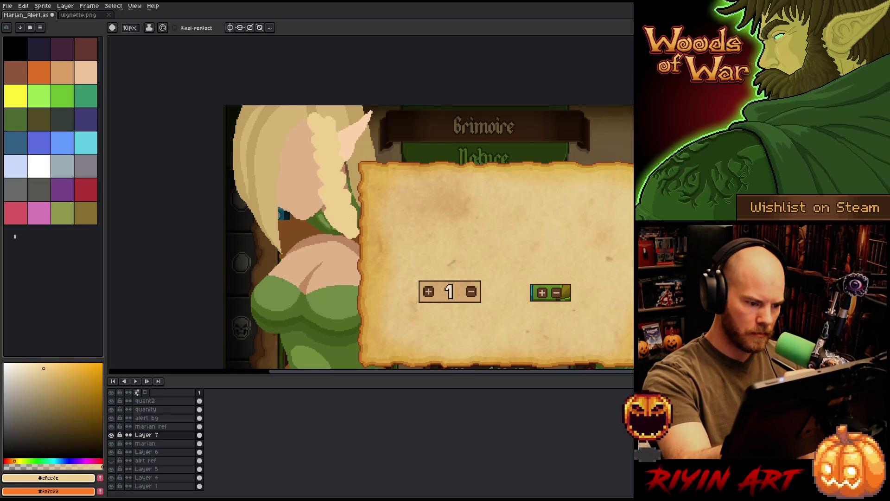
- Lengthen the braid down beside the ear lobe and make Layer 6 active
key("b")
key("e")
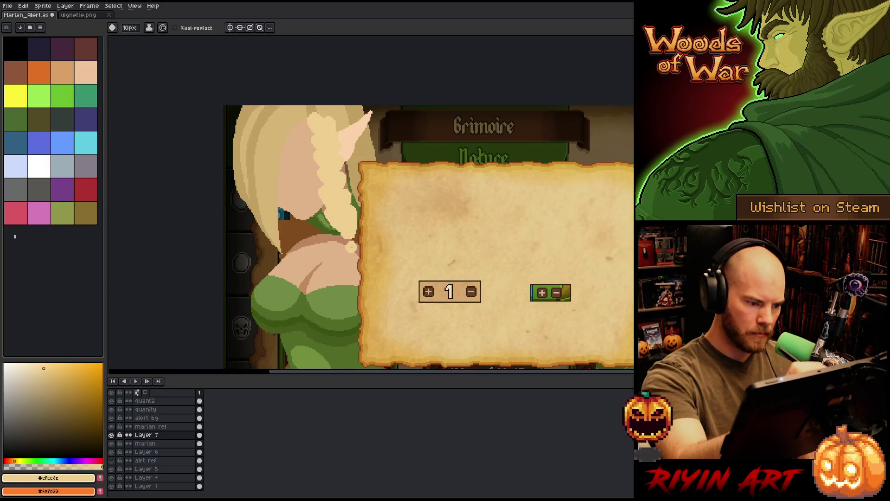
mouse_move(352, 246)
left_mouse_down()
mouse_move(344, 234)
mouse_move(359, 229)
left_mouse_up()
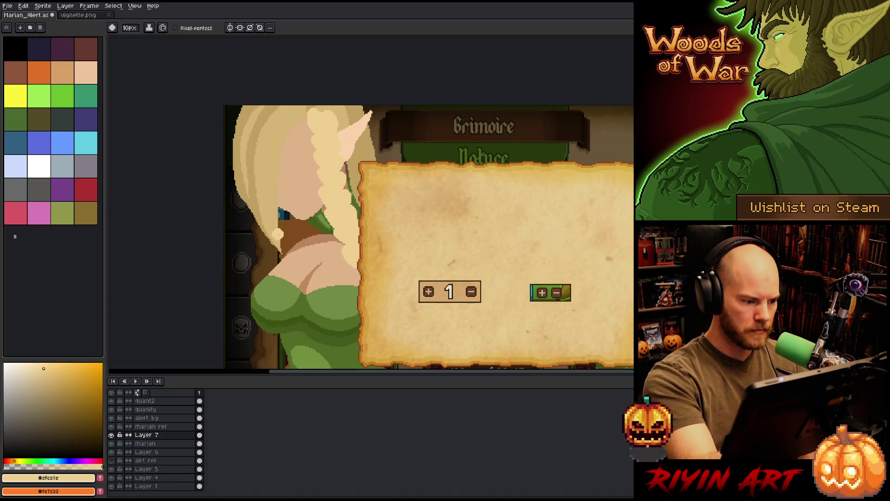
left_click(169, 453)
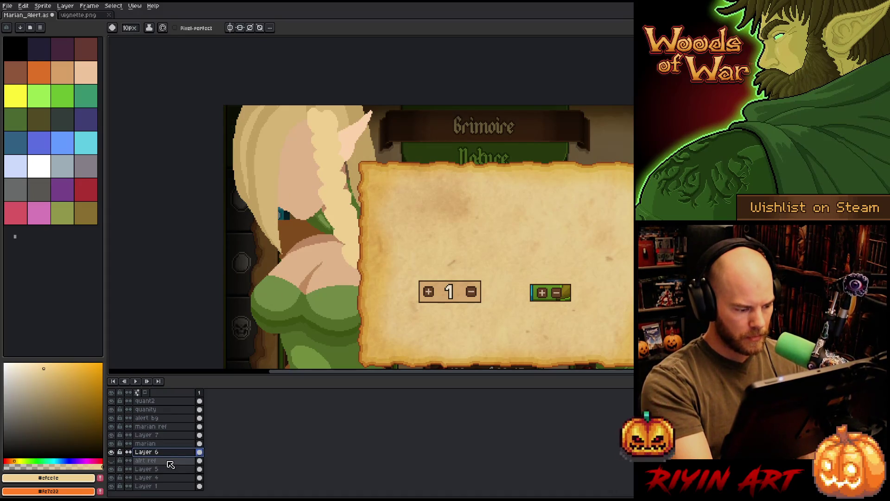
- Add a new layer and paint pale hair strokes along the neck and lower hair edge
key("shift+n")
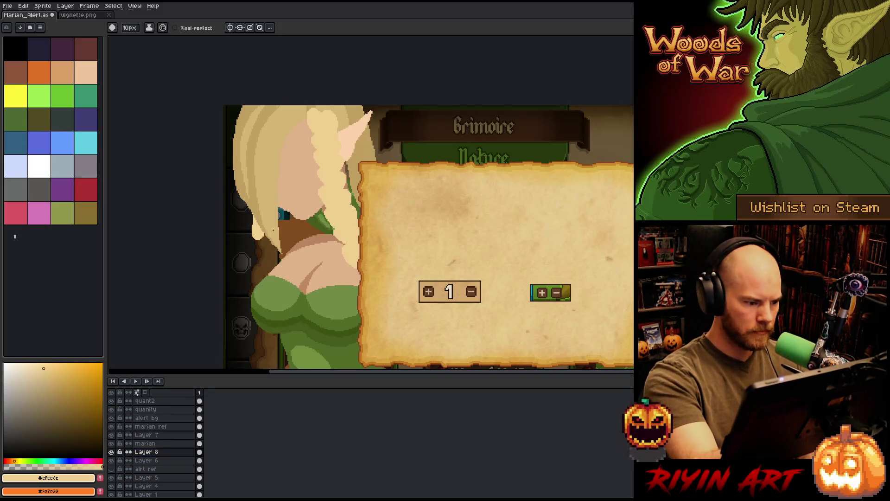
mouse_move(278, 209)
left_mouse_down()
mouse_move(267, 242)
mouse_move(277, 258)
mouse_move(267, 262)
mouse_move(284, 290)
left_mouse_up()
key("ctrl+z")
left_click_drag(269, 258, 278, 278)
mouse_move(257, 269)
left_mouse_down()
mouse_move(267, 281)
mouse_move(259, 273)
left_mouse_up()
mouse_move(256, 278)
left_mouse_down()
mouse_move(267, 285)
mouse_move(285, 236)
mouse_move(260, 264)
left_mouse_up()
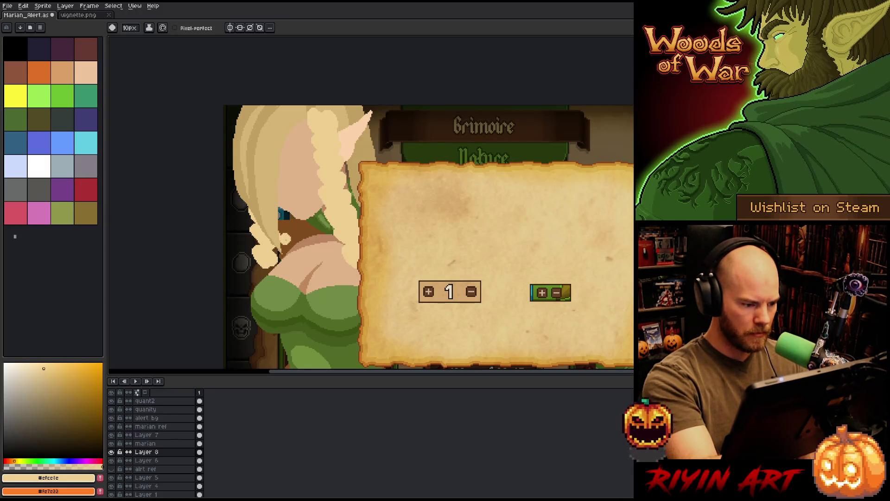
- Add a layer above alrt ref, then select Layer 6's skin by colour and sample darker tones
left_click(176, 471)
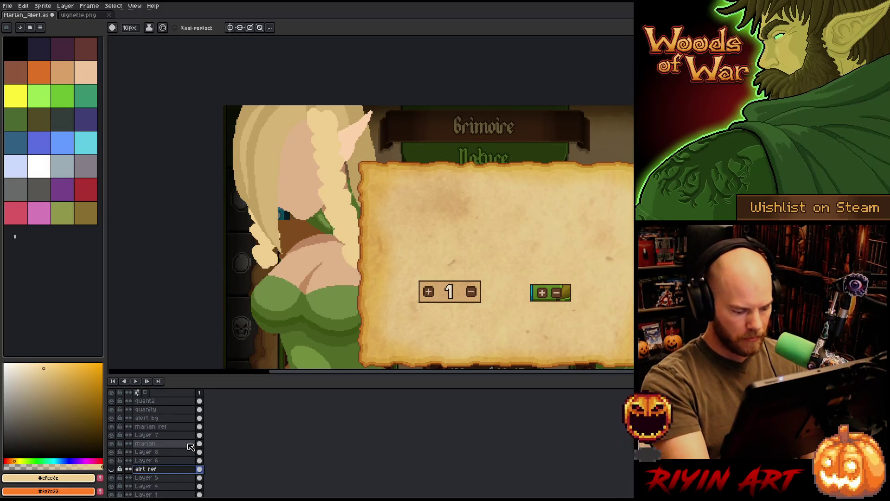
key("shift+n")
left_click(277, 256, "alt")
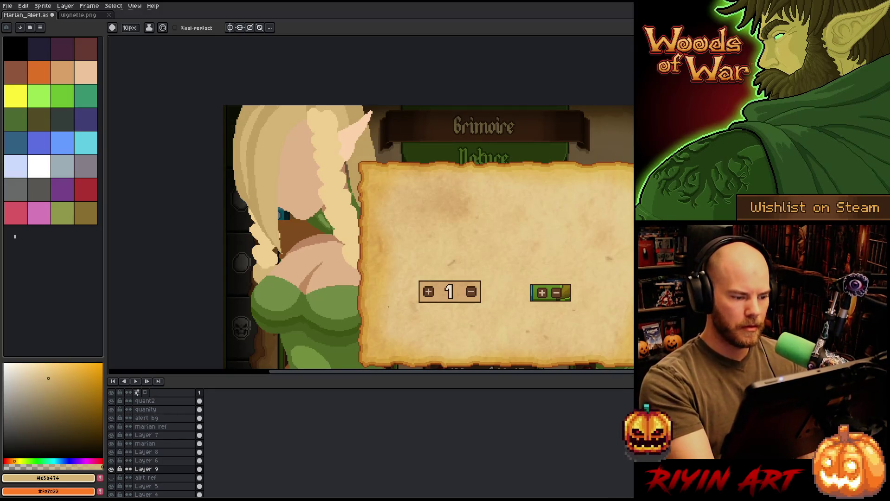
left_click(168, 461)
key("w")
left_click(349, 262)
key("b")
left_click(335, 245, "alt")
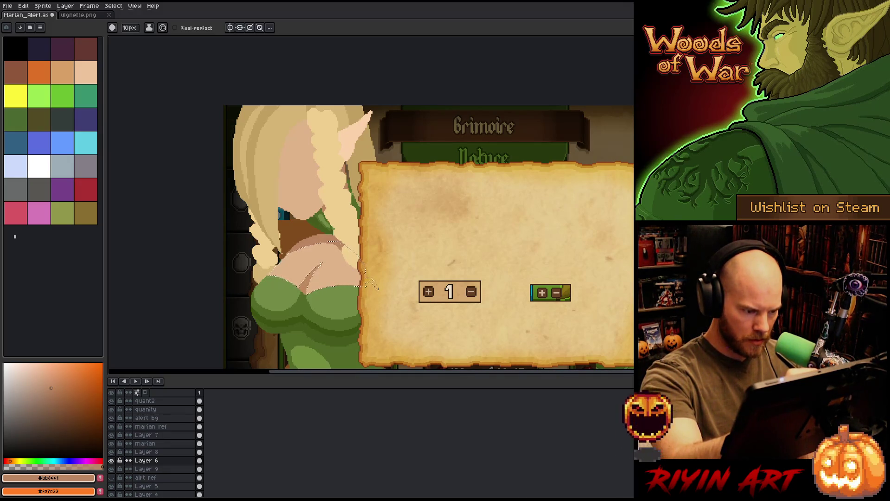
key("ctrl+d")
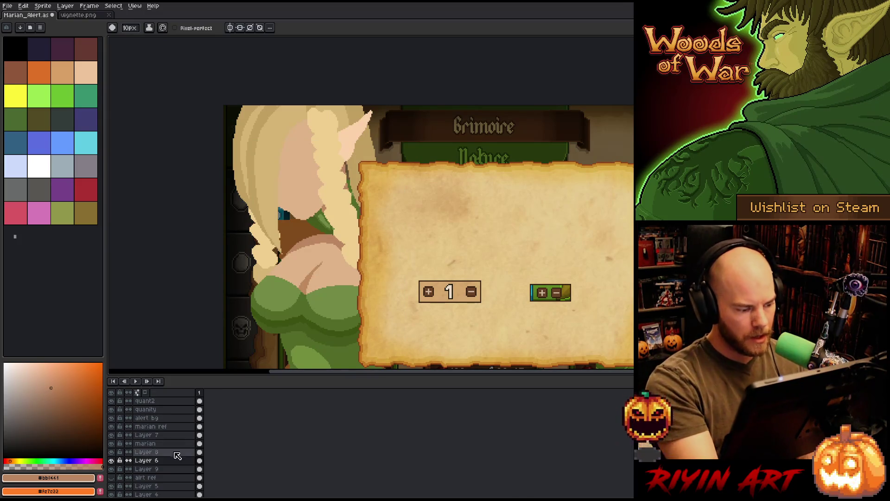
- Hide and re-show Layer 8 and Layer 7 to compare the braid
left_click(176, 452)
left_click(112, 452)
left_click(112, 452)
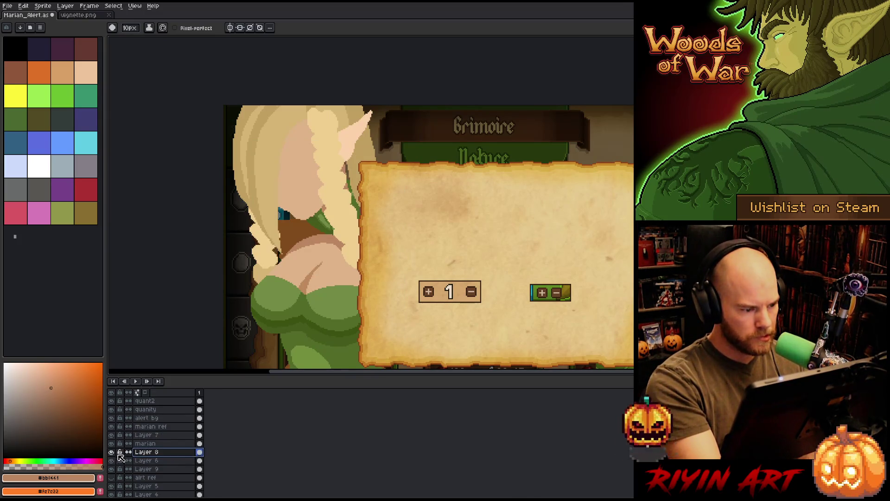
left_click(148, 435)
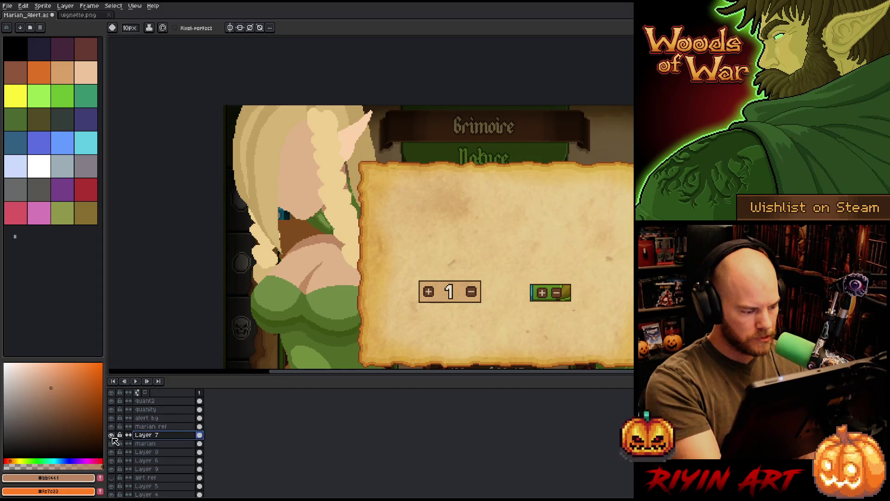
left_click(111, 435)
left_click(111, 435)
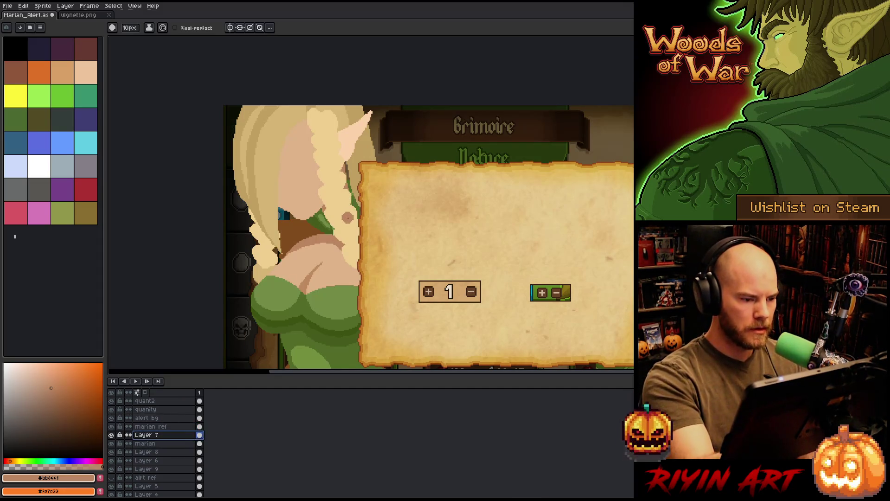
- Lasso the lower braid beside the collar and shift it slightly down
key("v")
mouse_move(352, 222)
left_mouse_down()
mouse_move(364, 231)
mouse_move(357, 226)
left_mouse_up()
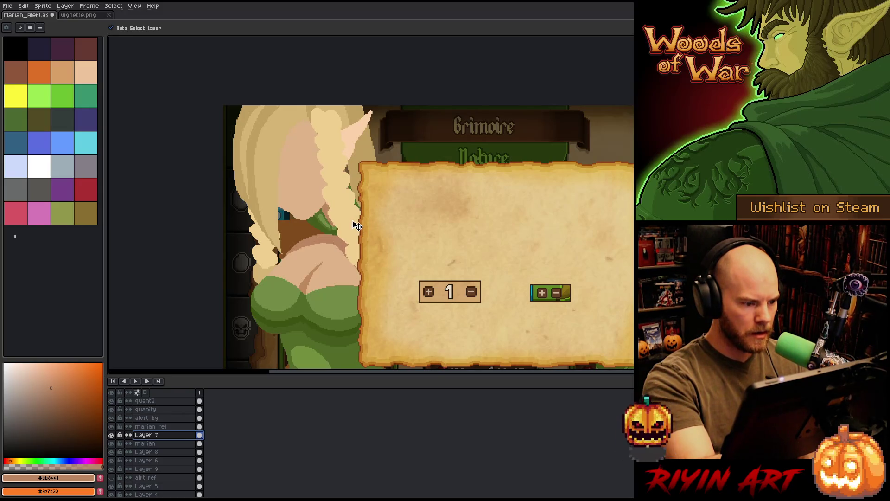
key("q")
left_click_drag(415, 260, 358, 191)
left_click_drag(316, 166, 391, 299)
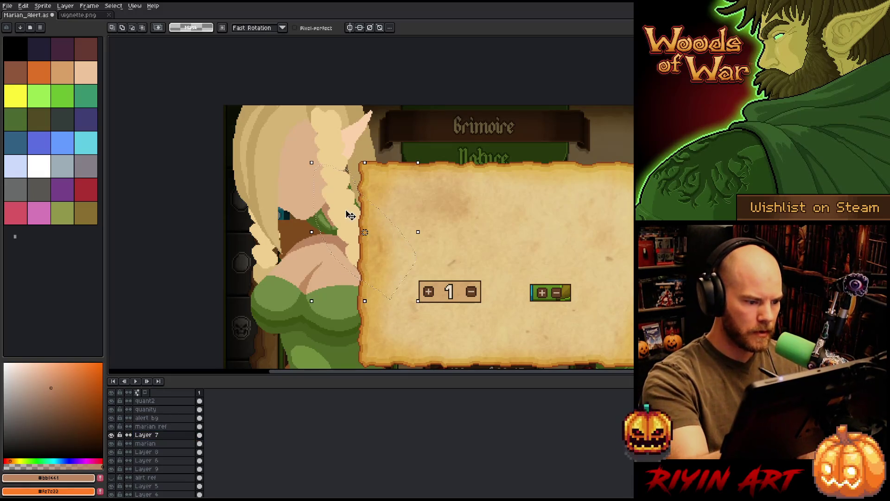
key("ctrl+t")
left_click_drag(348, 208, 350, 209)
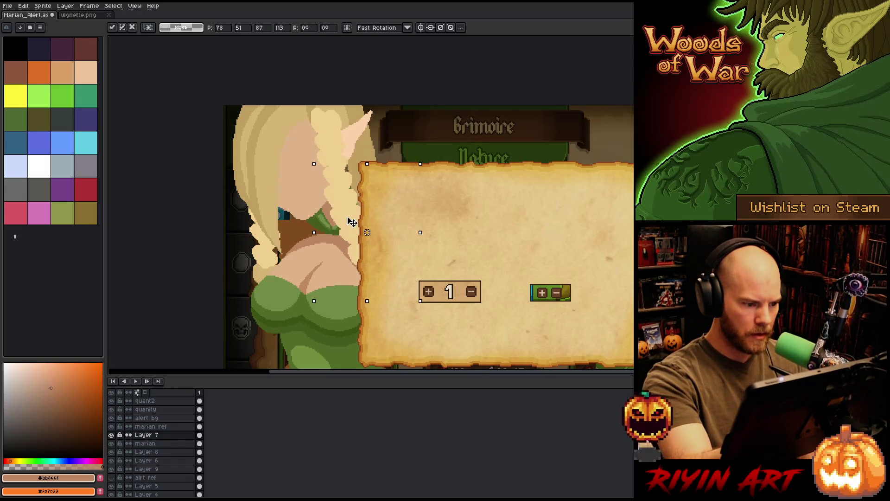
key("Return")
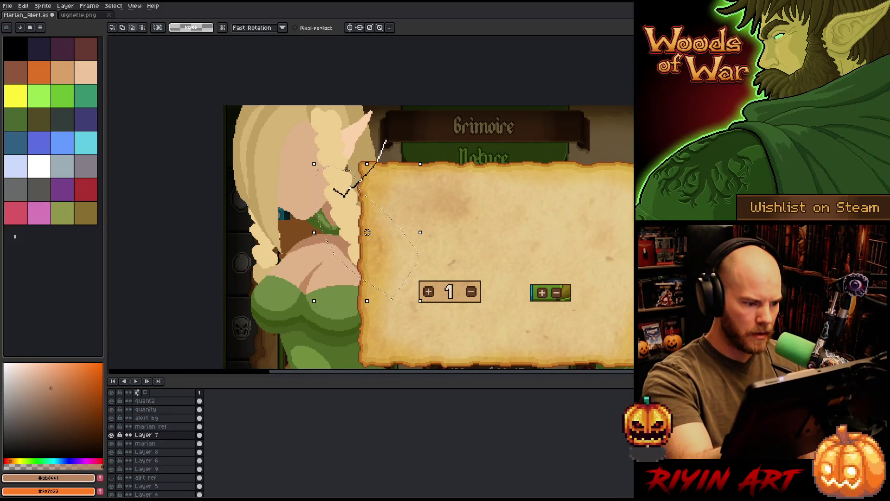
- Reselect a smaller braid section with the lasso and try dragging it right
left_click_drag(353, 219, 353, 223)
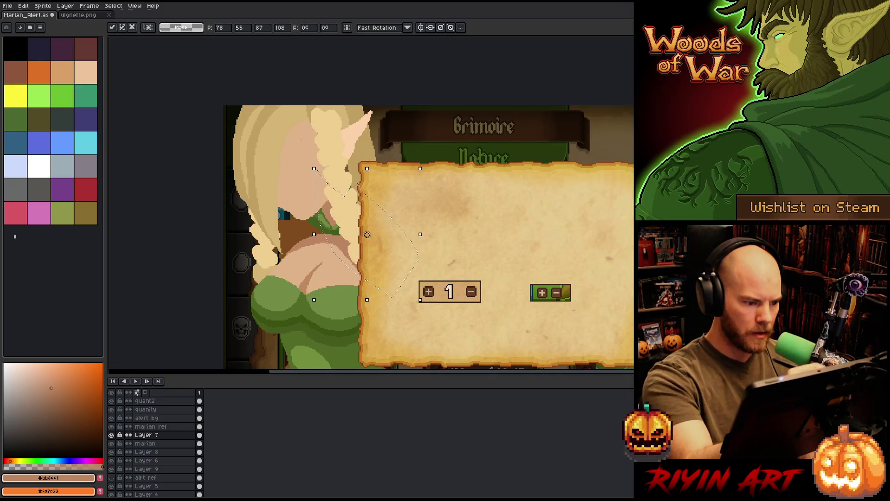
mouse_move(301, 139)
left_mouse_down()
mouse_move(317, 153)
mouse_move(260, 149)
left_mouse_up()
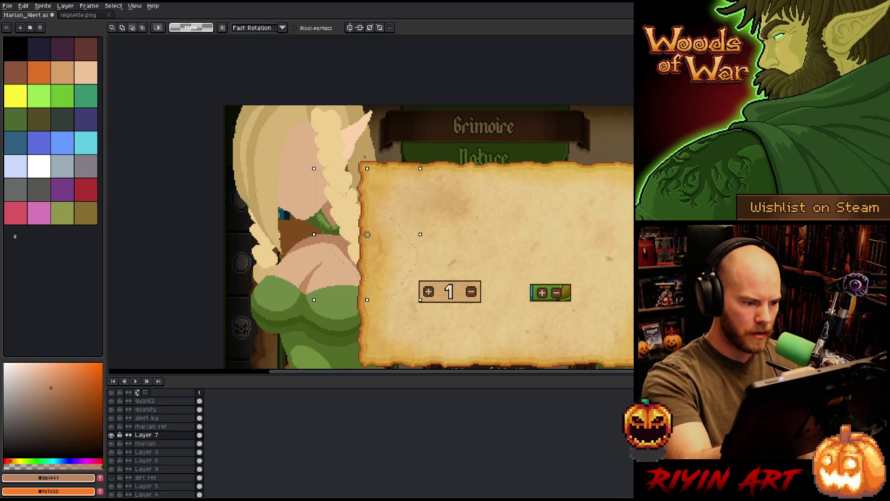
mouse_move(350, 226)
left_mouse_down()
mouse_move(376, 214)
mouse_move(384, 134)
left_mouse_up()
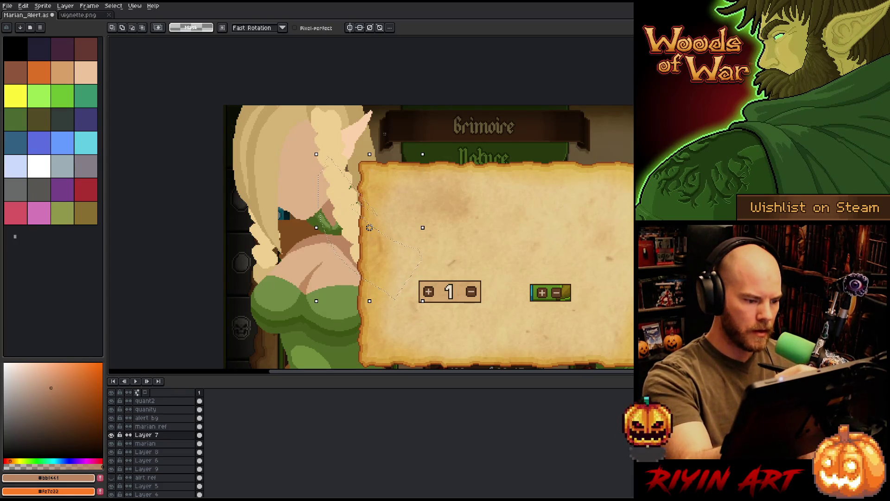
key("ctrl+z")
left_click_drag(322, 201, 323, 200)
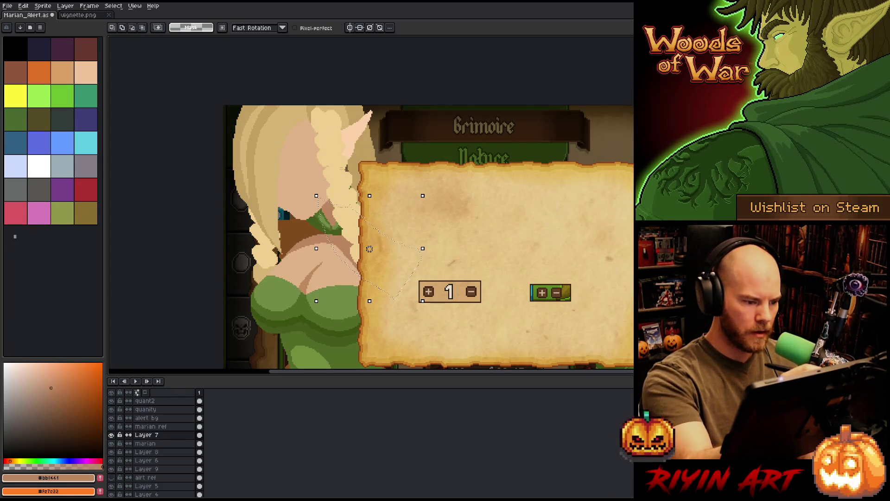
left_click_drag(317, 167, 318, 195)
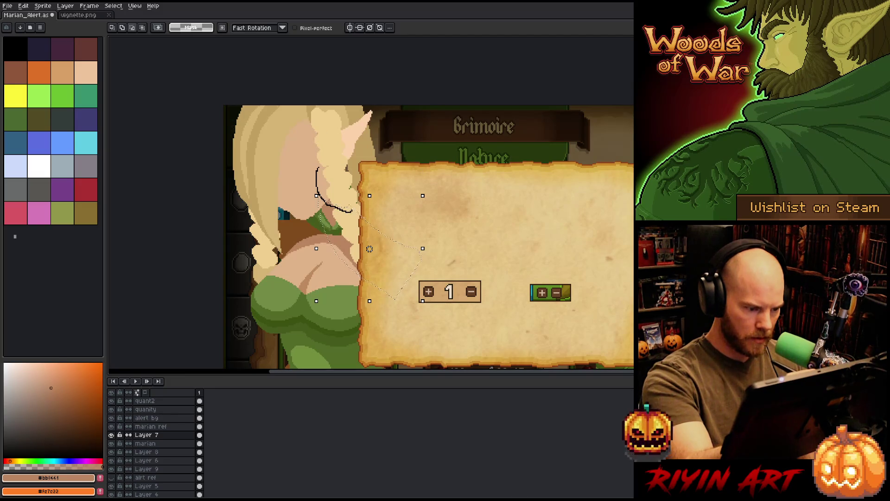
left_click_drag(341, 146, 340, 145)
mouse_move(354, 228)
left_mouse_down()
mouse_move(359, 204)
mouse_move(359, 228)
left_mouse_up()
key("Escape")
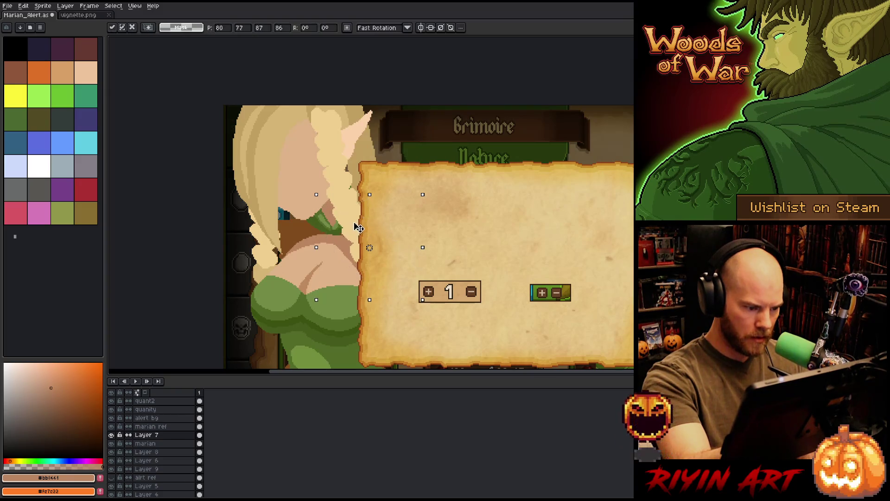
- Nudge the selected braid up, right twice and down with arrow keys, then deselect
key("Up")
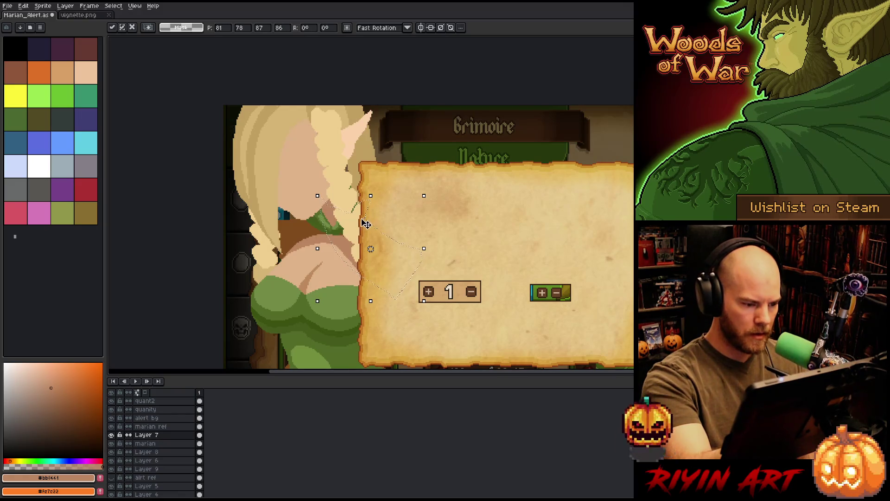
key("Right")
key("Right")
key("Down")
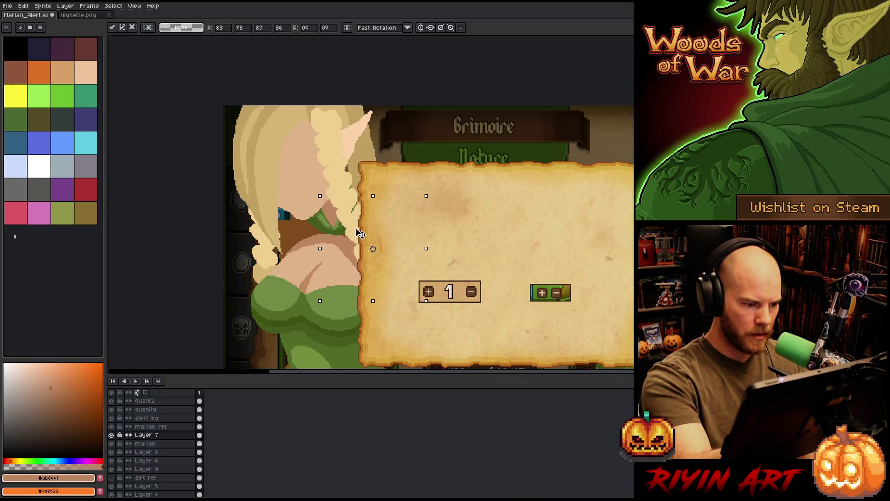
key("Right")
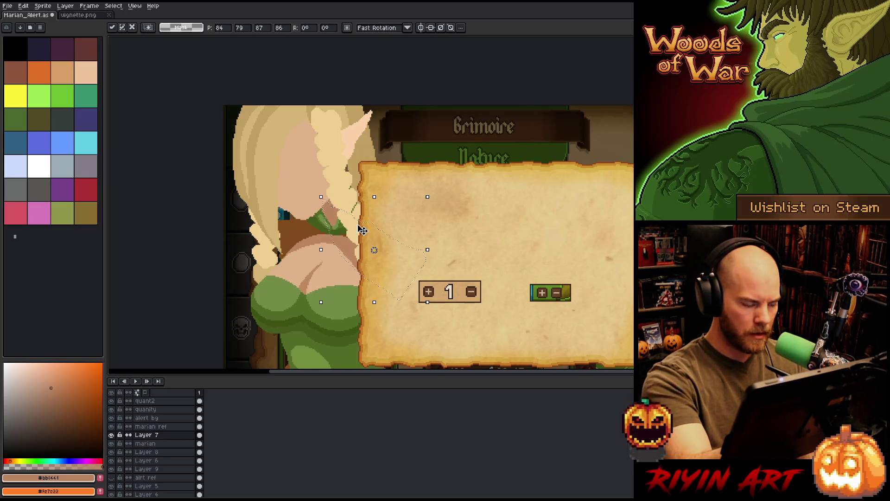
key("ctrl+d")
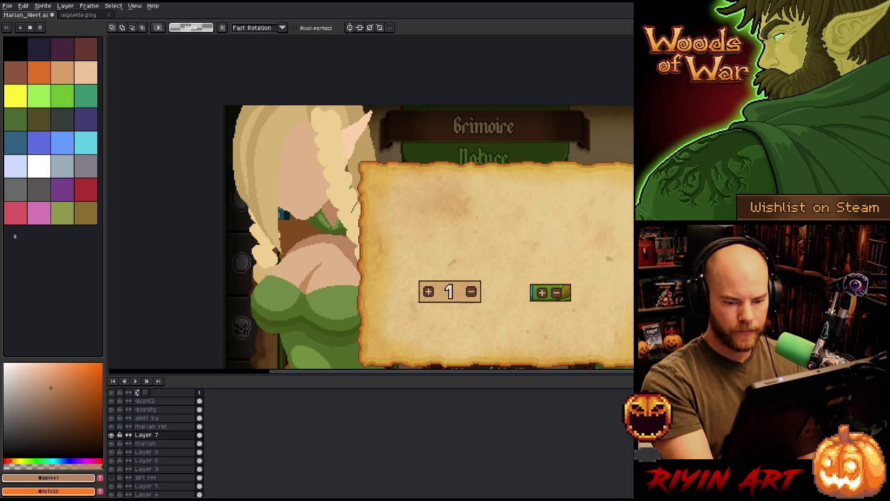
key("i")
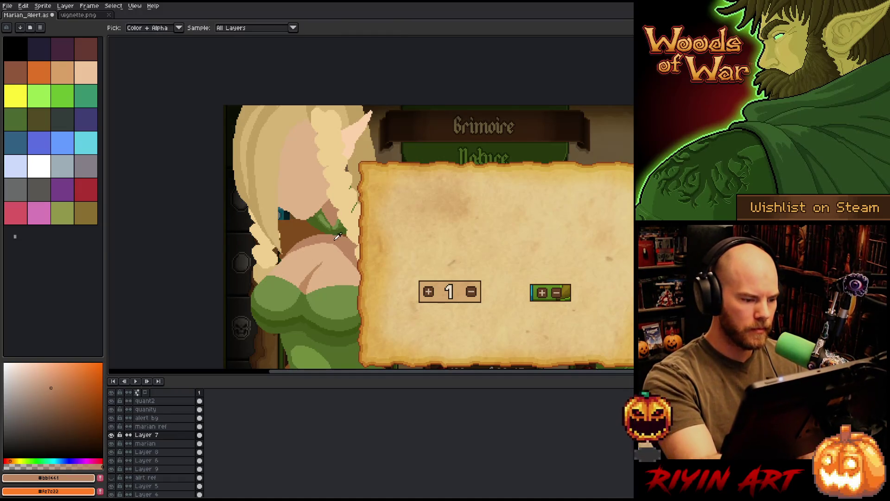
key("b")
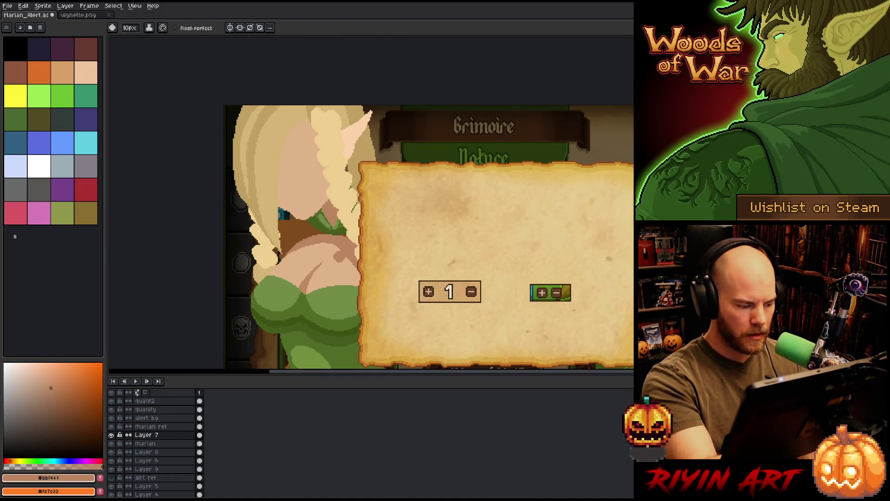
left_click(167, 444)
left_click(346, 255, "alt")
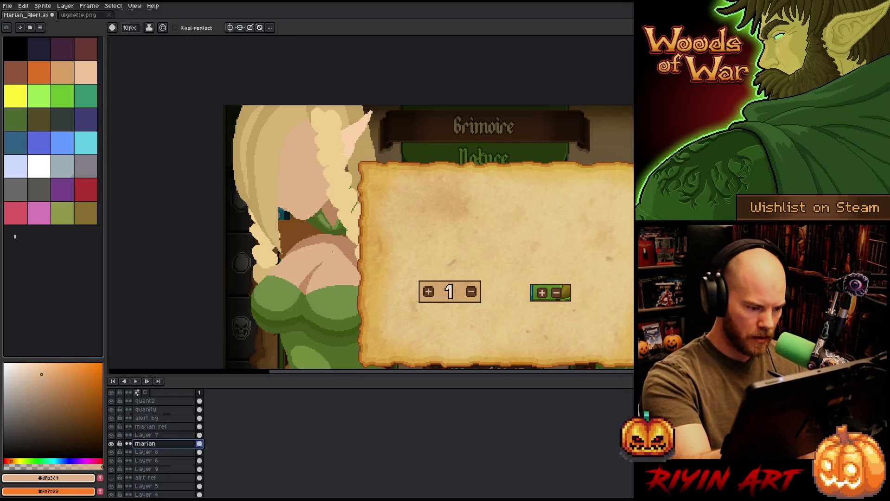
left_click_drag(343, 250, 353, 264)
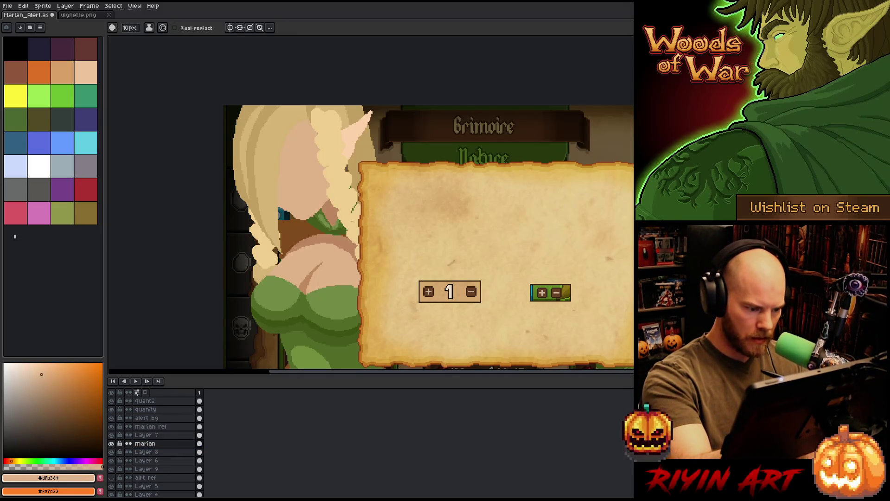
key("ctrl+z")
left_click(200, 443, "ctrl")
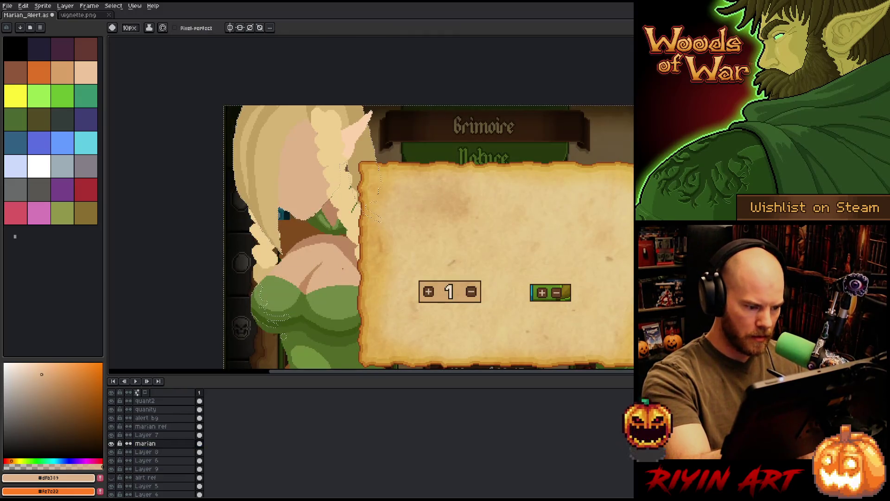
left_click(169, 452)
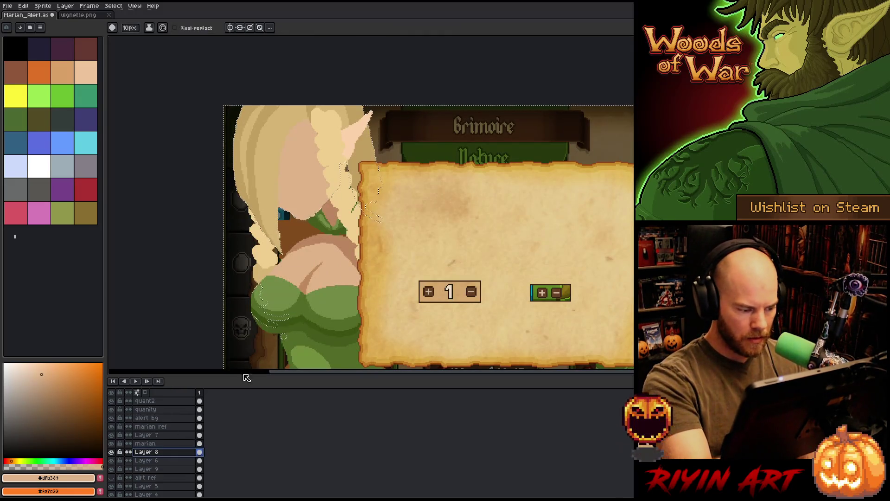
left_click(164, 460)
left_click(112, 461)
left_click(111, 461)
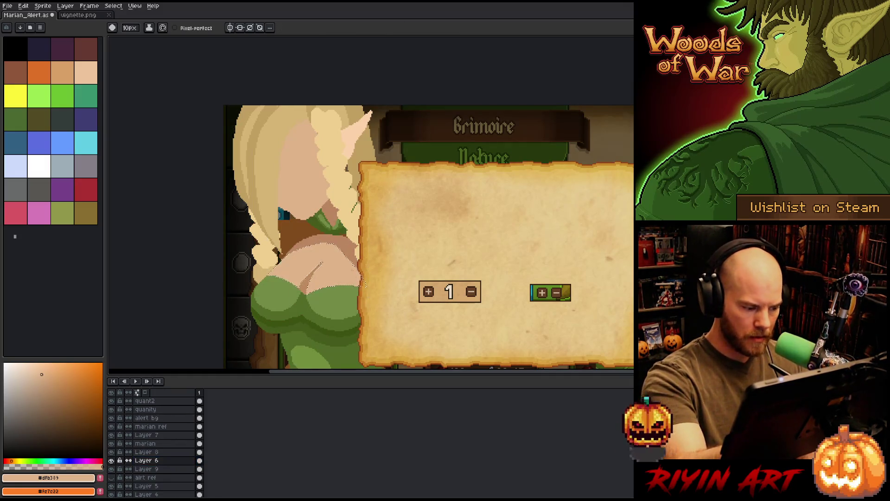
key("ctrl+a")
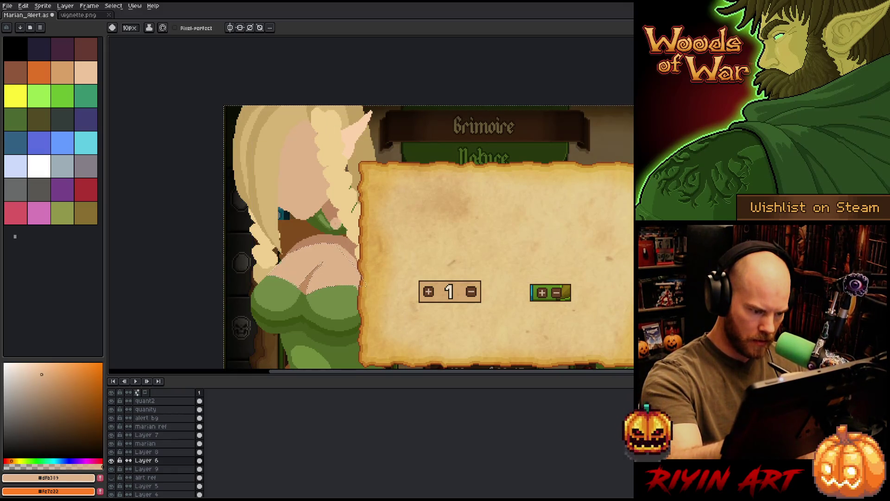
key("ctrl")
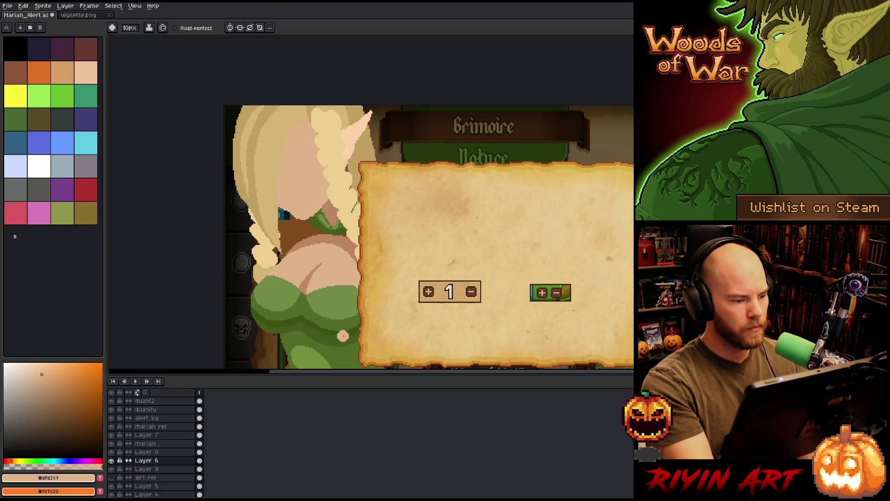
mouse_move(343, 335)
left_mouse_down()
mouse_move(341, 284)
mouse_move(378, 283)
mouse_move(372, 252)
left_mouse_up()
scroll(343, 232, "down", 1)
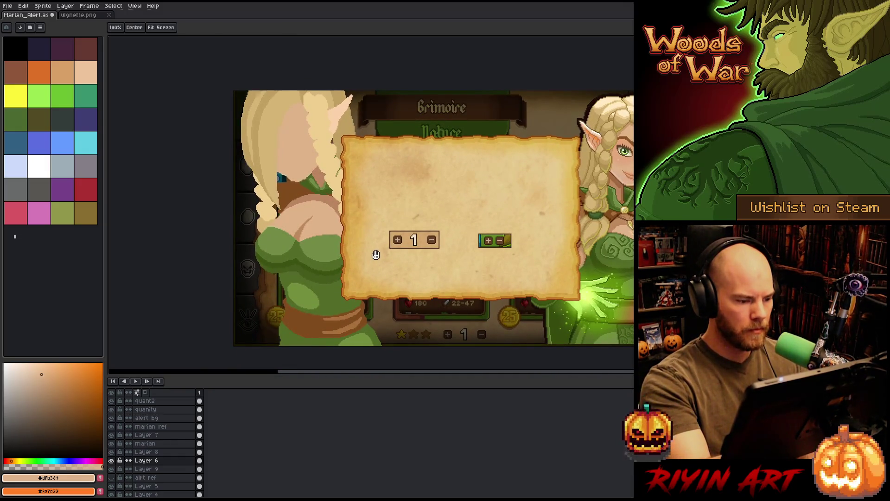
key("m")
scroll(399, 297, "right", 2)
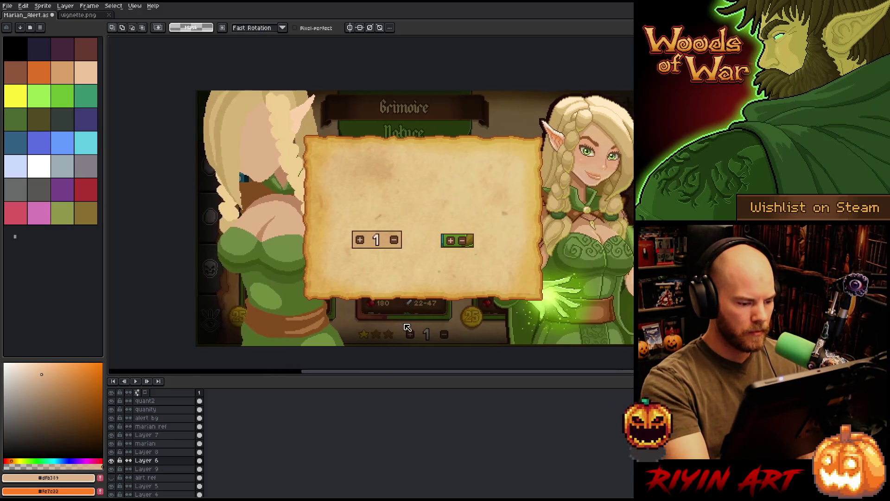
key("h")
left_click_drag(358, 223, 398, 217)
left_click(155, 434)
- Rename Layer 7 to 'Brain'
left_click(112, 435)
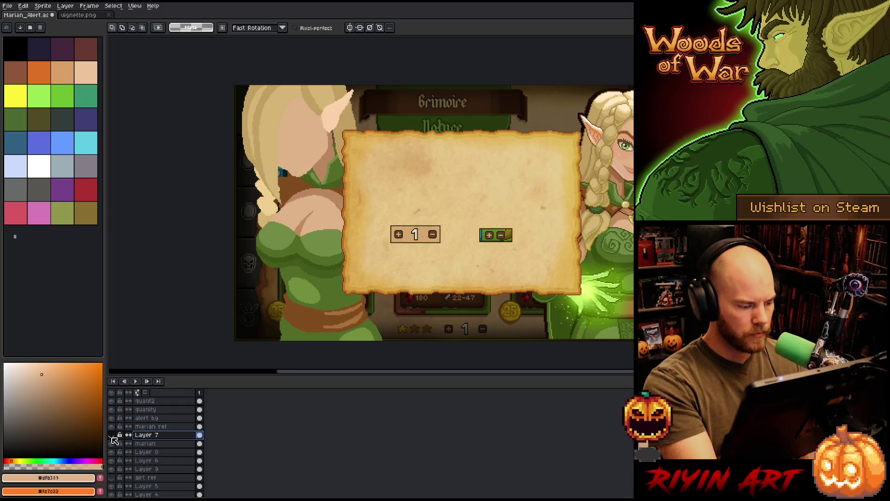
left_click(112, 435)
double_click(155, 434)
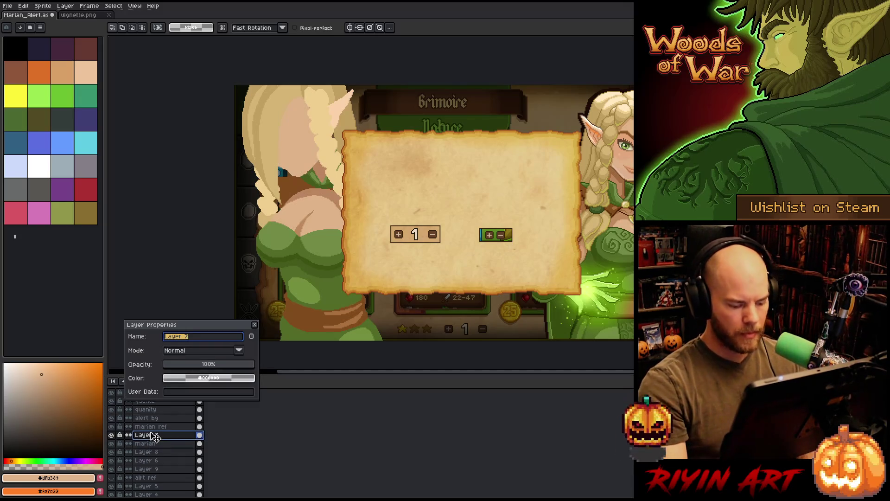
type("Brain")
key("Return")
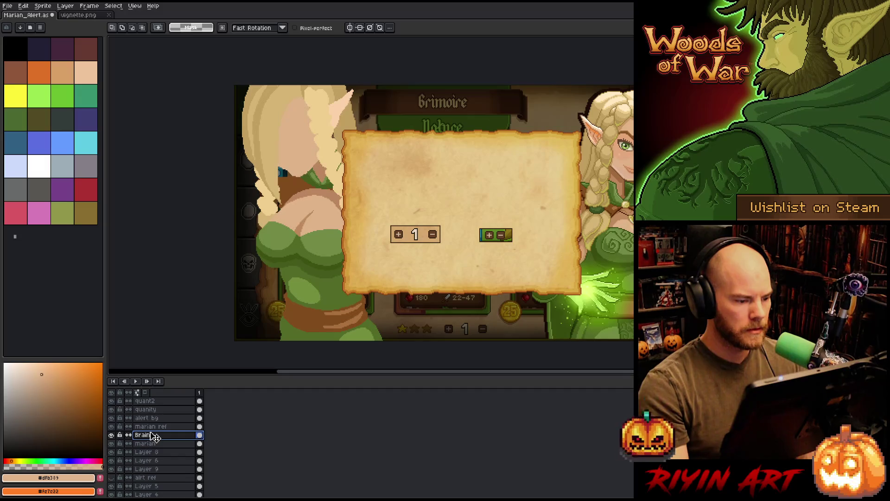
- Rename the marian layer to 'head' and Layer 8 to 'braid 2'
left_click(148, 444)
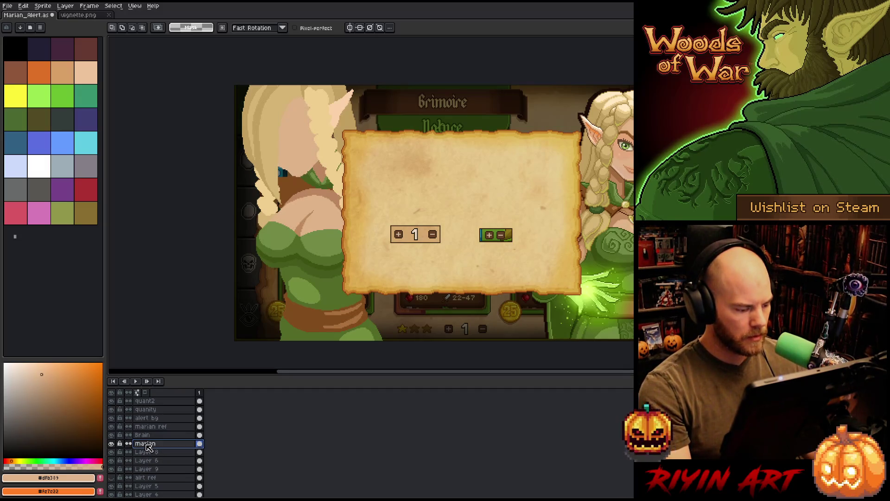
double_click(147, 444)
type("head")
key("Return")
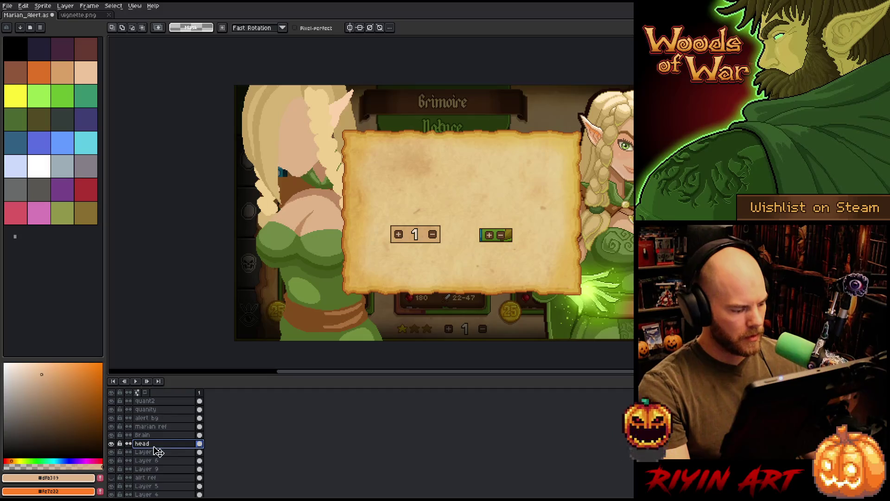
left_click(157, 453)
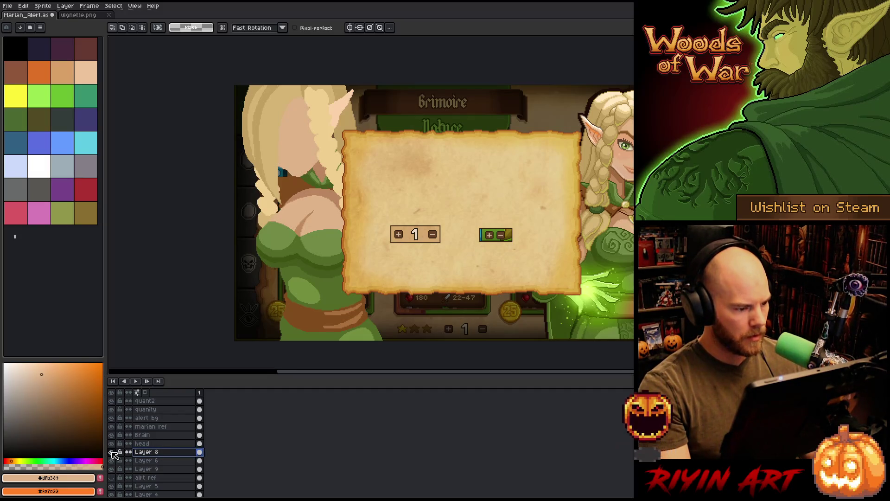
double_click(148, 453)
type("braid")
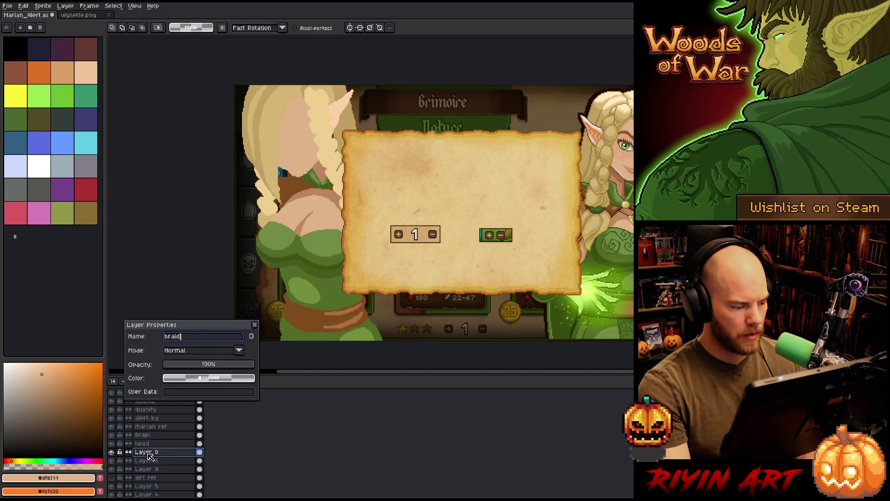
type(" 2")
key("Return")
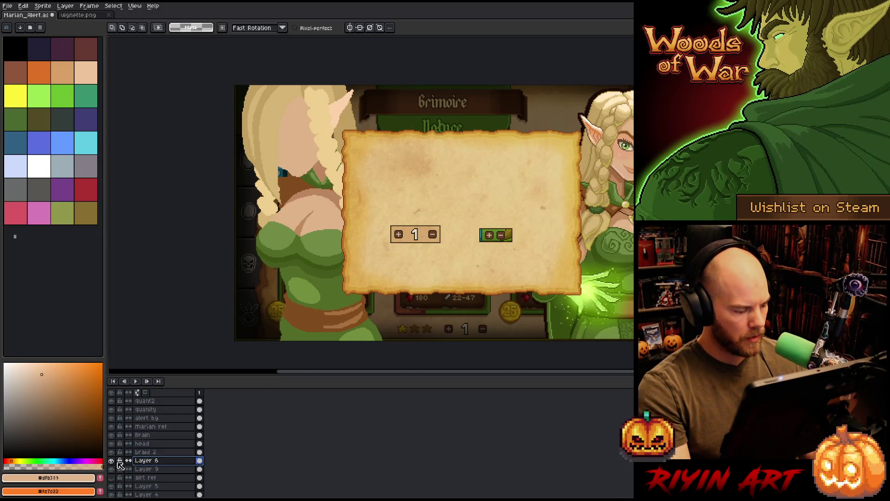
- Rename Layer 6 to 'body'
left_click(111, 460)
left_click(111, 460)
double_click(147, 462)
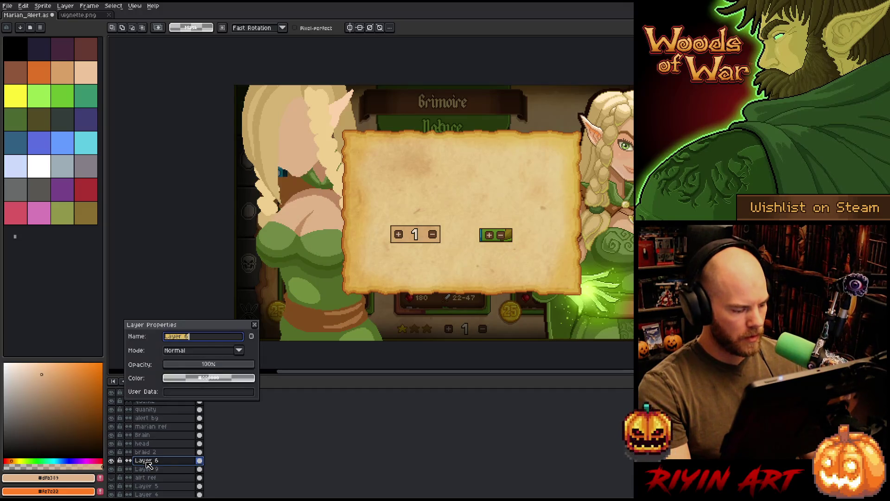
type("bidy")
key("BackSpace")
key("BackSpace")
key("BackSpace")
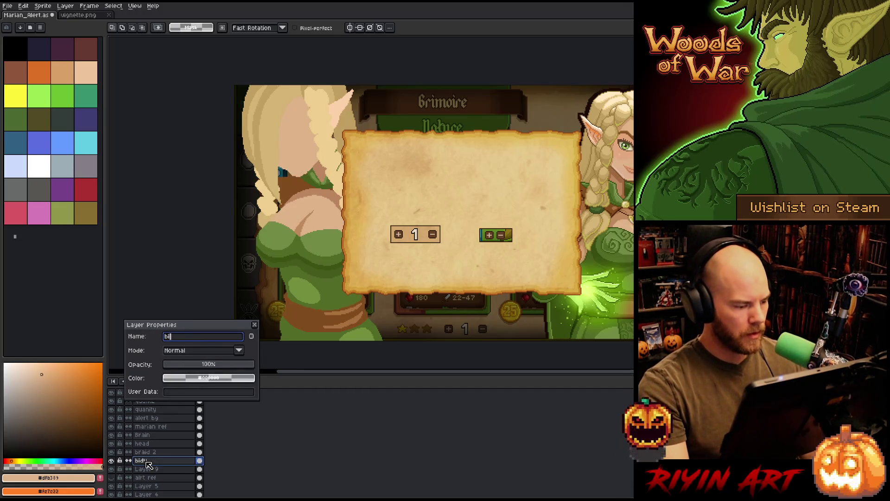
type("ody")
key("Return")
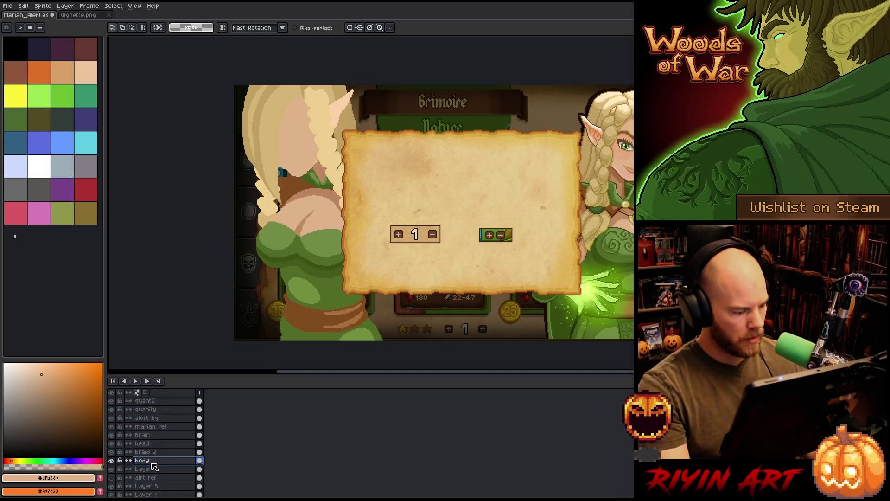
- Delete the stray green and brown strokes lassoed on the solo'd head layer
key("v")
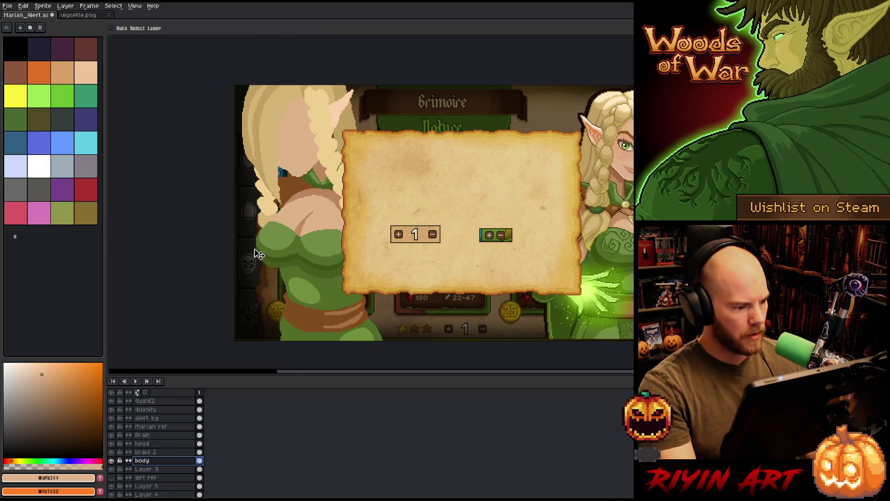
left_click(264, 251)
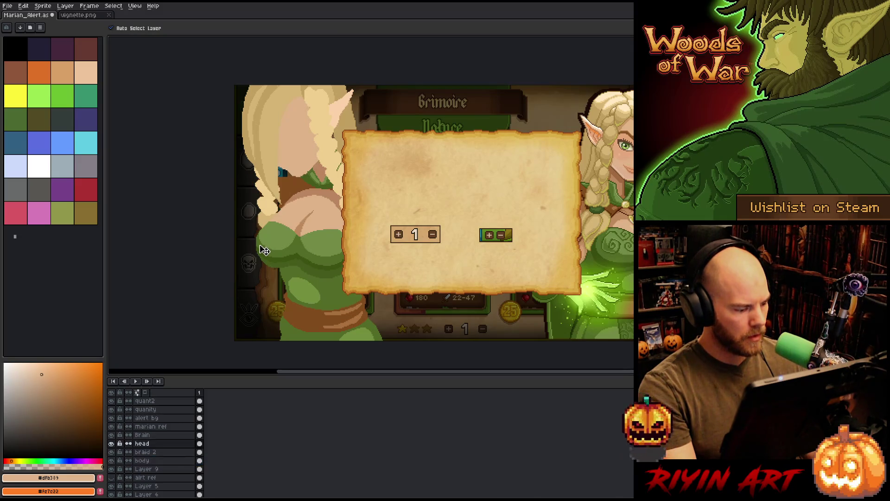
key("q")
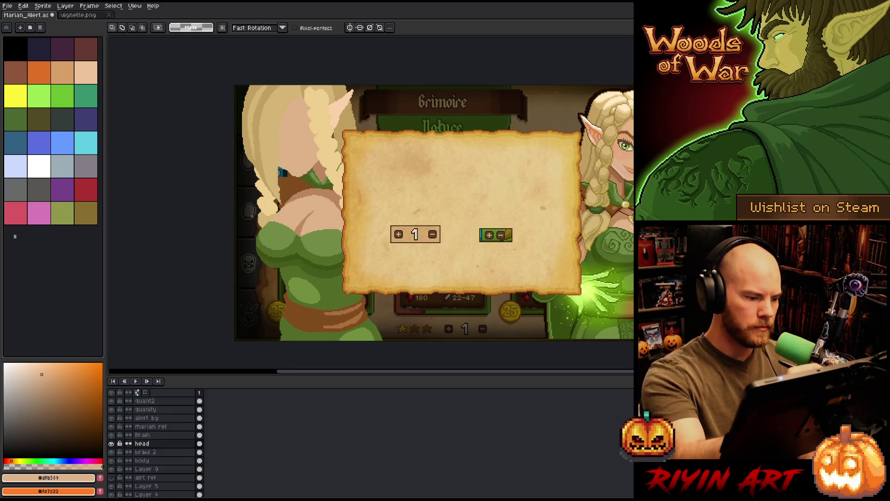
mouse_move(243, 217)
left_mouse_down()
mouse_move(325, 188)
mouse_move(408, 355)
mouse_move(408, 223)
left_mouse_up()
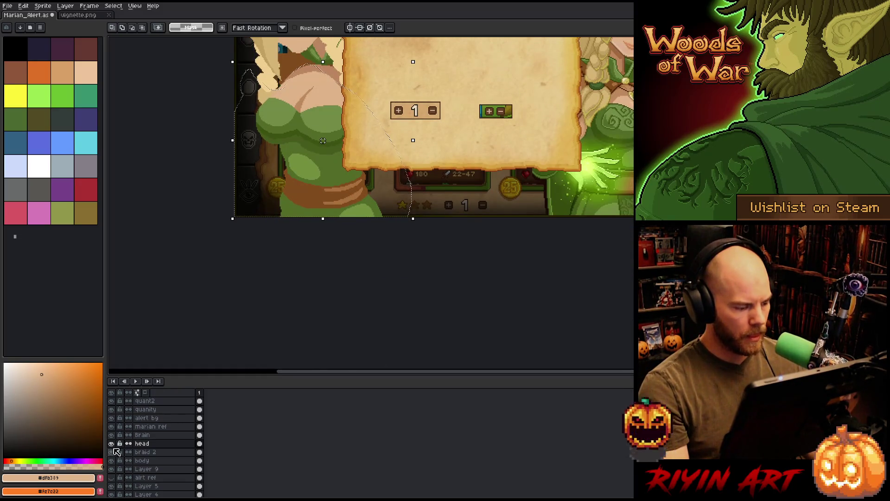
left_click(112, 443, "alt")
scroll(278, 283, "up", 3)
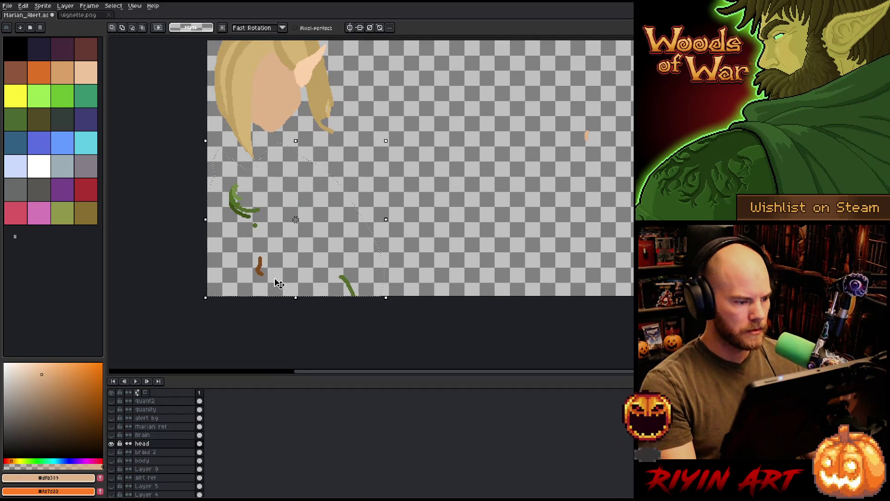
key("Delete")
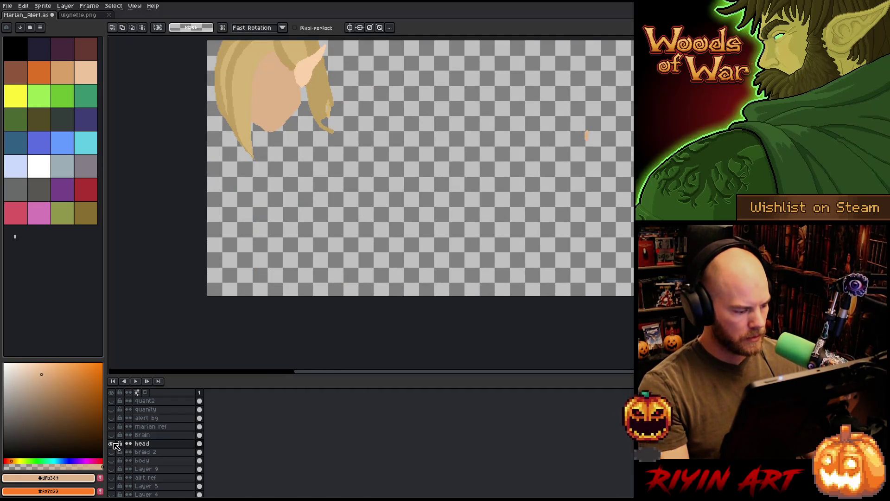
left_click(112, 443, "alt")
- Nudge the lower-left part of the body layer one pixel up and left
left_click(140, 460)
key("ctrl+t")
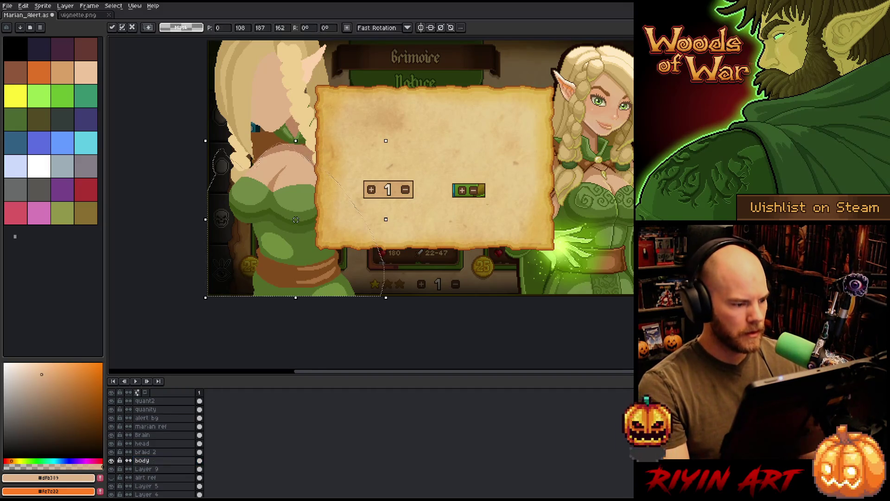
key("Return")
scroll(296, 220, "up", 3)
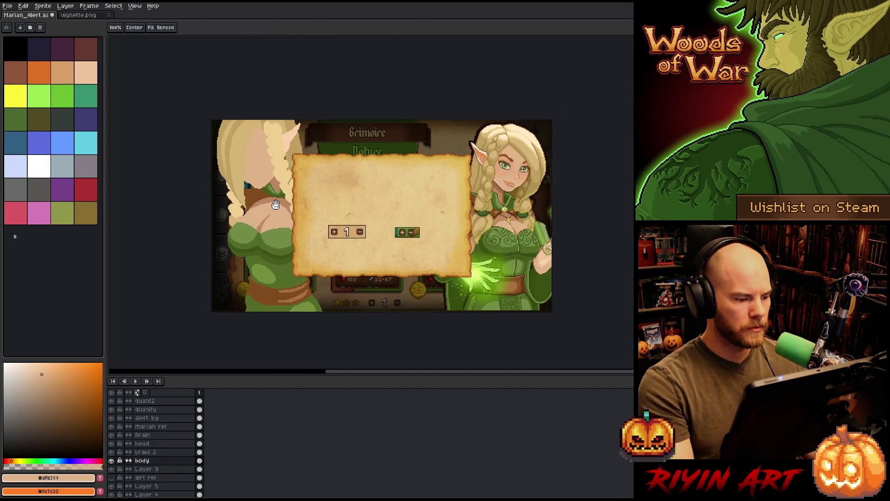
scroll(275, 213, "down", 1)
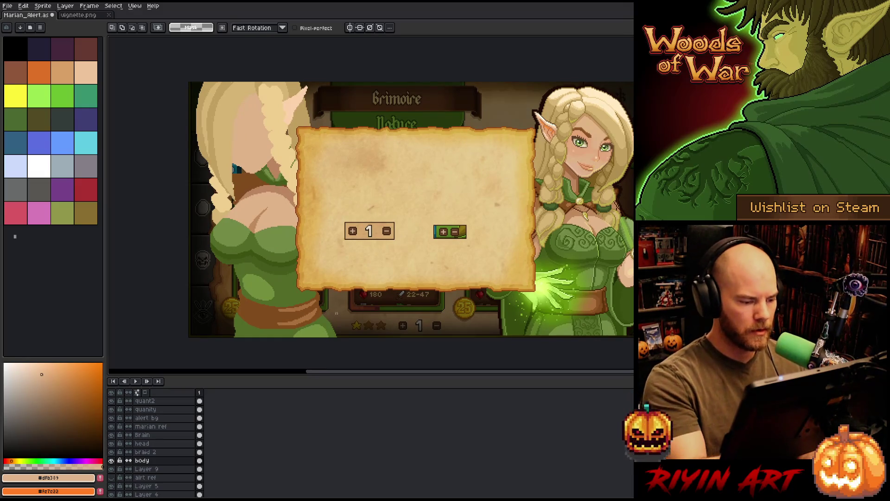
mouse_move(347, 337)
left_mouse_down()
mouse_move(324, 283)
mouse_move(288, 287)
mouse_move(245, 268)
mouse_move(197, 325)
mouse_move(200, 337)
left_mouse_up()
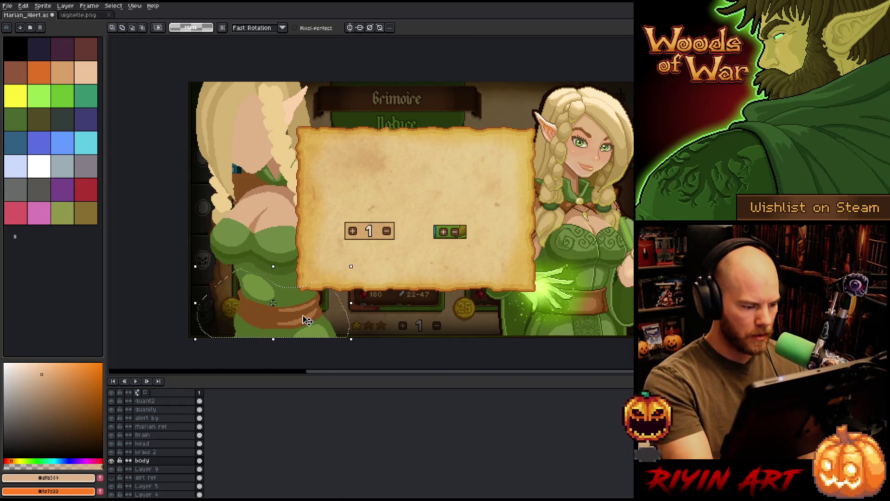
key("Up")
key("Up")
key("Up")
key("Left")
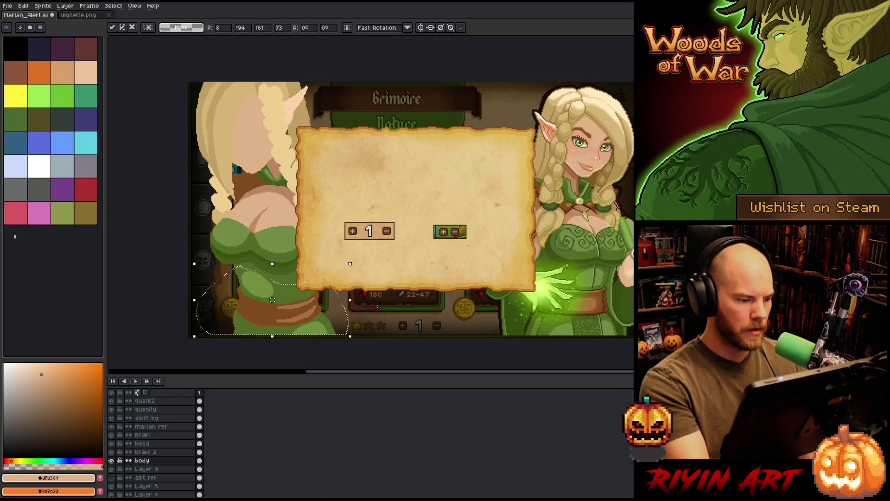
key("Return")
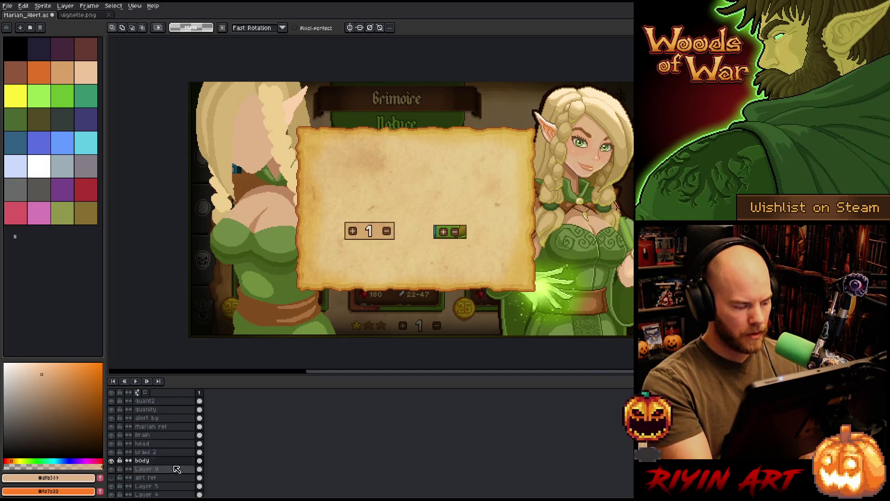
- Select the body's green area by colour and paint dark green shading inside it
key("i")
left_click(227, 320)
key("b")
key("w")
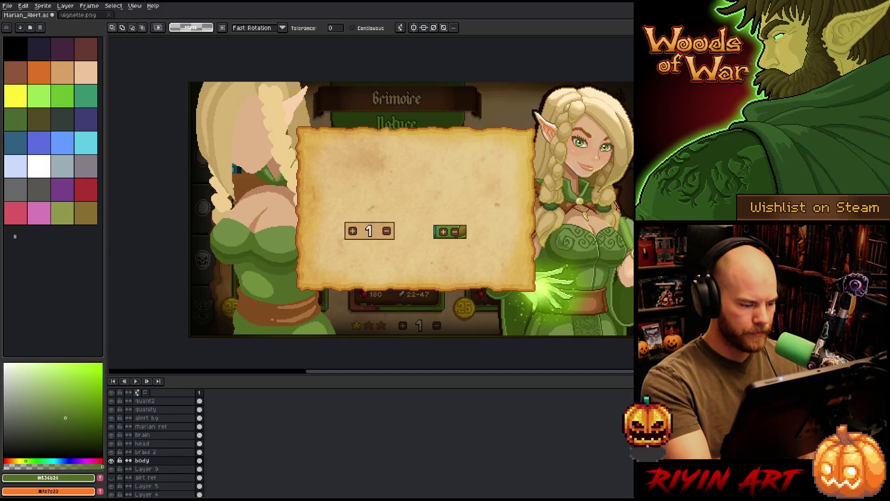
left_click(359, 300)
key("b")
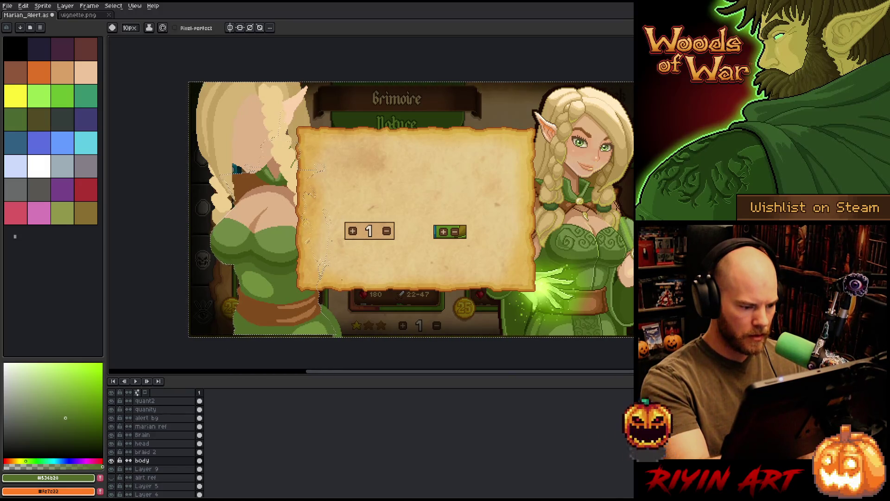
left_click_drag(331, 320, 338, 356)
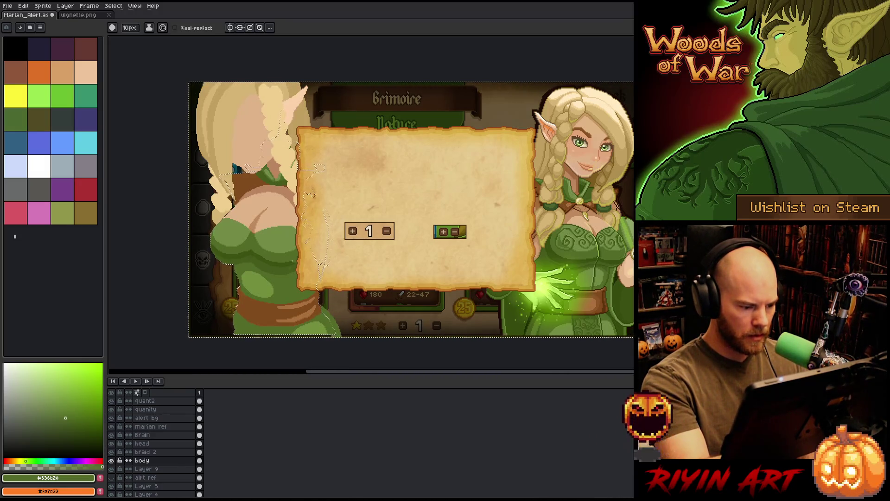
scroll(247, 339, "down", 3)
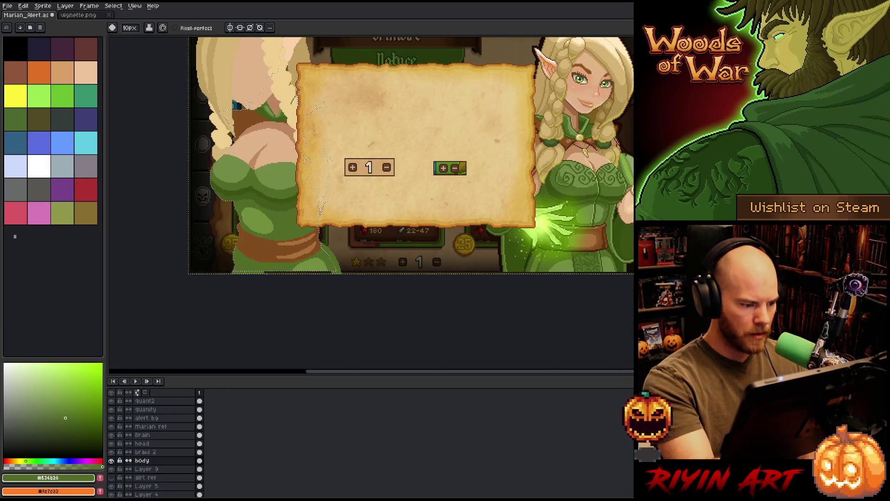
- Sample skin and olive tones from the canvas, settling on lighter green #728a44
left_click(260, 213, "alt")
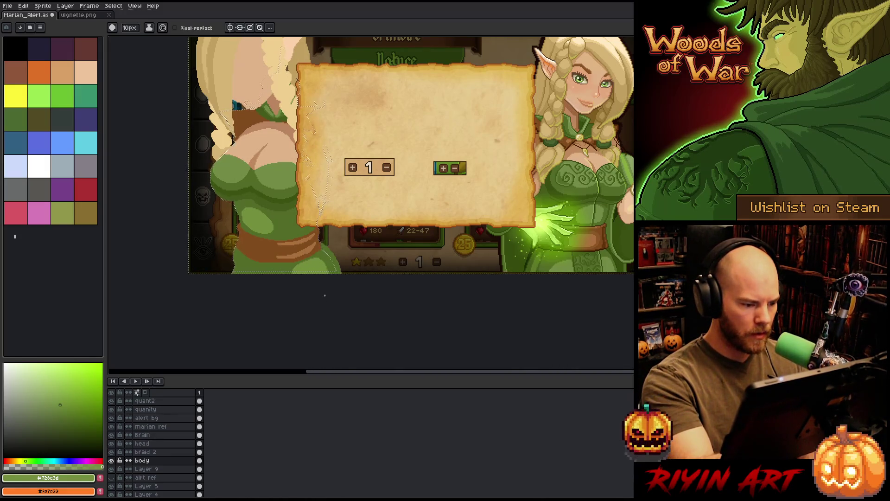
left_click_drag(396, 191, 405, 253)
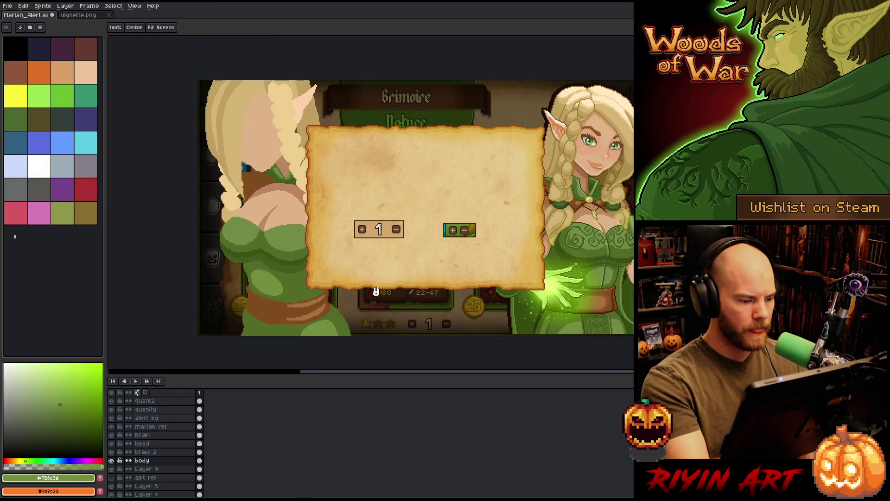
left_click_drag(383, 298, 398, 335)
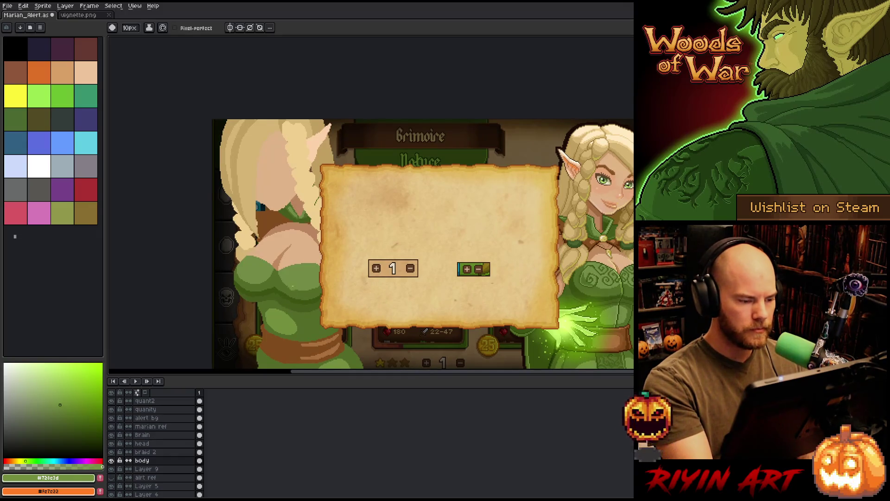
key("b")
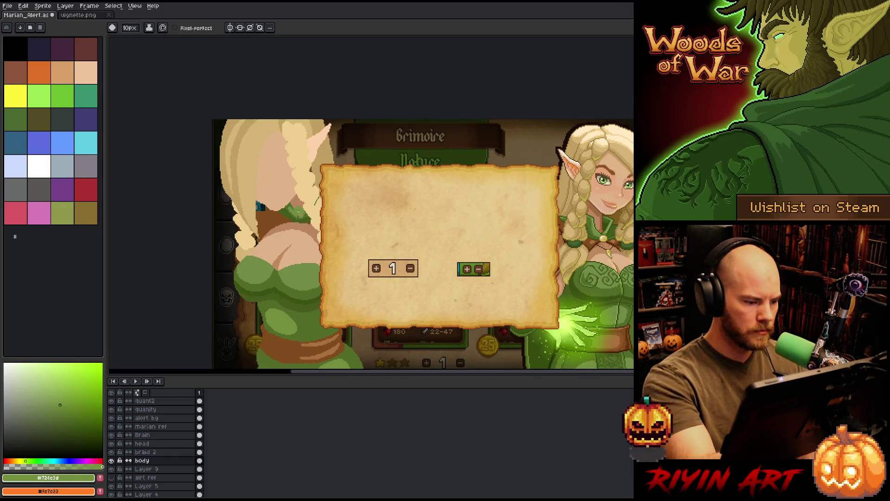
left_click(300, 202, "alt")
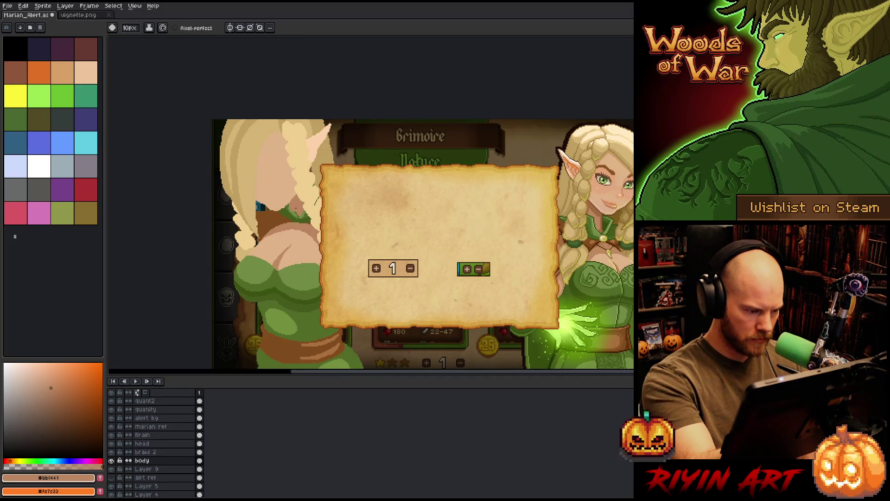
left_click(111, 461)
left_click(112, 461)
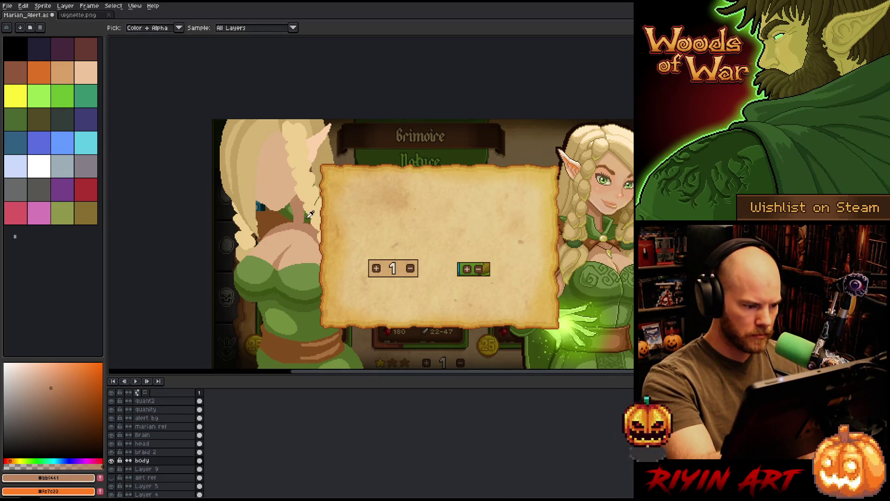
left_click(313, 211, "alt")
left_click(278, 278, "alt")
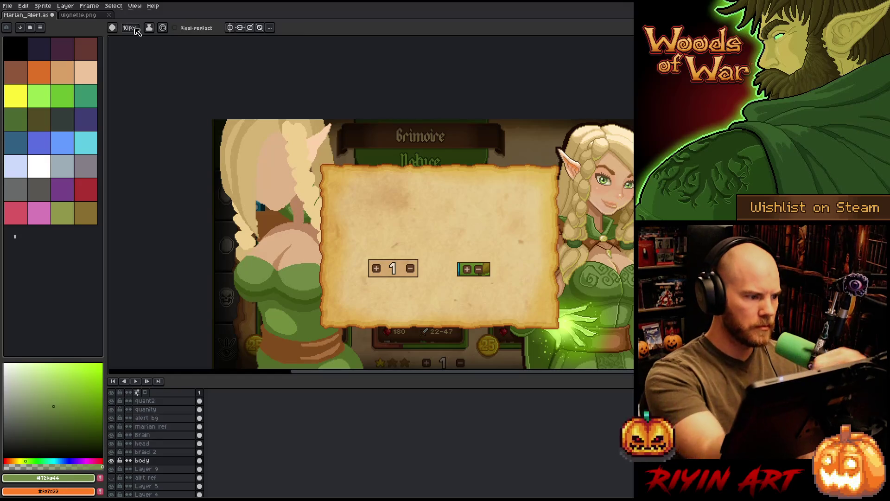
- Set the brush to 4px and paint light-green strokes near the braid
left_click(130, 28)
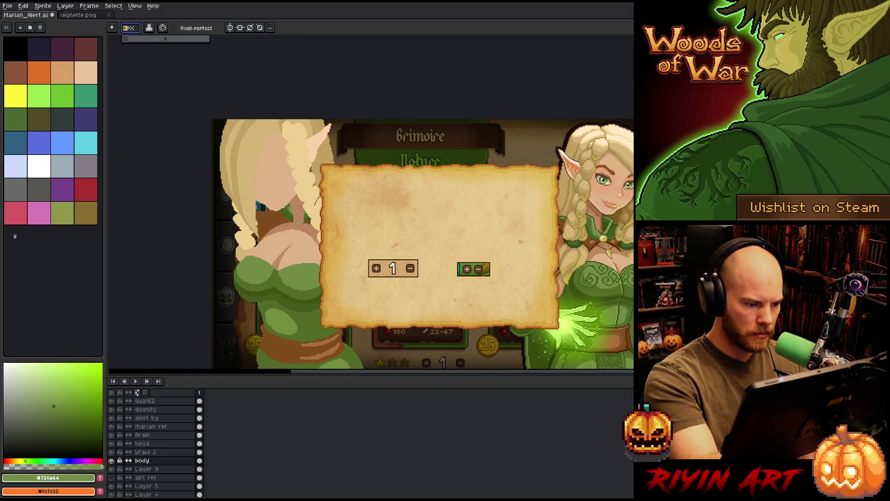
key("Return")
left_click_drag(297, 207, 295, 224)
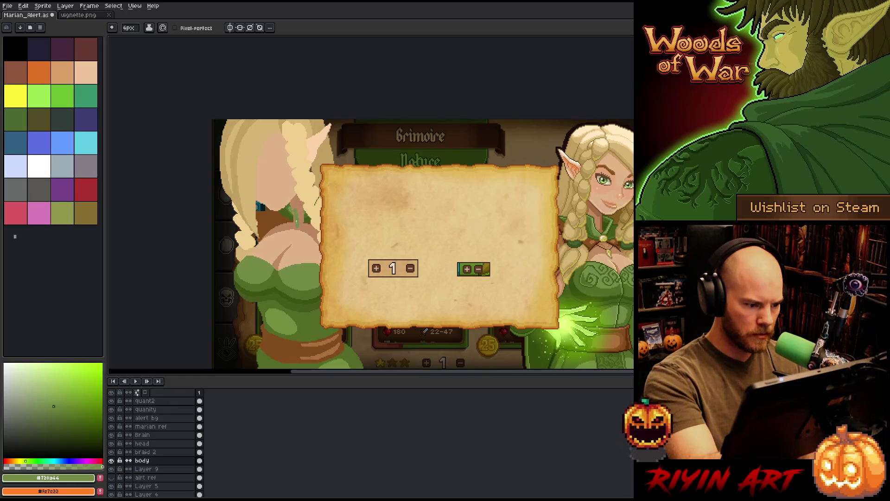
left_click(292, 215, "alt")
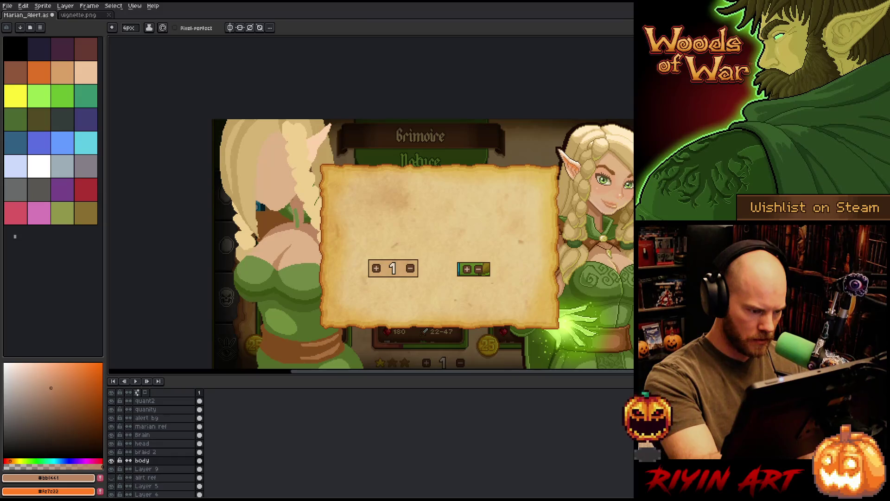
left_click(299, 298, "alt")
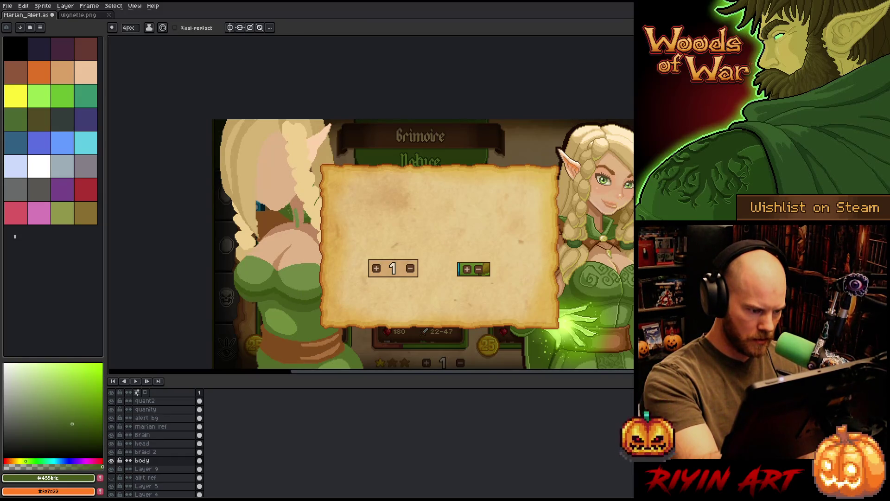
- Sample skin tan, mid green and darker green #536b28, returning to #728a44
key("g")
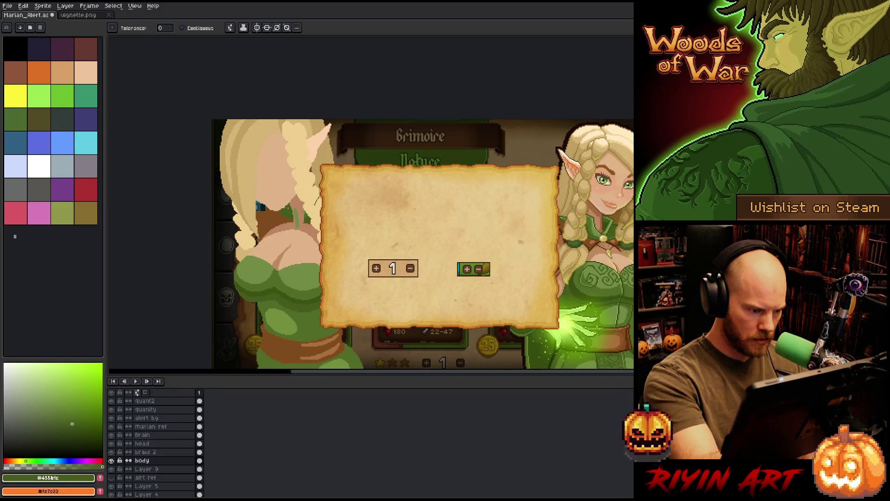
key("b")
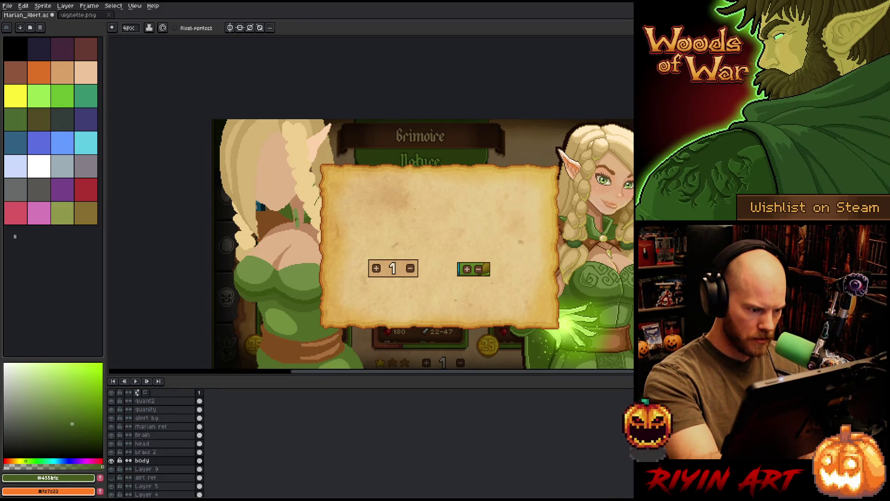
left_click(296, 199, "alt")
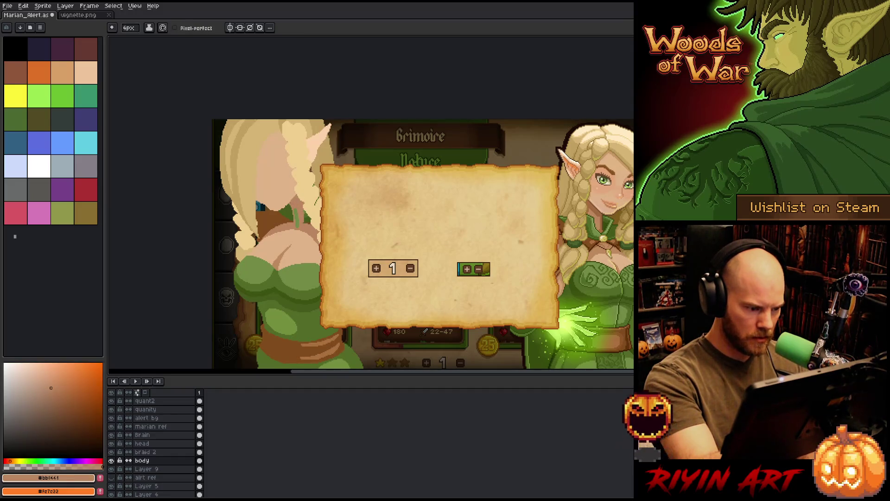
left_click(288, 279, "alt")
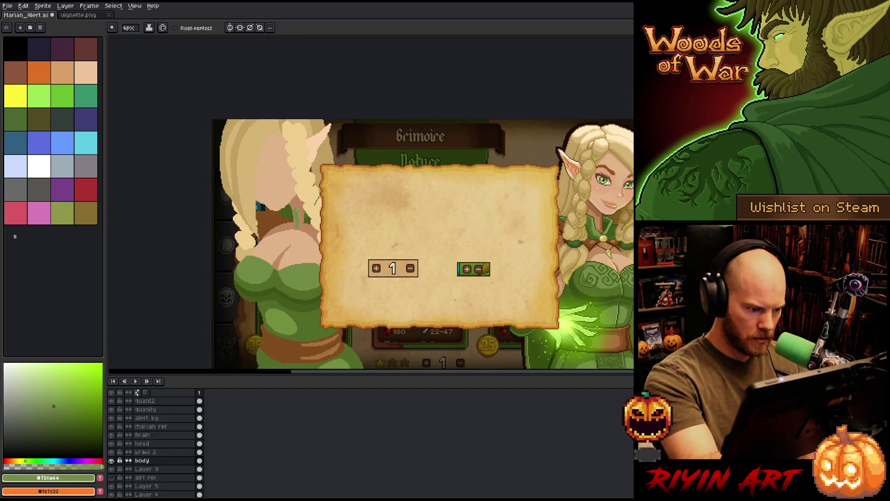
left_click(301, 217, "alt")
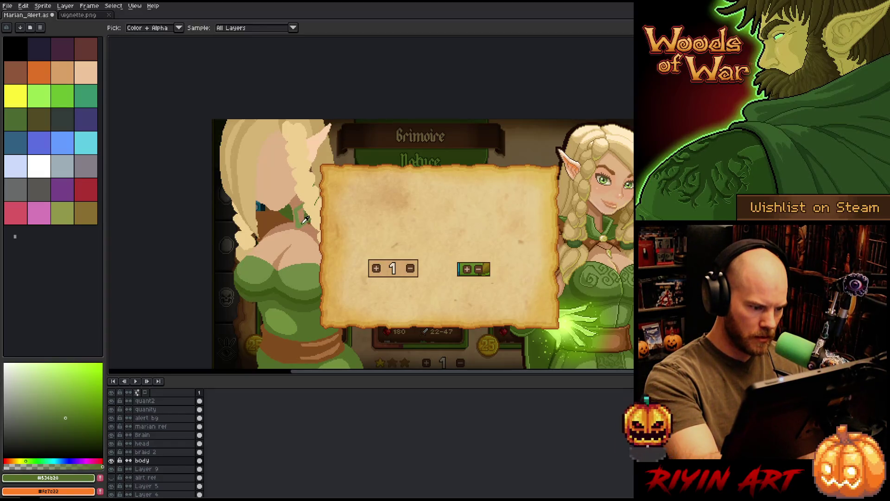
left_click(288, 279, "alt")
- Paint light-green highlight strokes across the collar, toggling the last one to compare
key("g")
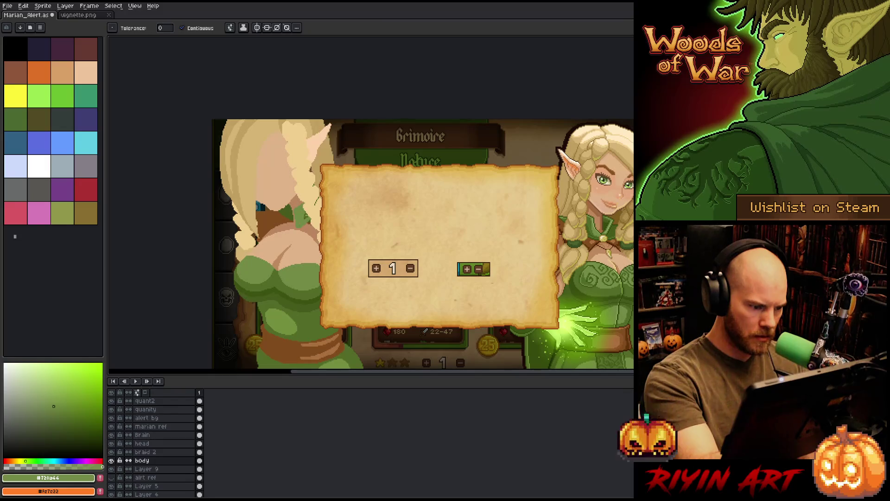
key("b")
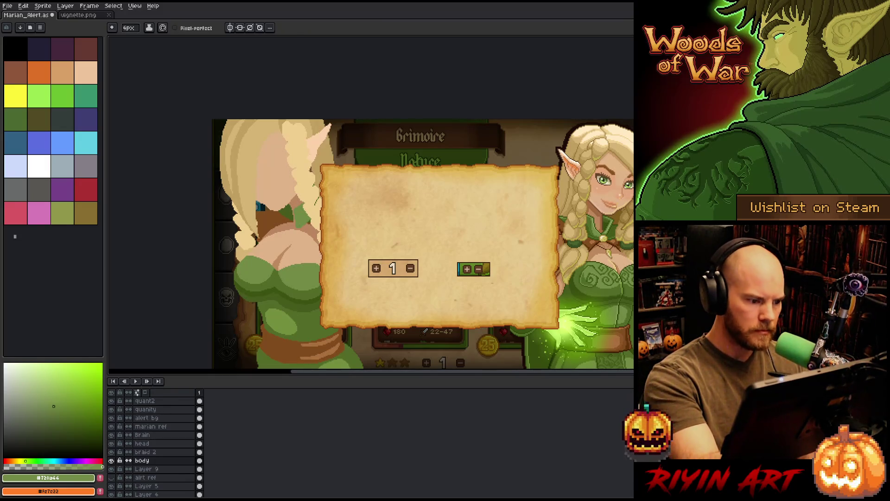
left_click(285, 213, "alt")
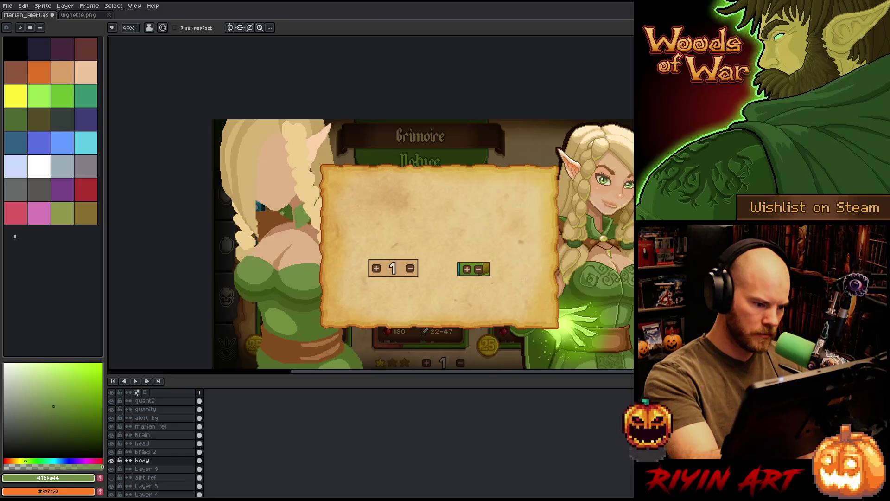
left_click_drag(283, 213, 290, 227)
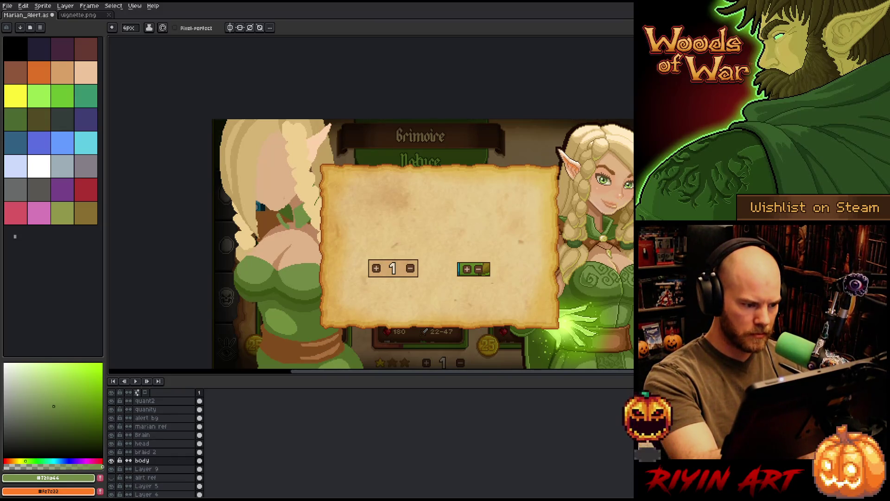
left_click_drag(268, 213, 284, 226)
key("ctrl+z")
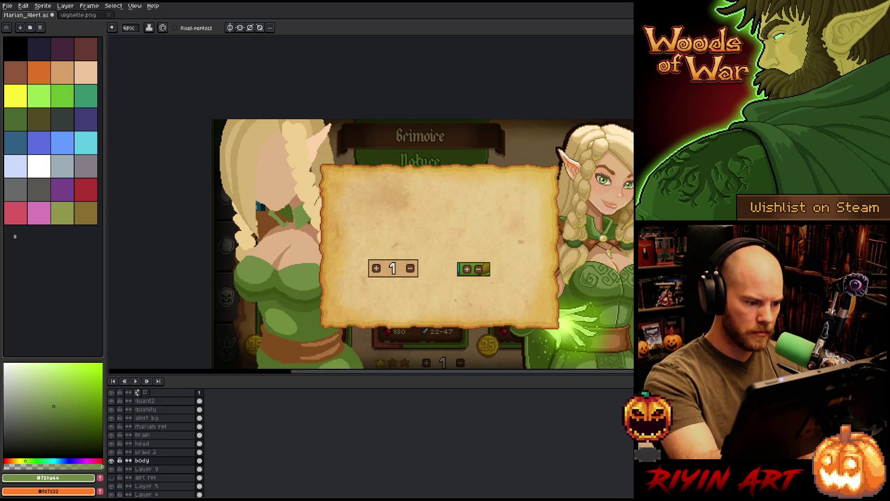
- Magic-wand the chest patch, nudge it two pixels right, commit, and pick the skin tone
key("m")
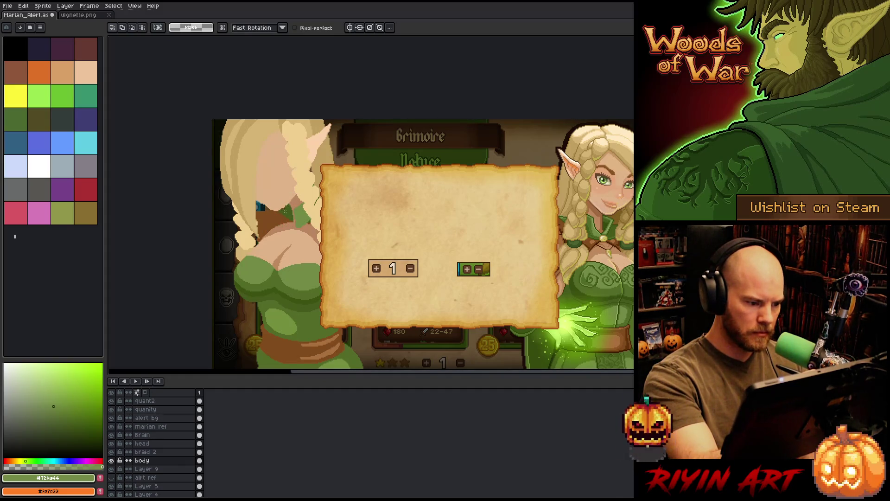
key("b")
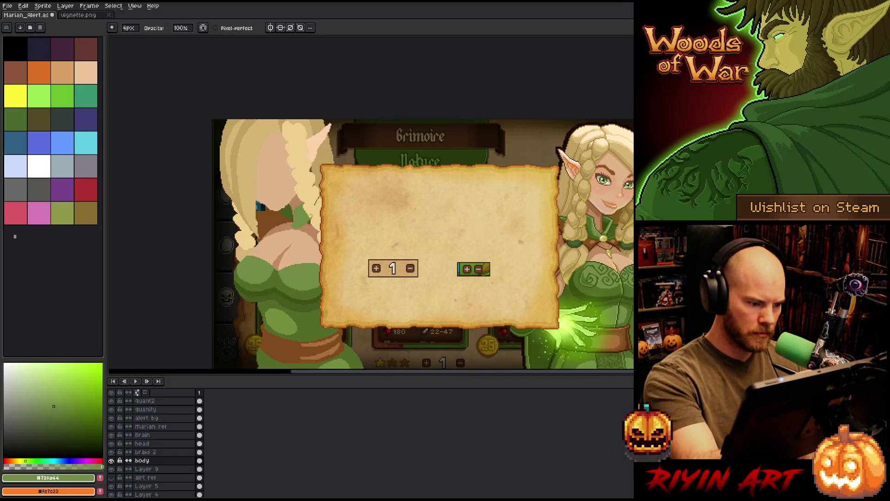
key("w")
key("Delete")
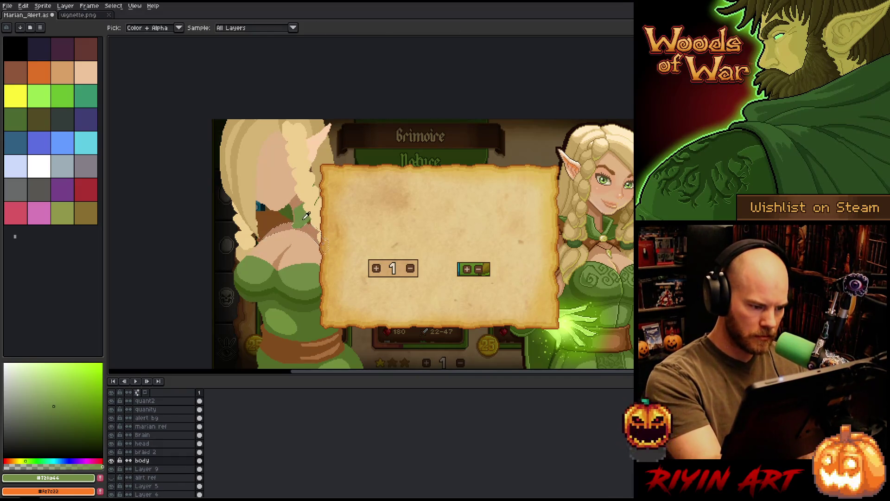
key("b")
key("w")
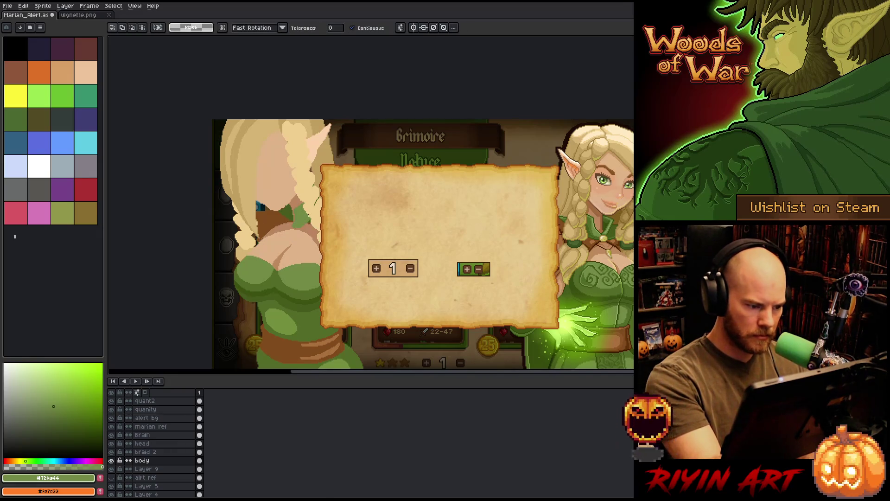
left_click(297, 241)
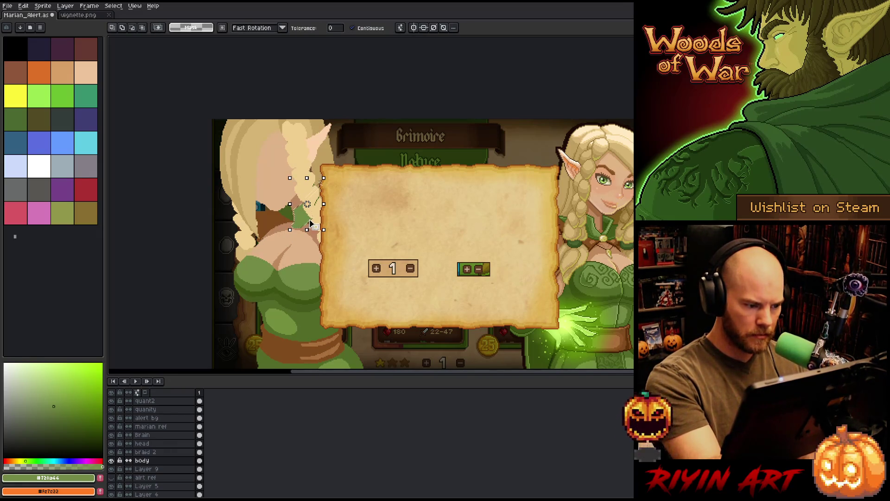
key("Right")
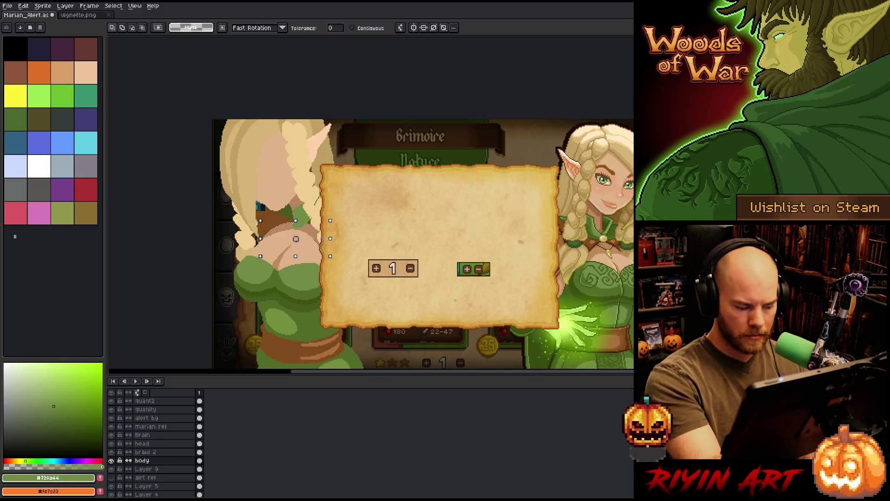
key("b")
left_click(320, 183, "alt")
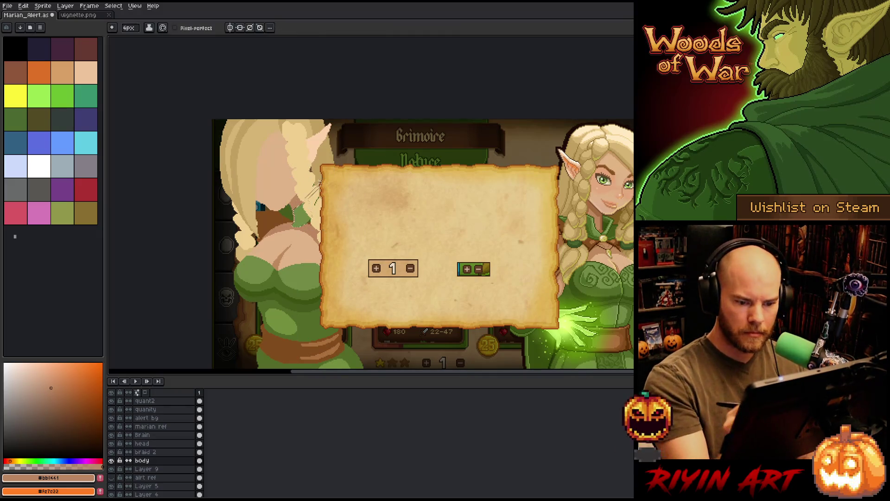
- Eyedrop the collar greens #536b28, #728a44 and #8fa466 from both elves
key("alt")
left_click(613, 219, "alt")
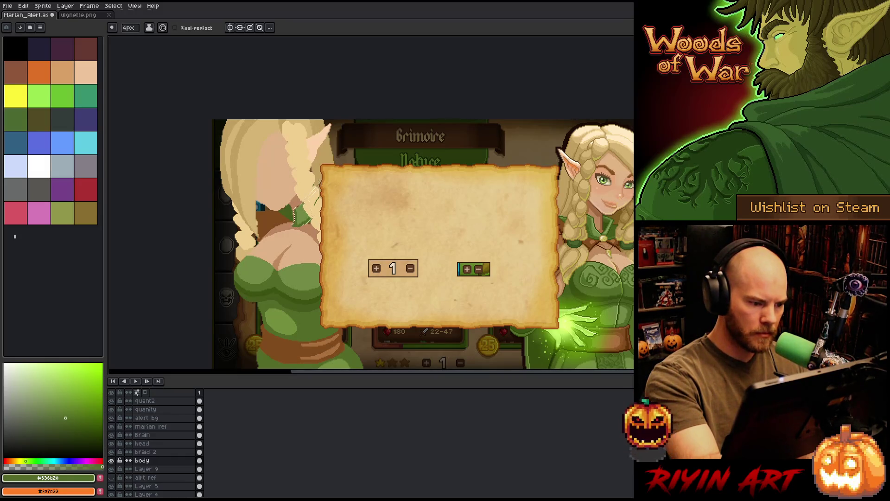
left_click(601, 228, "alt")
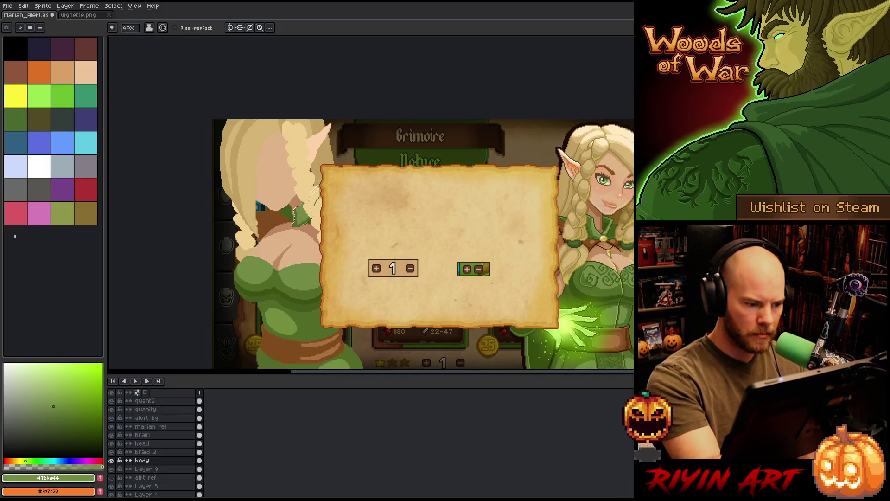
key("alt")
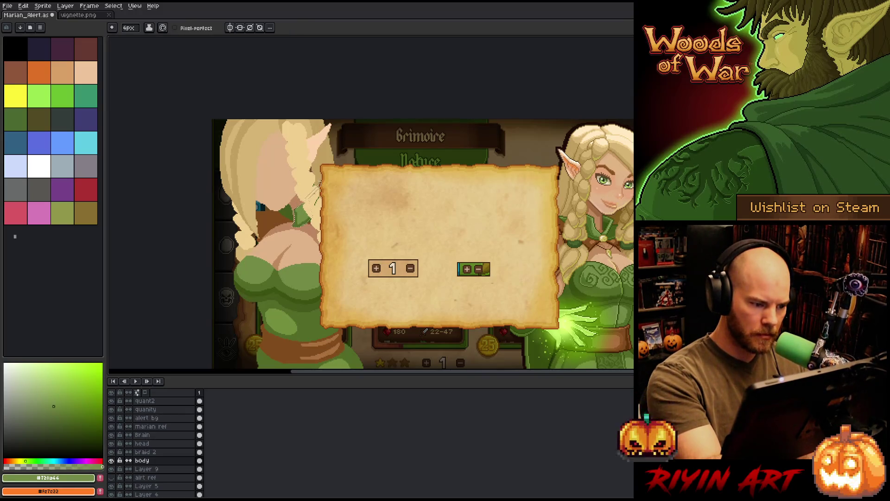
key("alt")
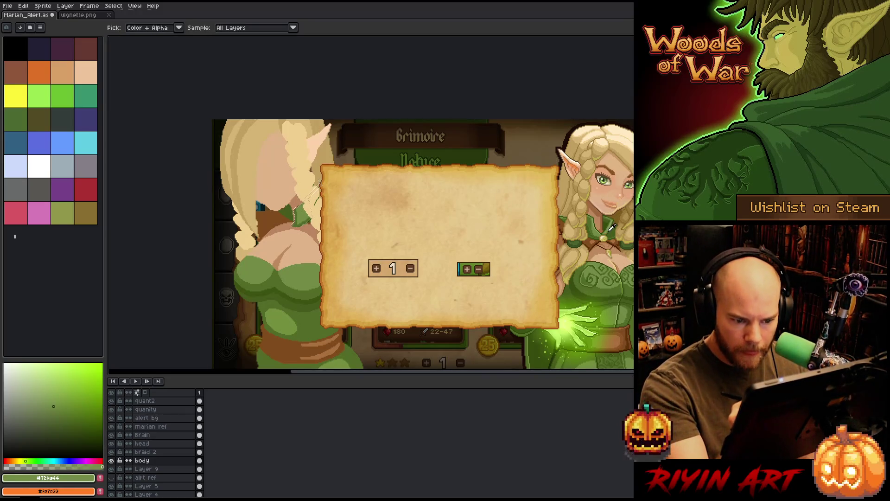
left_click(610, 229, "alt")
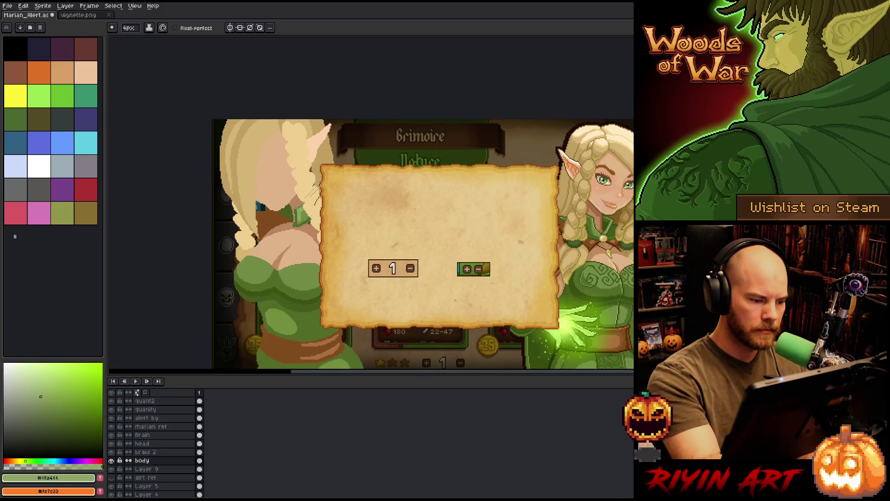
- Sample the left collar's mid and darkest #455b1c greens, then take the skin tone and zoom in
left_click(319, 183, "alt")
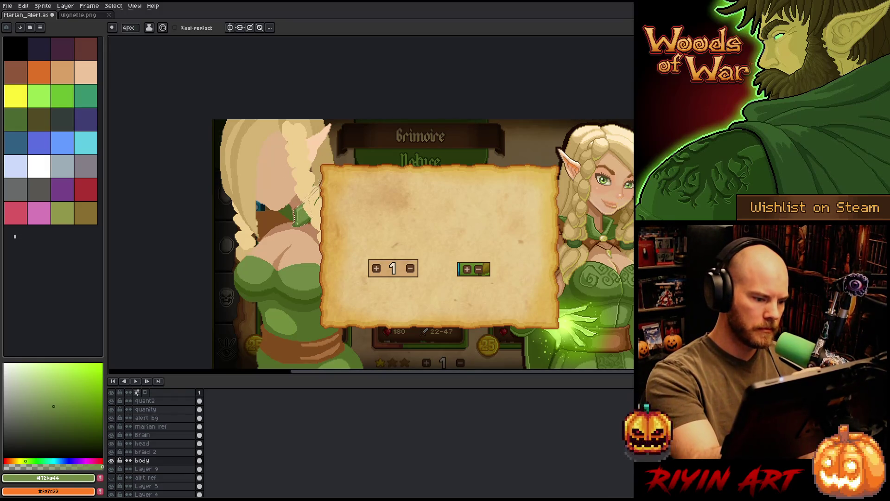
left_click(298, 219, "alt")
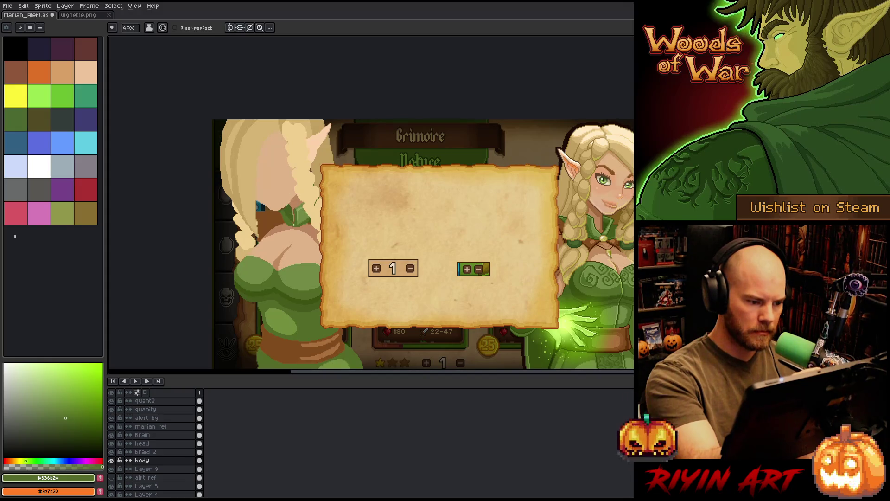
left_click(287, 219, "alt")
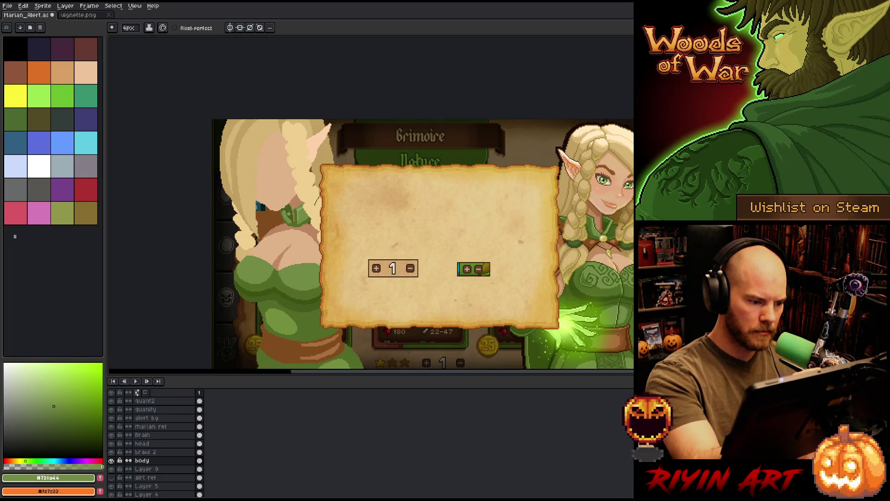
left_click(288, 214, "alt")
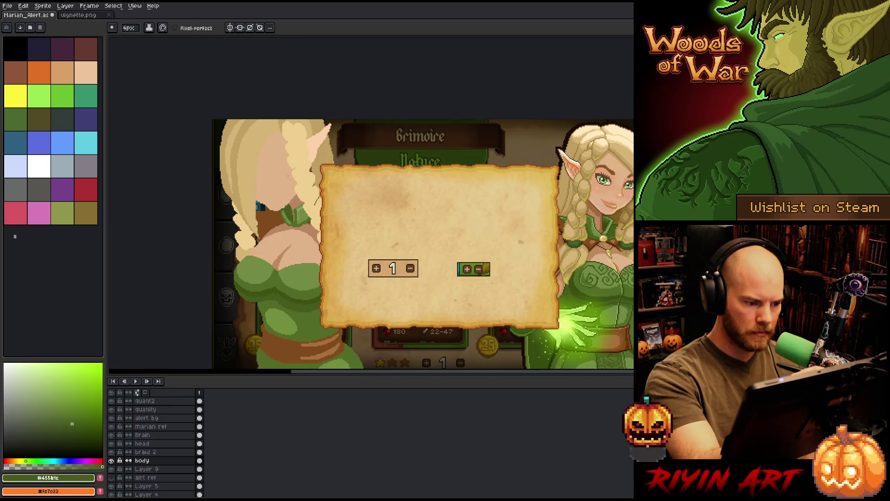
left_click(286, 198, "alt")
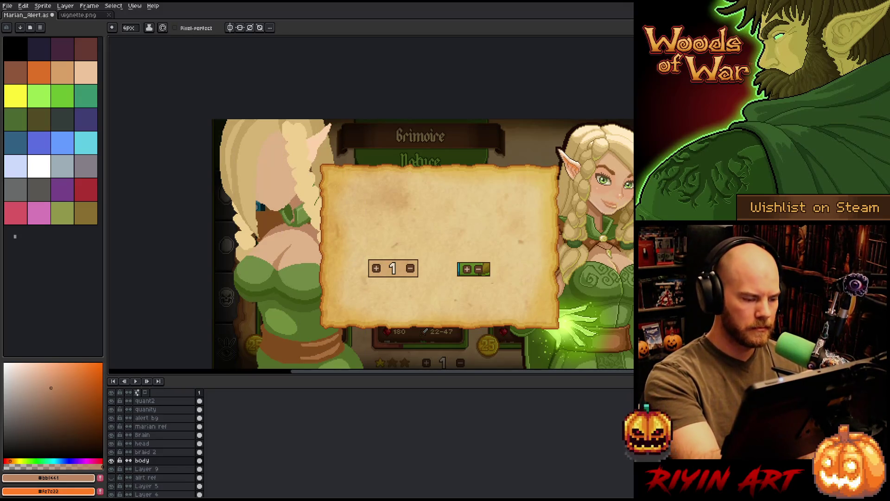
scroll(286, 198, "up", 5)
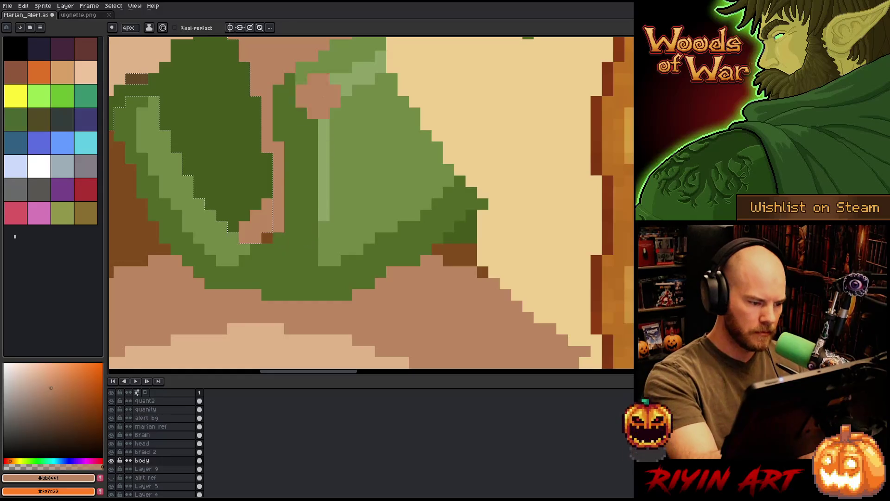
- With a 1px pencil, trim the collar edge using skin-tone pixels
key("minus")
key("minus")
key("minus")
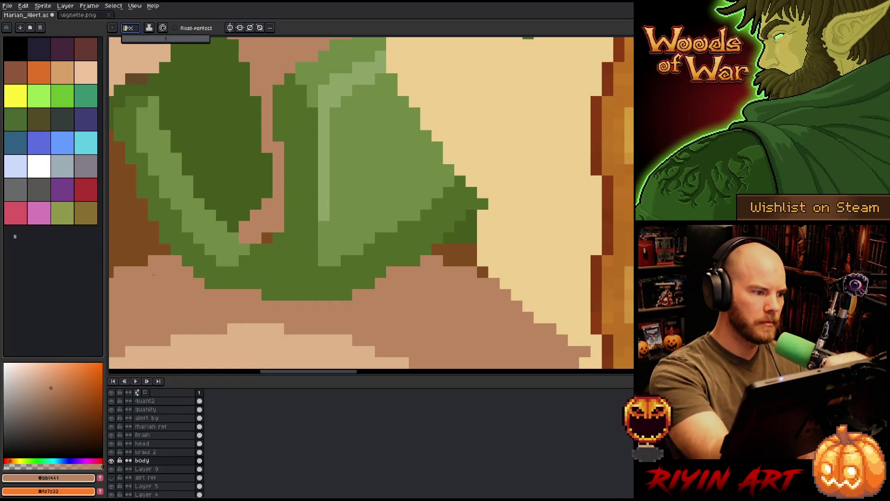
left_click(267, 238)
left_click(278, 238)
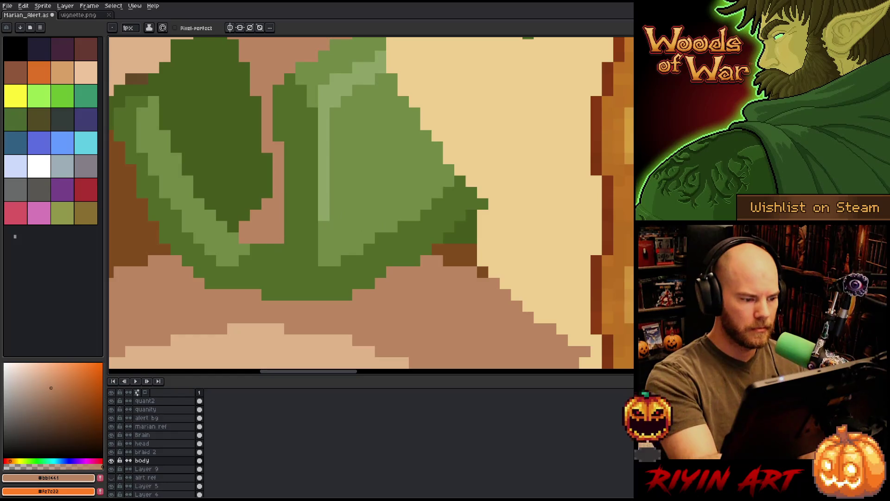
left_click(267, 249)
left_click(256, 261)
- Finish the skin-tone trim and repaint a diagonal run of the leaf in mid green
left_click(245, 249)
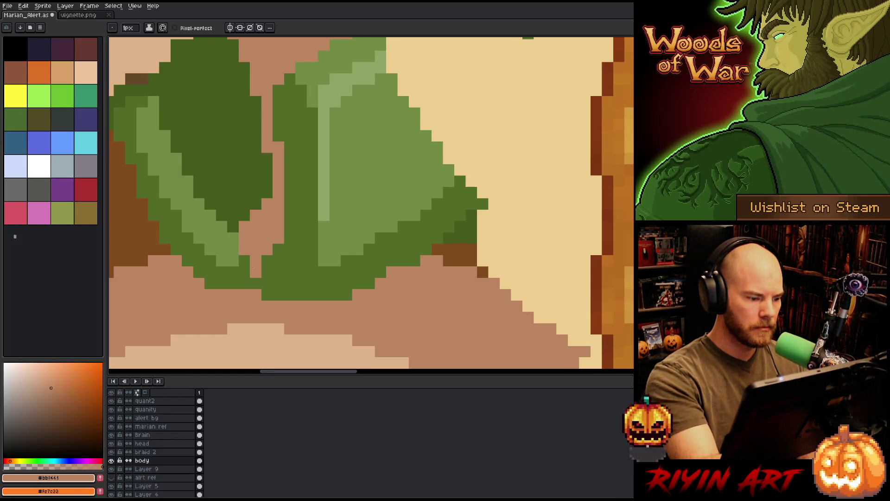
left_click(241, 215, "alt")
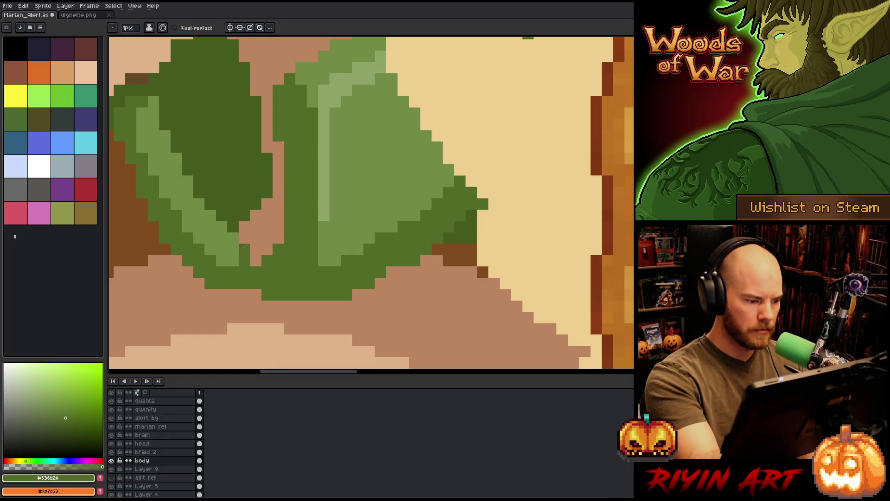
left_click(232, 238, "alt")
left_click(223, 227)
left_click(210, 215)
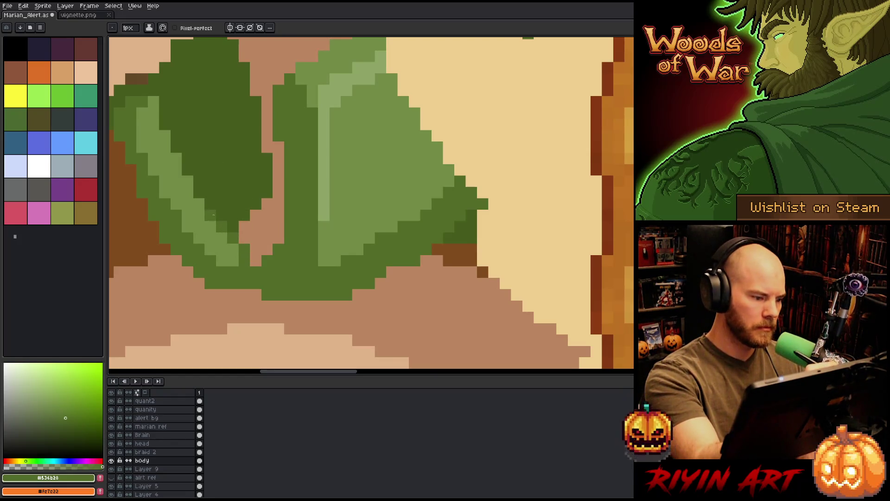
left_click_drag(207, 198, 172, 135)
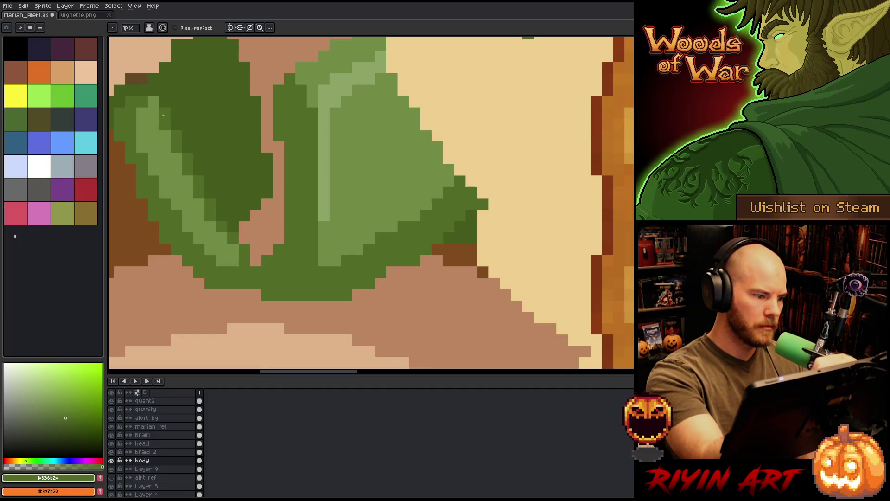
scroll(332, 250, "down", 1)
scroll(332, 249, "down", 1)
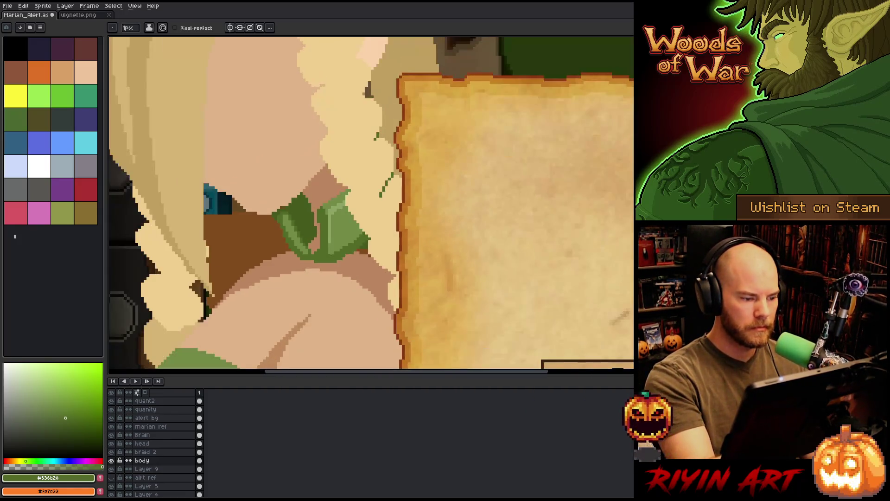
- Pencil a dark brown shadow along the leaf edge and touch it up with skin shadow
scroll(332, 250, "down", 1)
scroll(355, 289, "up", 2)
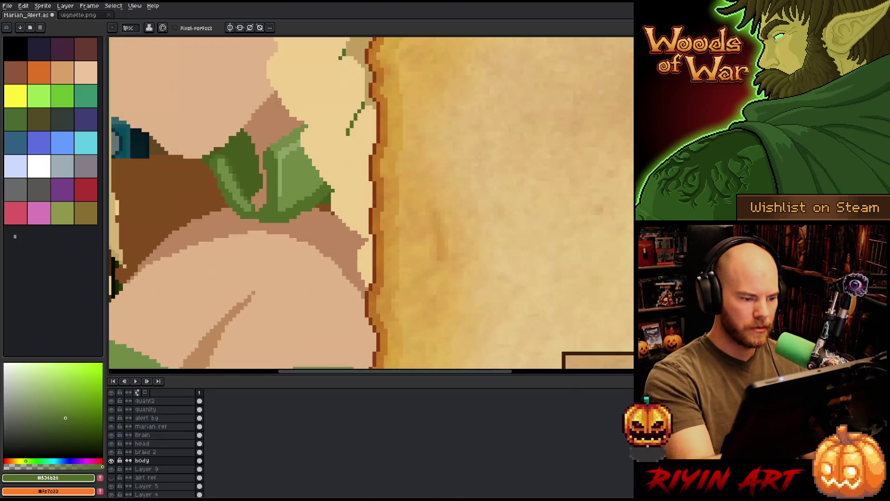
left_click(153, 186, "alt")
left_click_drag(333, 213, 360, 245)
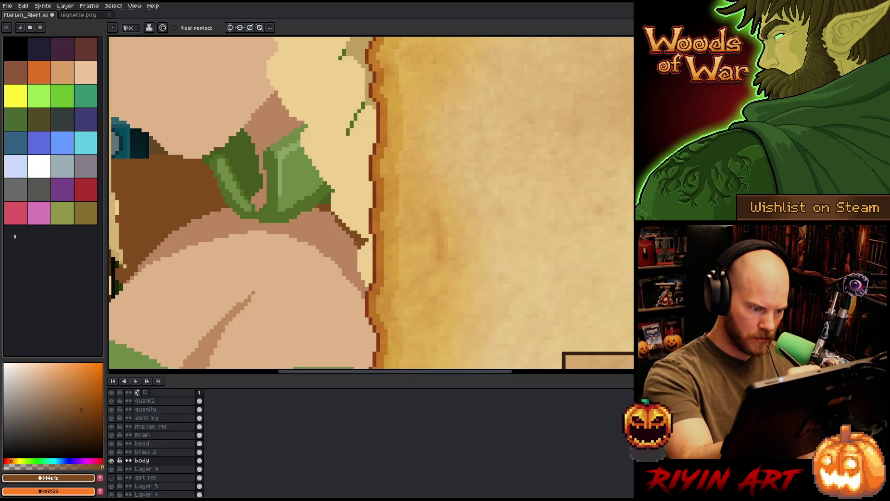
left_click_drag(356, 242, 353, 247)
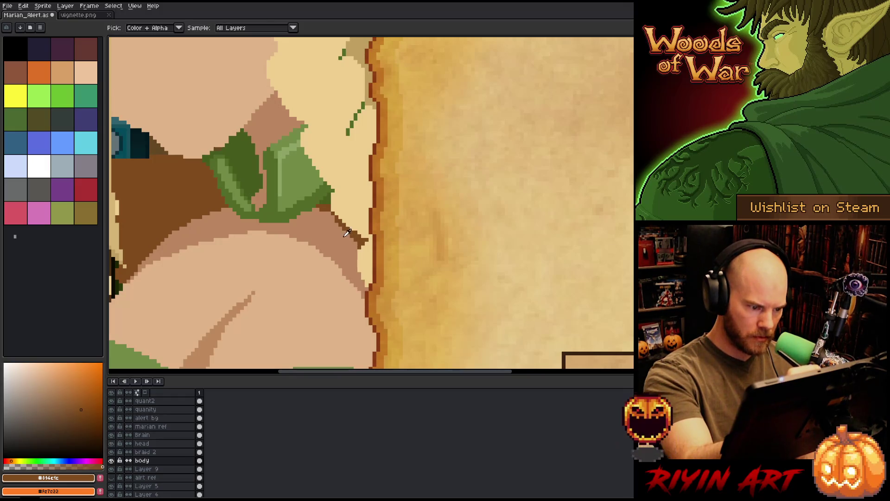
left_click(325, 198, "alt")
left_click_drag(325, 200, 328, 211)
left_click(334, 213, "alt")
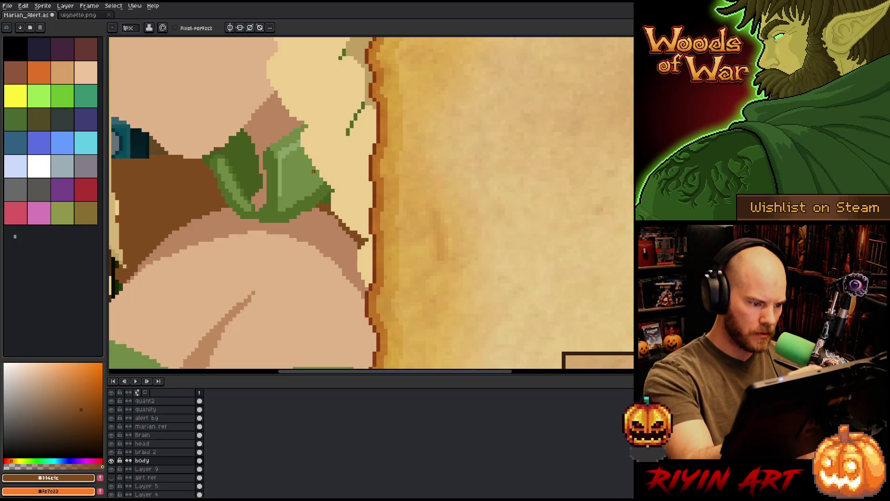
- Centre the collar and repaint a few leaf-edge pixels in tan
left_click(314, 171, "alt")
left_click_drag(295, 231, 329, 268)
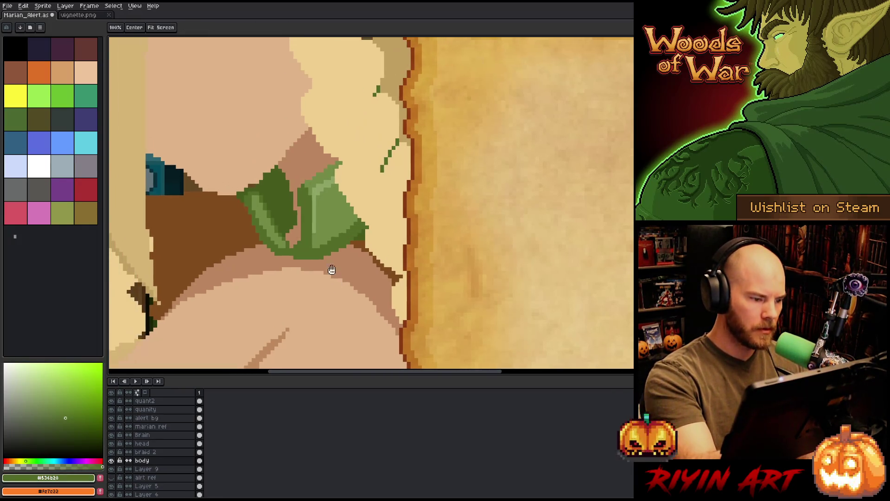
left_click(291, 234, "alt")
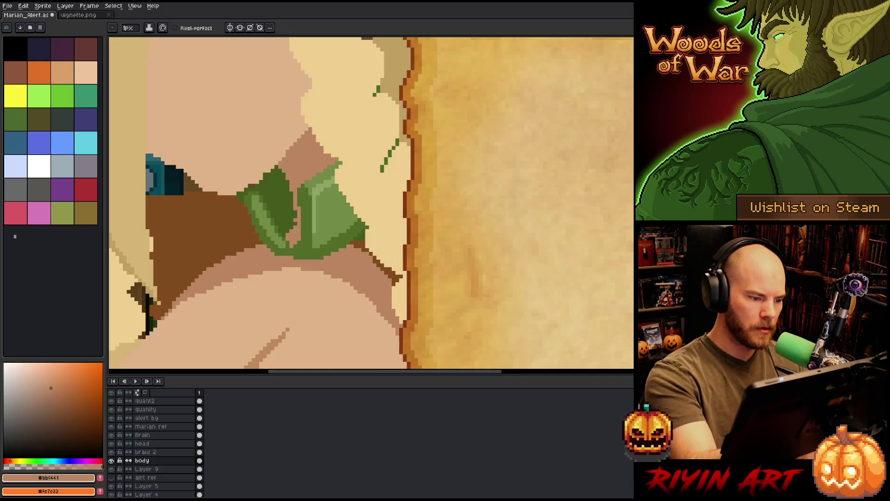
left_click_drag(295, 227, 295, 211)
scroll(354, 256, "down", 7)
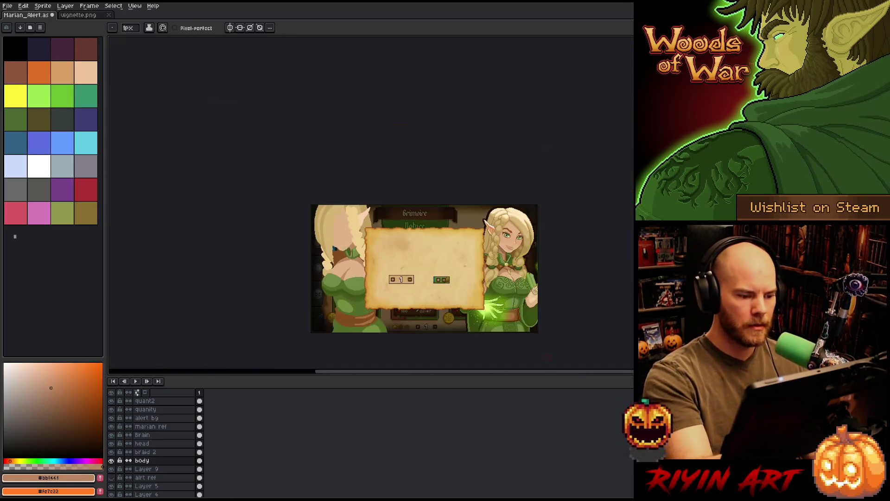
scroll(379, 260, "up", 2)
scroll(341, 248, "up", 3)
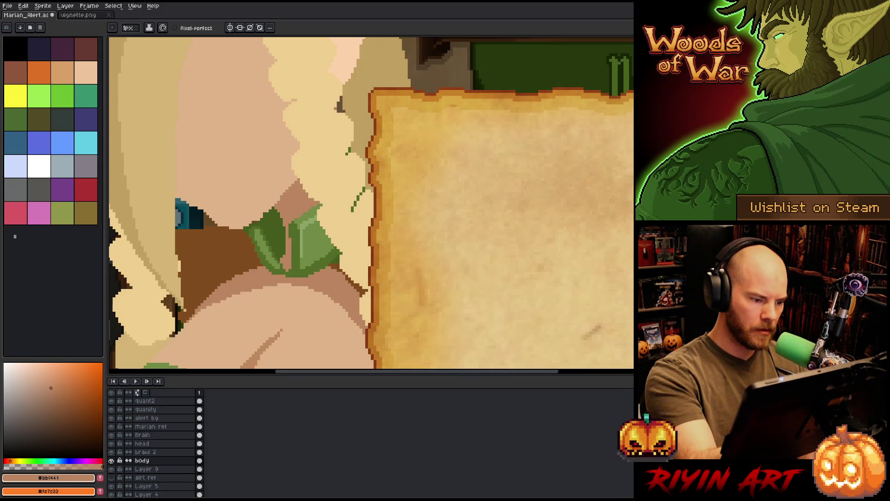
left_click_drag(291, 229, 295, 245)
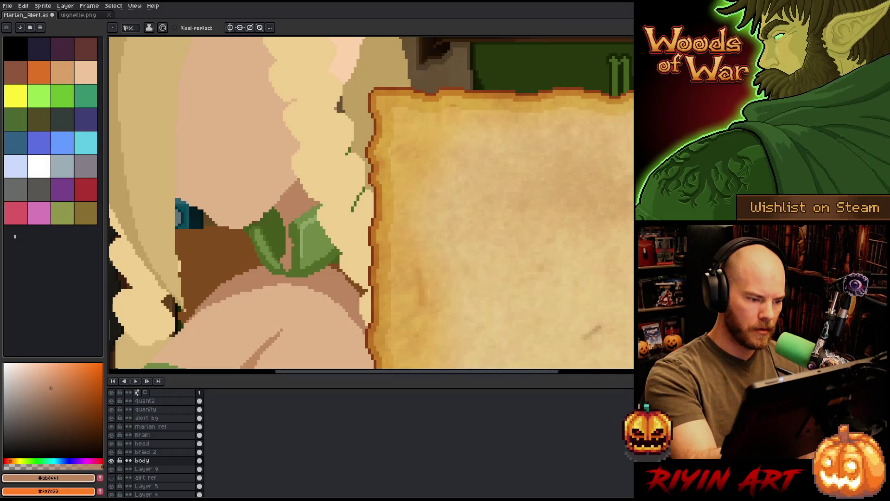
- Try a lighter green line down the leaf, then undo it
left_click(296, 238, "alt")
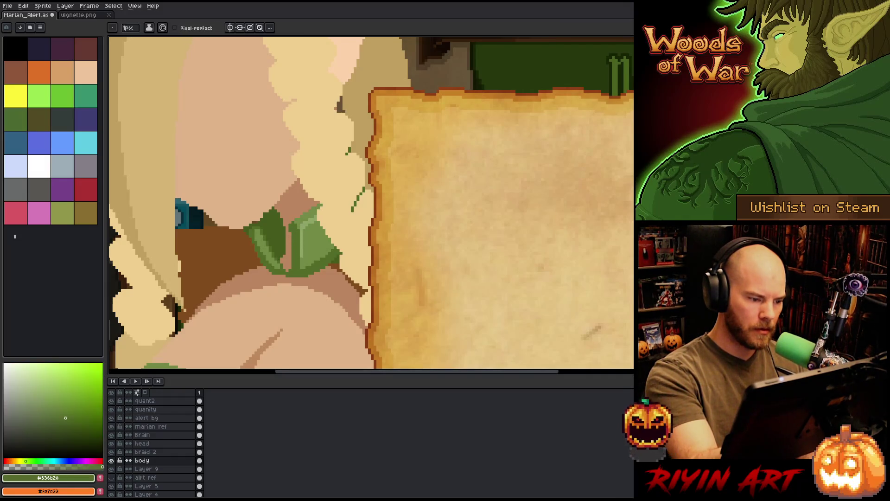
left_click(299, 211, "alt")
left_click_drag(295, 229, 296, 267)
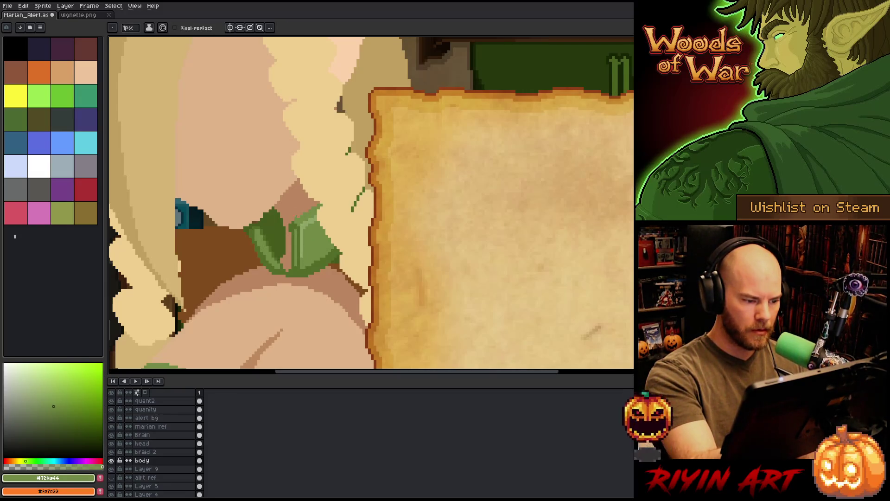
key("ctrl+z")
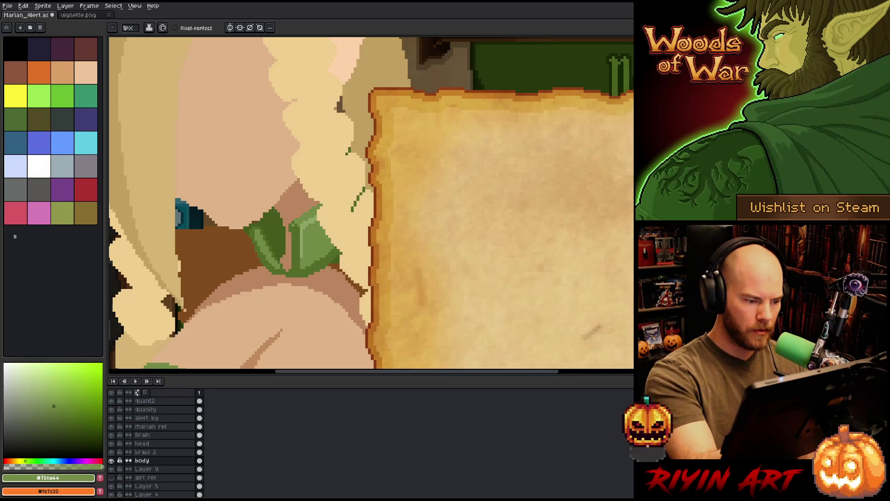
left_click(272, 234, "alt")
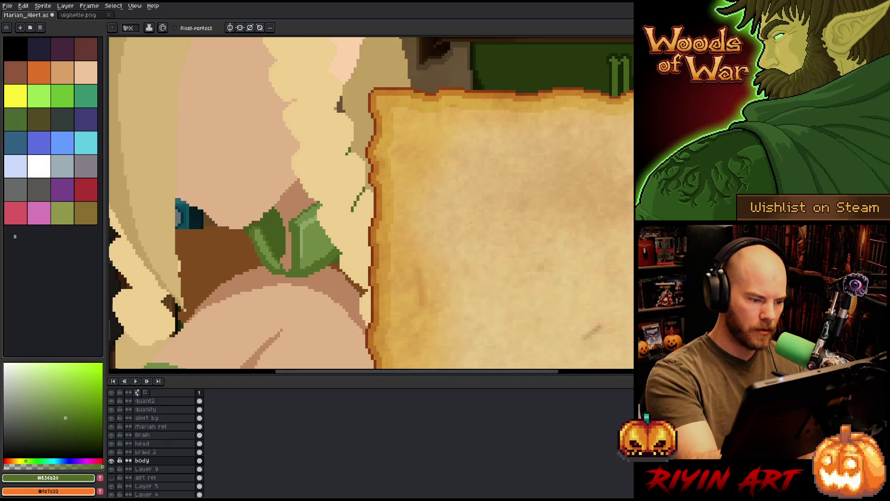
- Enable Pixel-perfect and darken the right leaf's top edge, undoing stray tan pixels
mouse_move(319, 203)
left_mouse_down()
mouse_move(292, 217)
mouse_move(318, 203)
left_mouse_up()
left_click(294, 218)
left_click(175, 28)
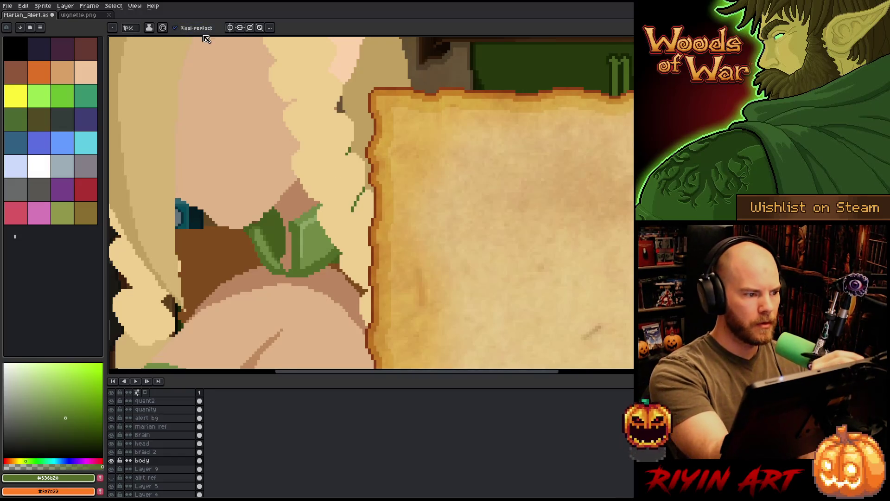
left_click_drag(293, 219, 319, 203)
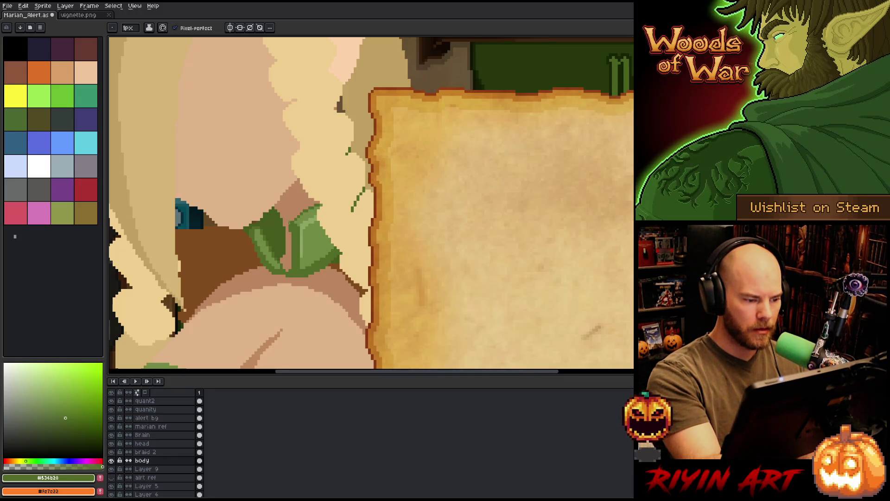
left_click(290, 224, "alt")
left_click(289, 226)
key("ctrl+z")
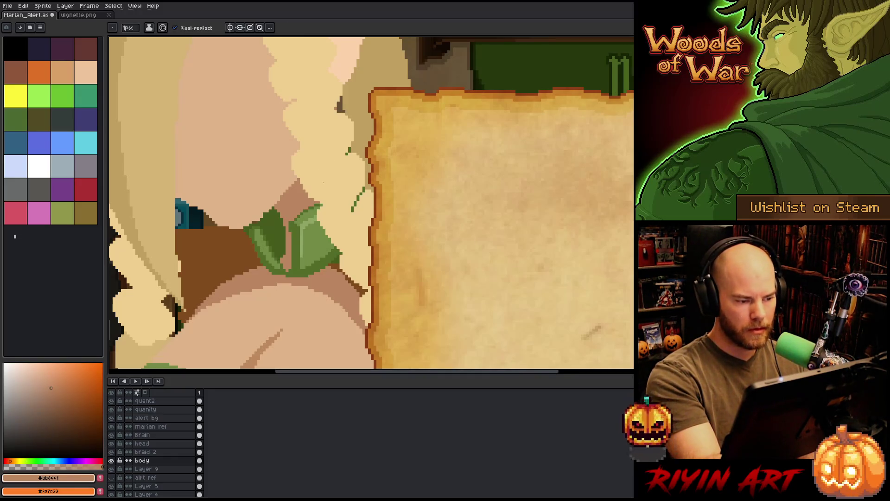
- Re-sample the lighter and darker leaf greens from the leaf top
left_click(295, 234, "alt")
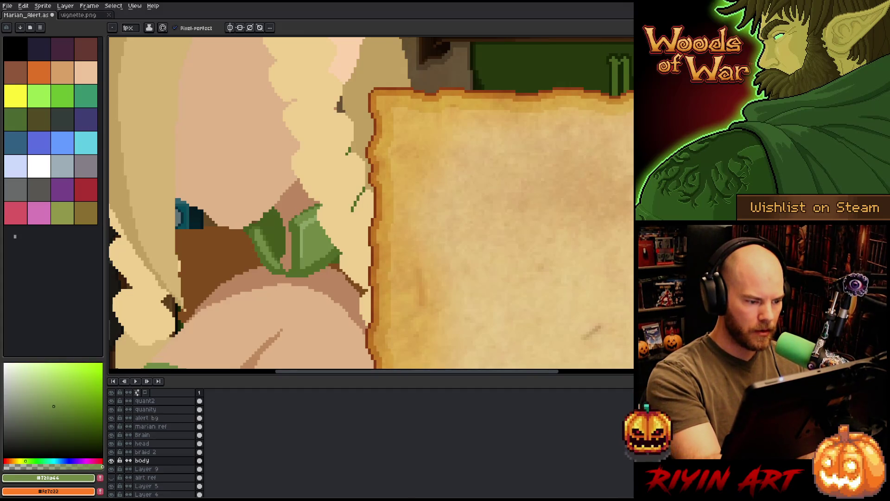
left_click(310, 202, "alt")
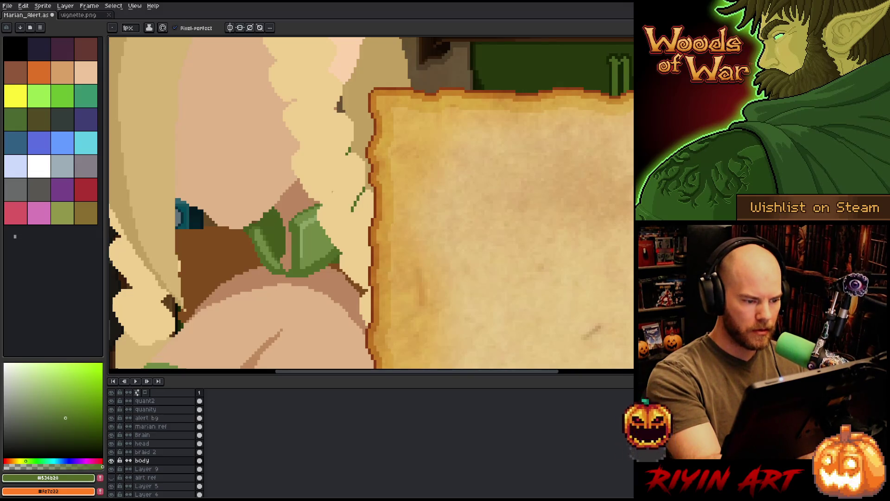
left_click(319, 205, "alt")
left_click(356, 203, "alt")
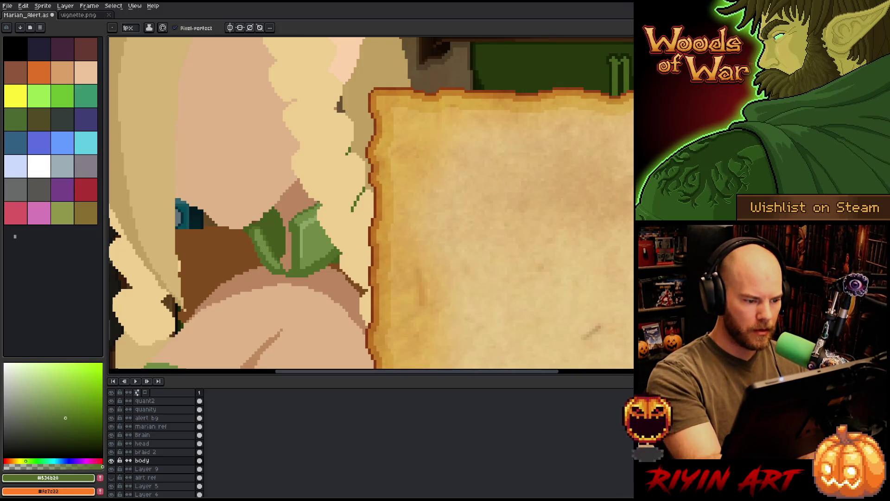
scroll(362, 212, "down", 3)
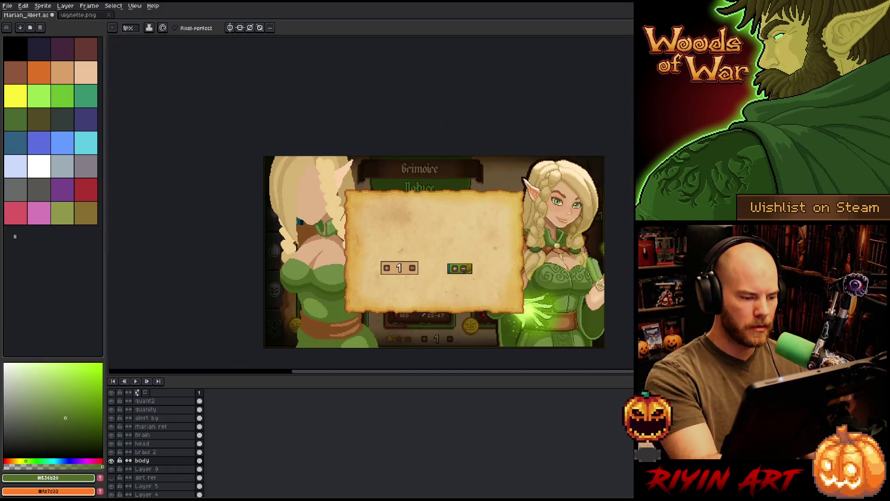
- Draw a dark green #455b1c line across the brown collar to the hair edge
scroll(335, 252, "up", 2)
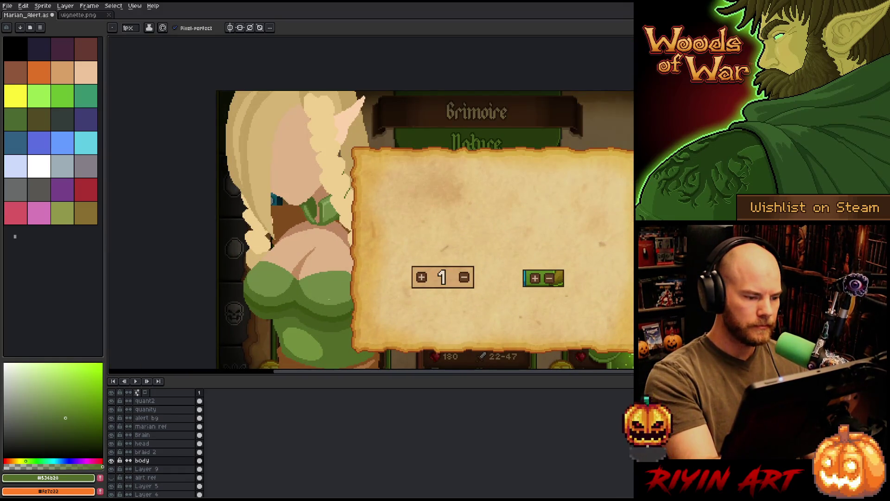
left_click_drag(340, 242, 369, 234)
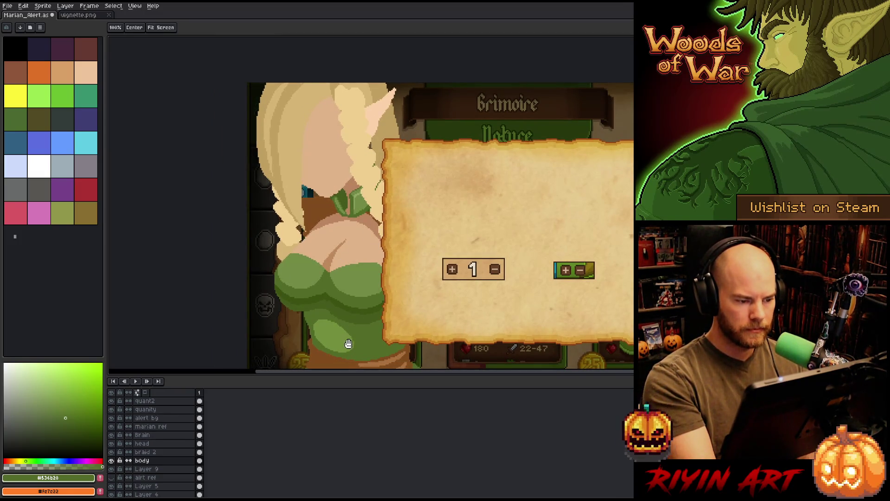
key("b")
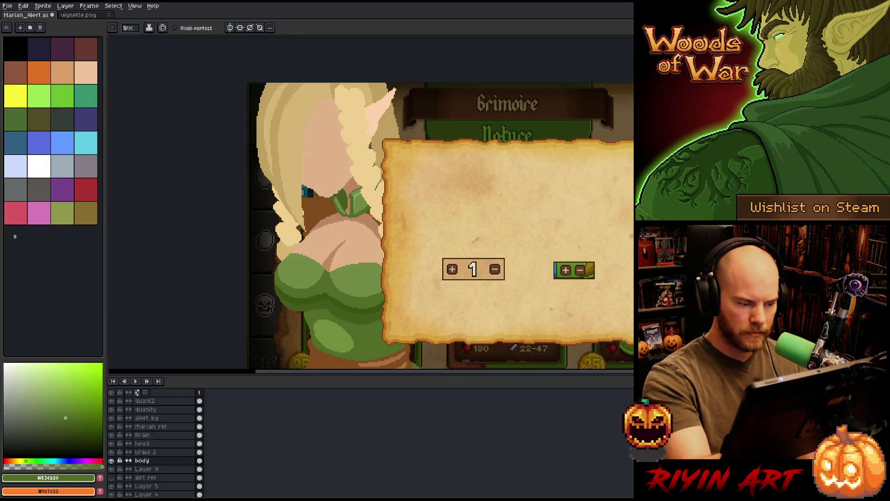
left_click(343, 211, "alt")
scroll(344, 211, "up", 3)
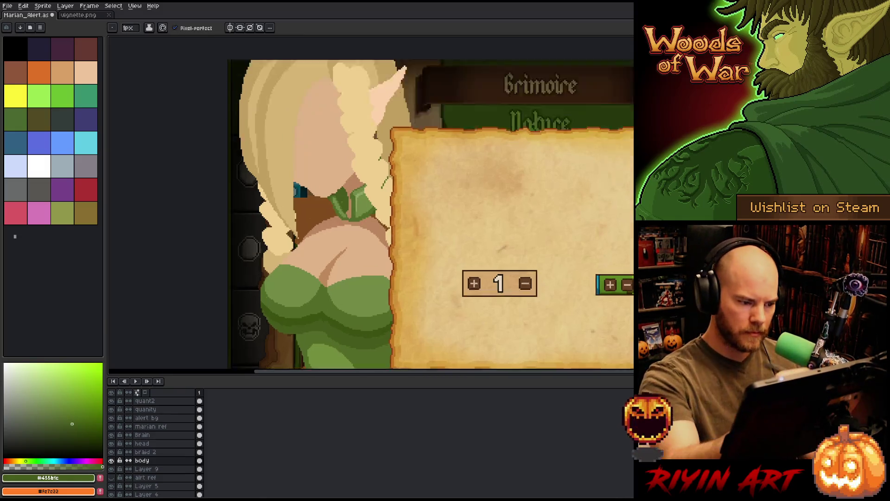
left_click_drag(338, 227, 283, 197)
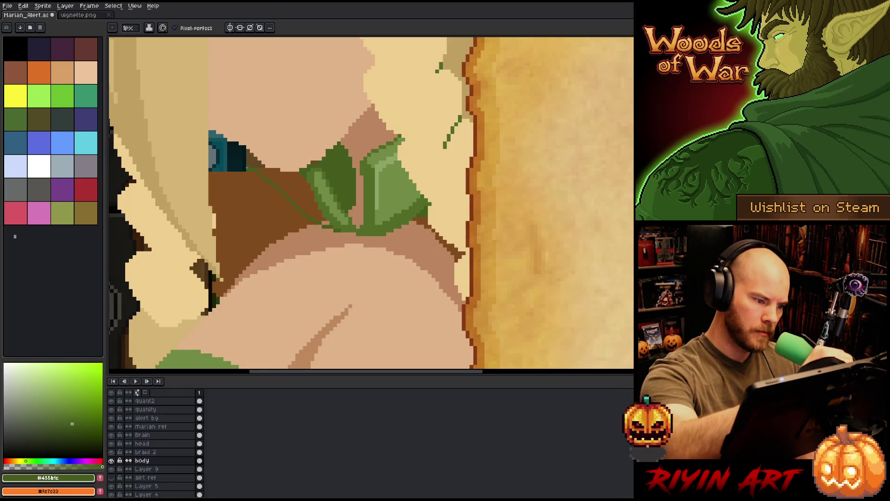
mouse_move(246, 170)
left_mouse_down()
mouse_move(235, 170)
mouse_move(240, 165)
left_mouse_up()
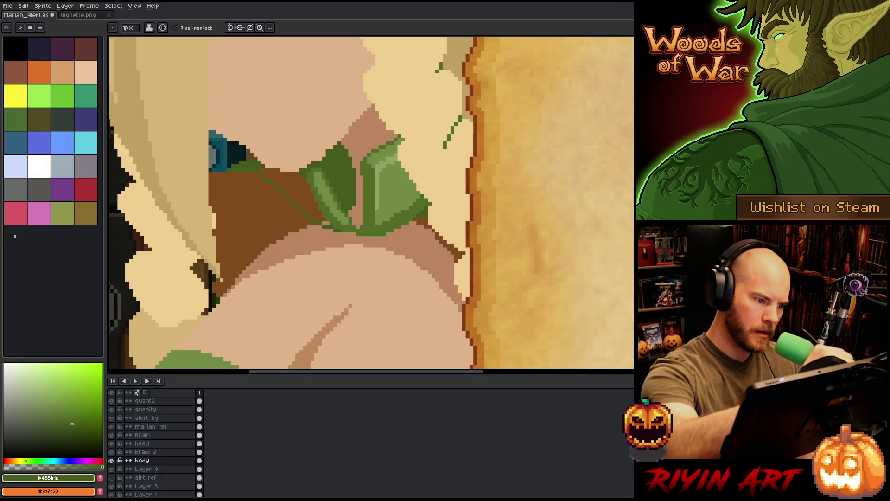
- Bucket-fill the brown area and the gap under the leaf's lower edge dark green
key("g")
left_click(272, 172)
key("b")
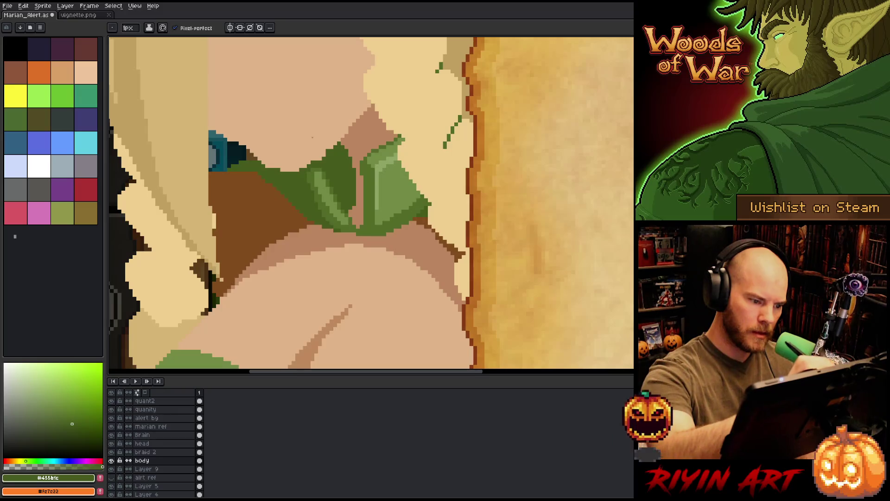
left_click_drag(385, 235, 433, 229)
key("ctrl+z")
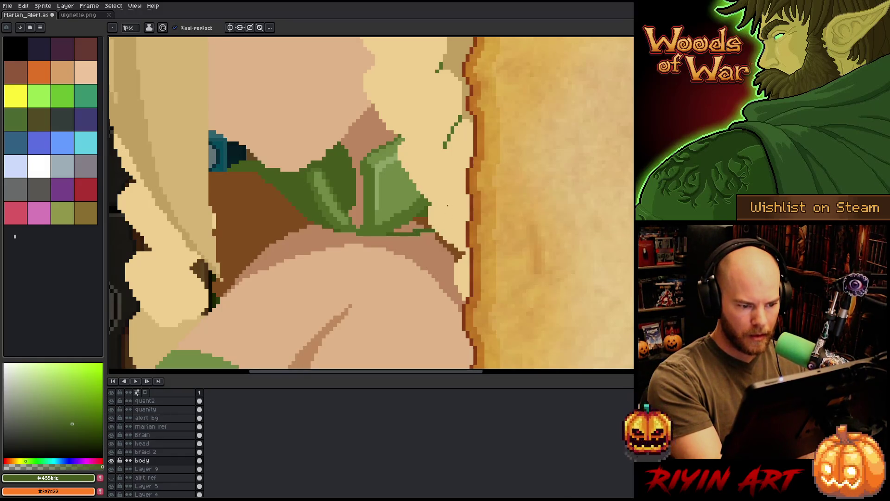
key("g")
left_click(422, 219)
key("b")
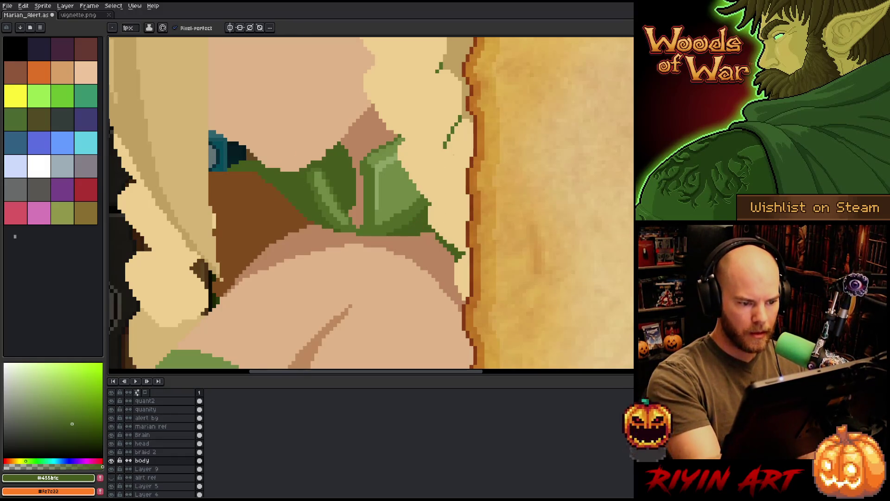
scroll(425, 257, "down", 5)
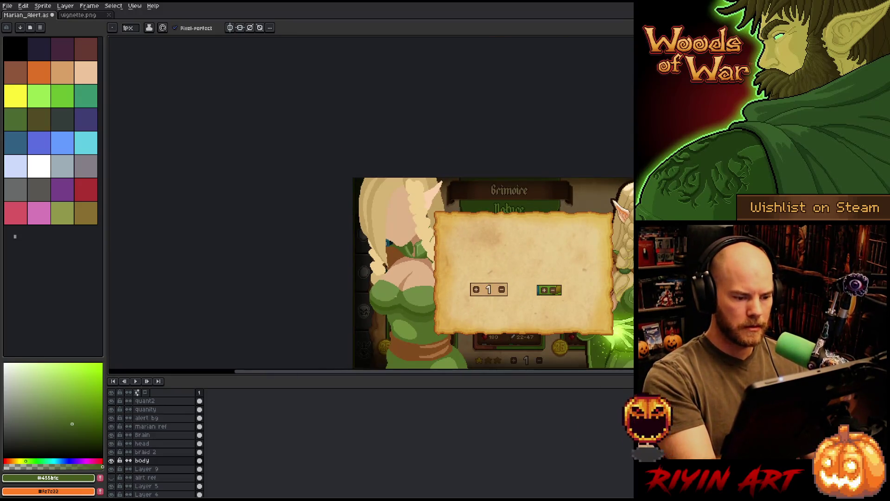
- Add a dark green #536b28 pixel at the leaf's upper-left edge and sample skin tan #bb8461
scroll(426, 256, "up", 4)
scroll(417, 211, "up", 1)
left_click(438, 238, "alt")
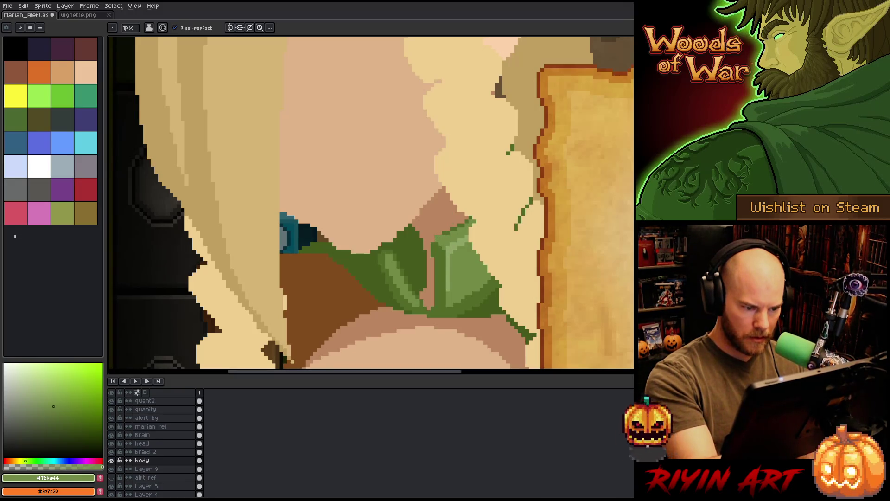
left_click(408, 278, "alt")
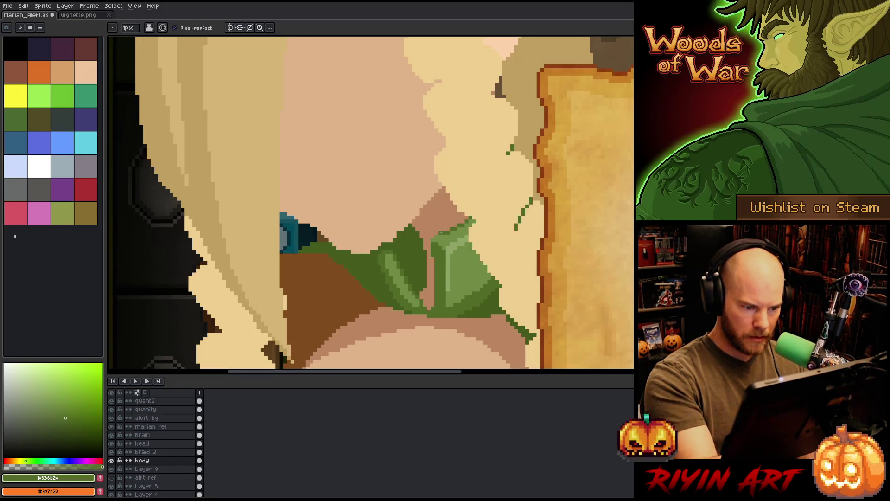
left_click(429, 242)
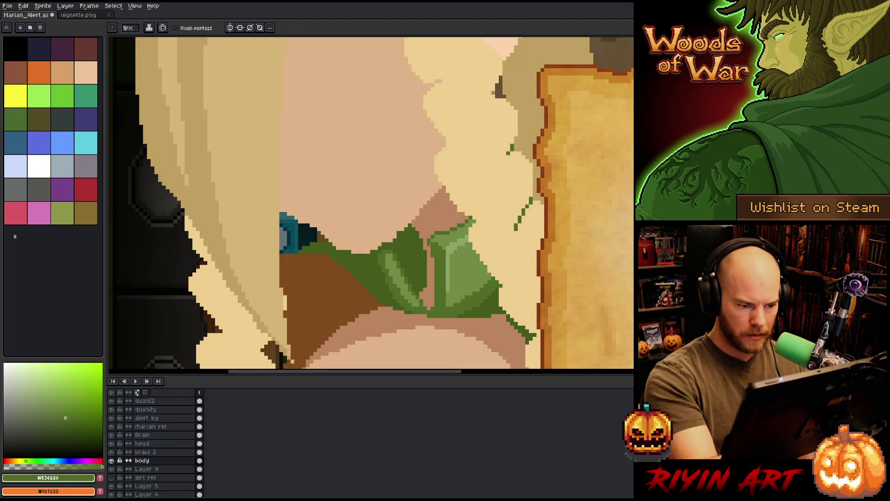
left_click(459, 221, "alt")
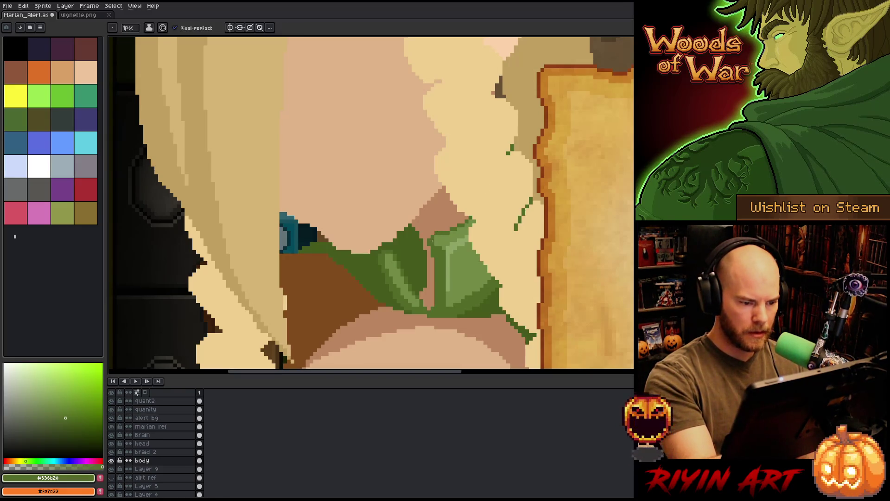
left_click(466, 208, "alt")
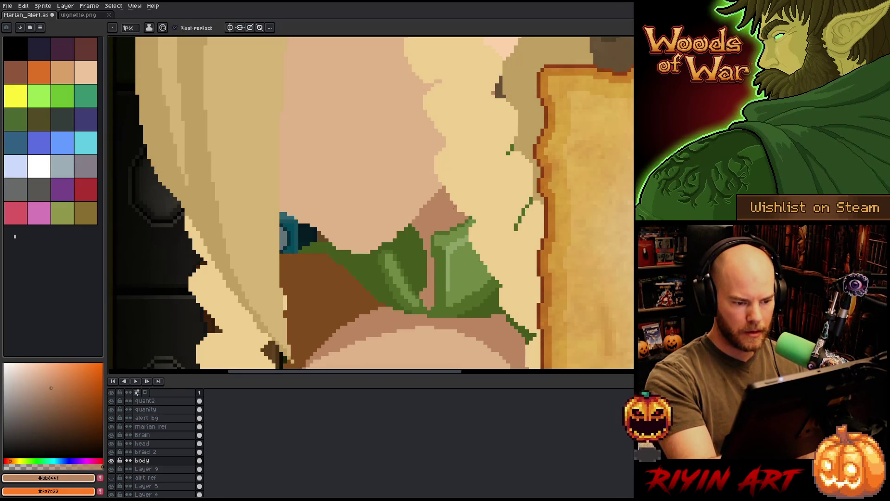
left_click(435, 244, "alt")
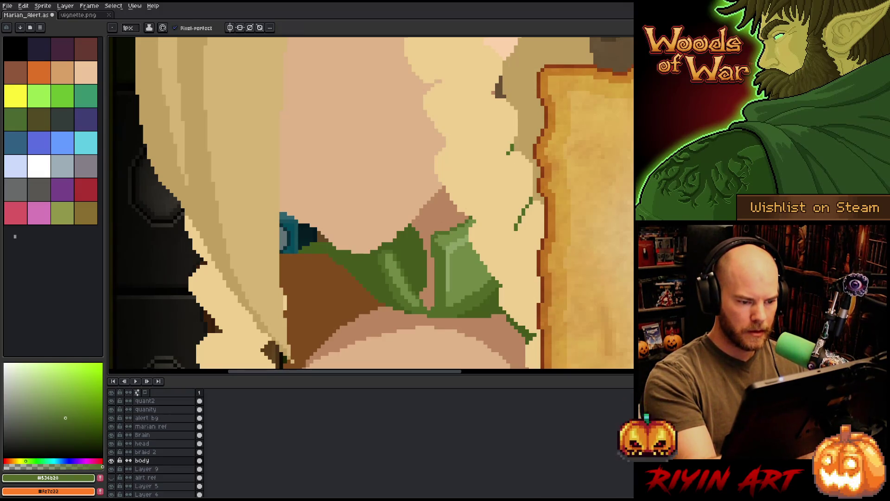
left_click(456, 210, "alt")
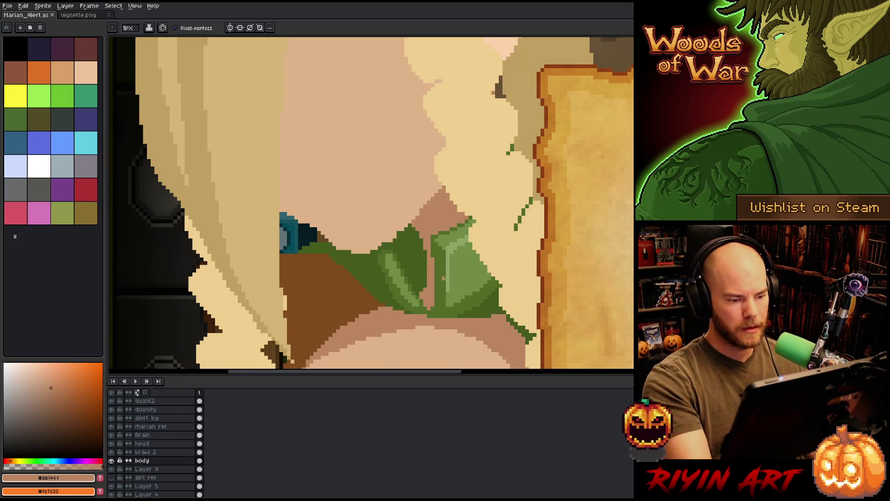
- Paint a thin tan stroke between the leaves and a dark-green vein down the light leaf
key("alt")
left_click_drag(436, 274, 436, 302)
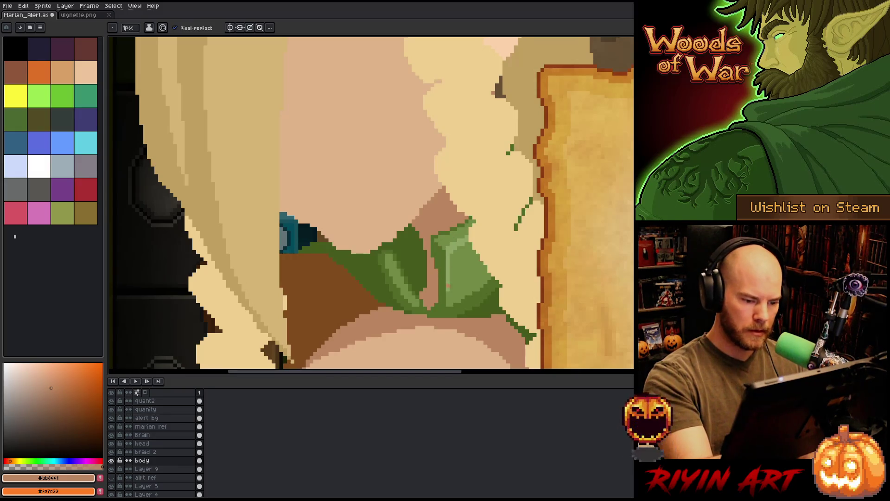
left_click(447, 272, "alt")
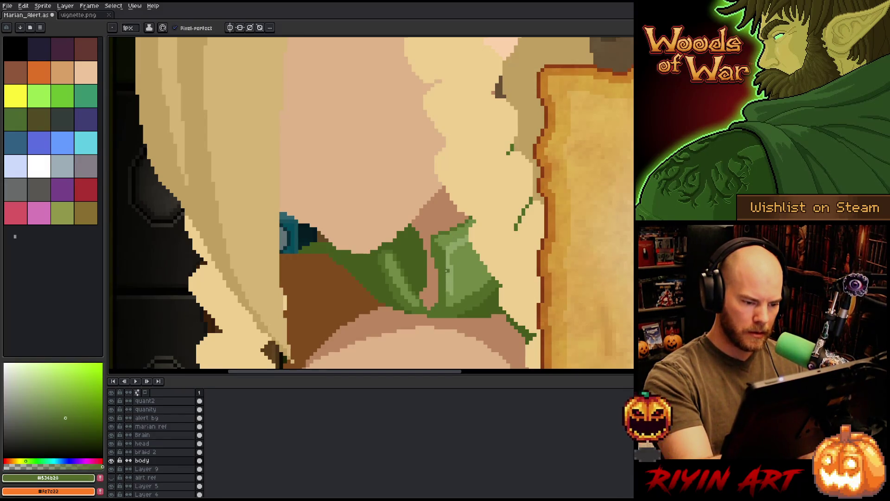
left_click_drag(447, 271, 448, 296)
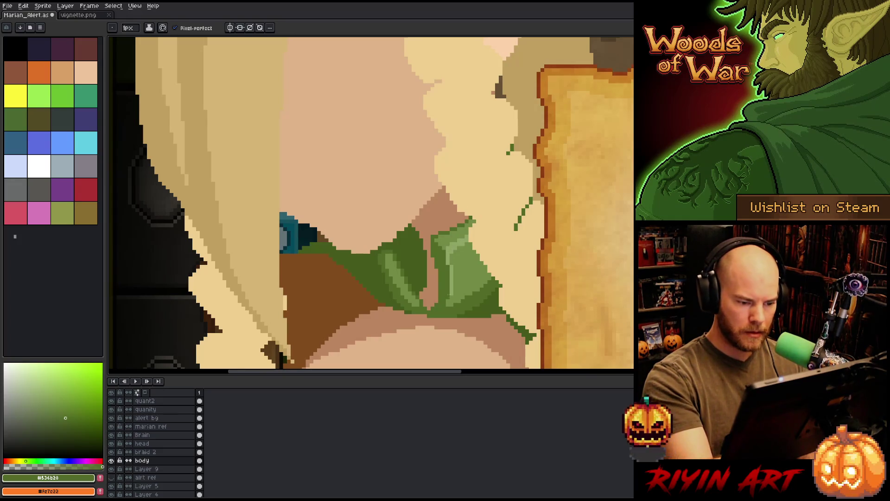
- Sample the collar greens #8fa466, #728a44, #536b28 and #455b1c
left_click(453, 290, "alt")
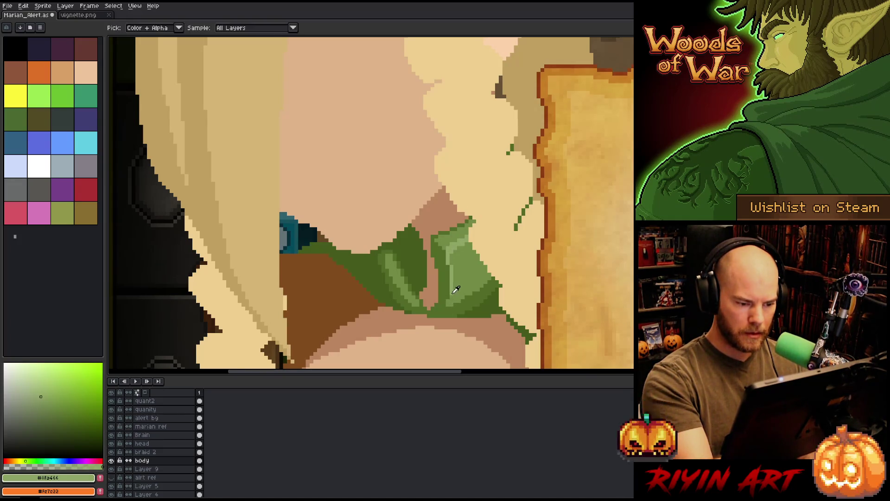
left_click(453, 295, "alt")
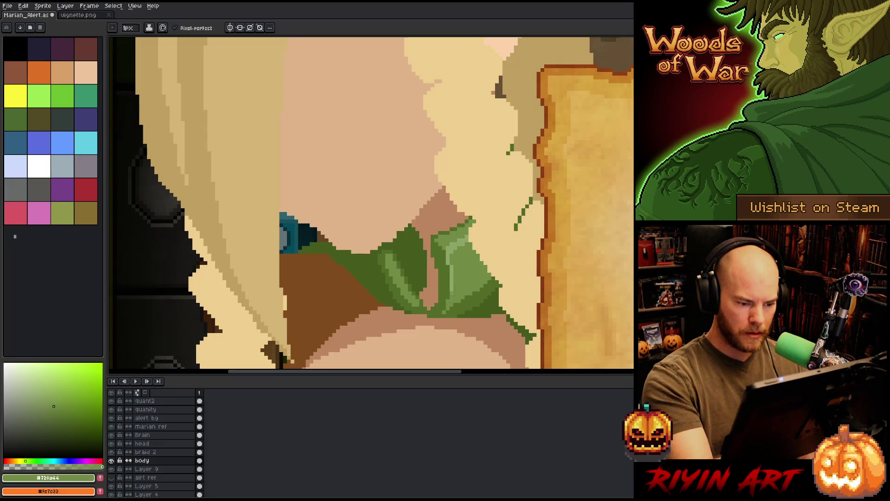
left_click(451, 304, "alt")
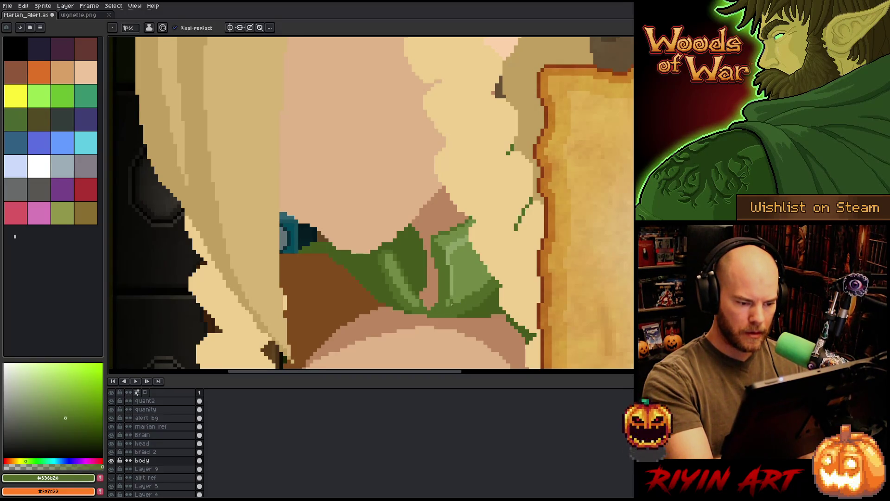
scroll(479, 252, "down", 3)
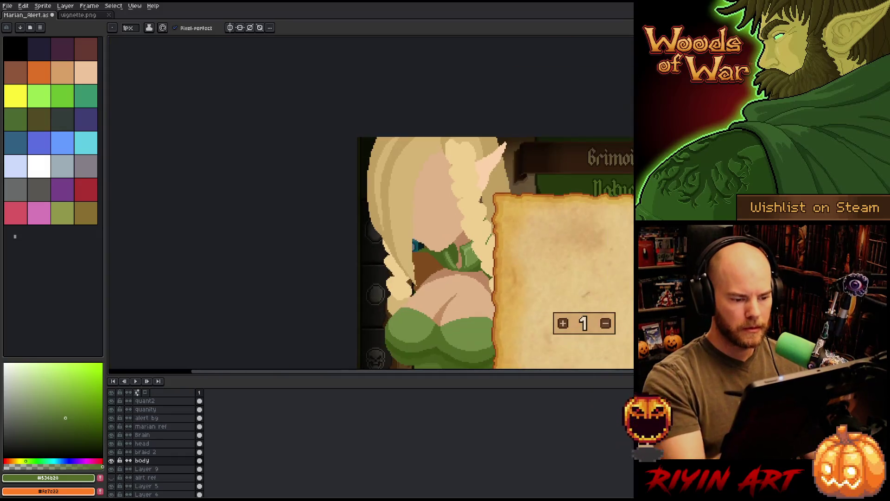
scroll(460, 275, "up", 3)
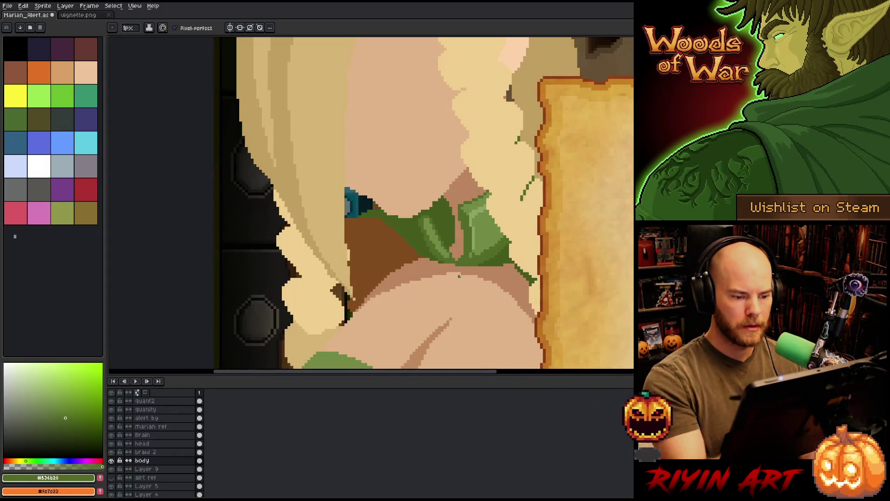
left_click(445, 227, "alt")
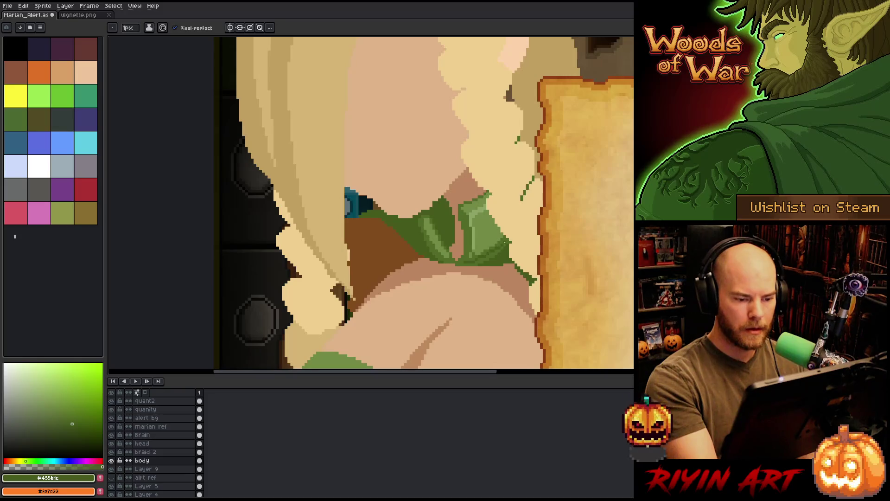
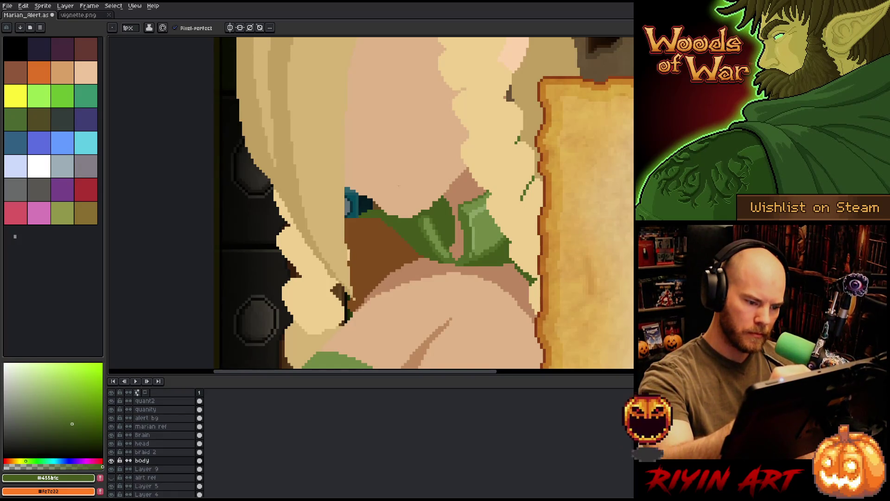
- Check the composition at several zoom levels and save Marian_Alert.as
key("minus")
key("minus")
key("plus")
key("plus")
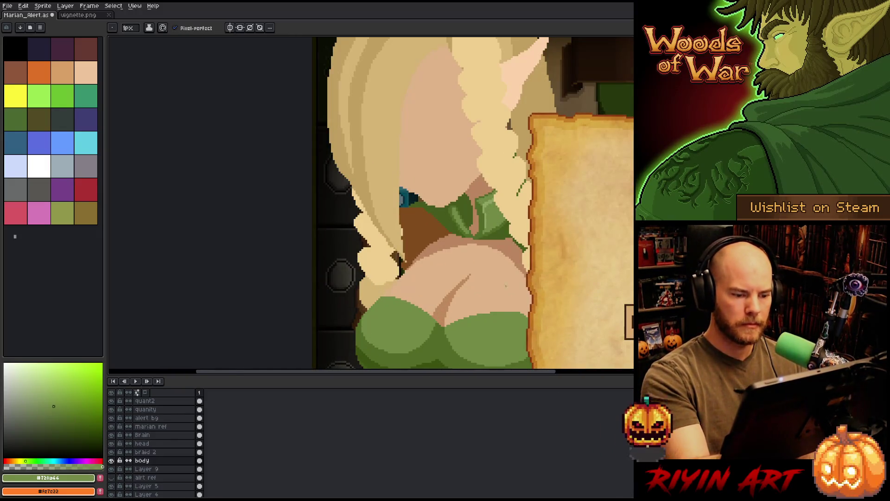
key("minus")
key("minus")
key("plus")
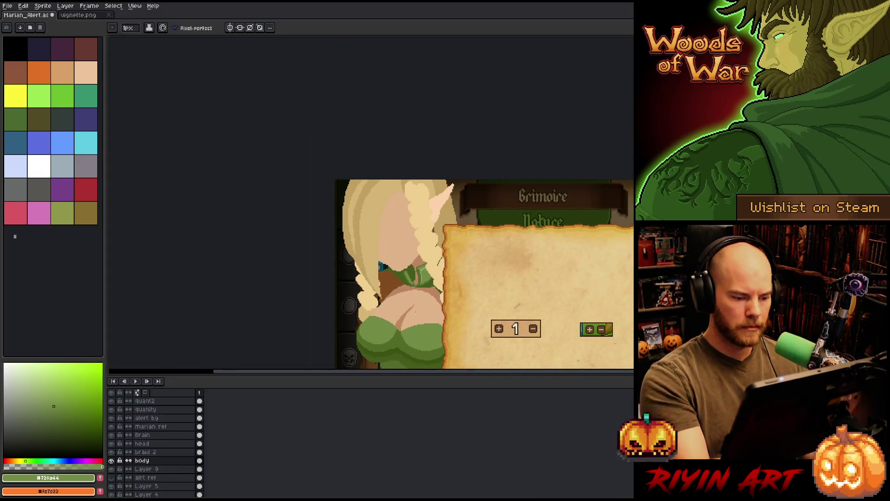
key("plus")
key("plus")
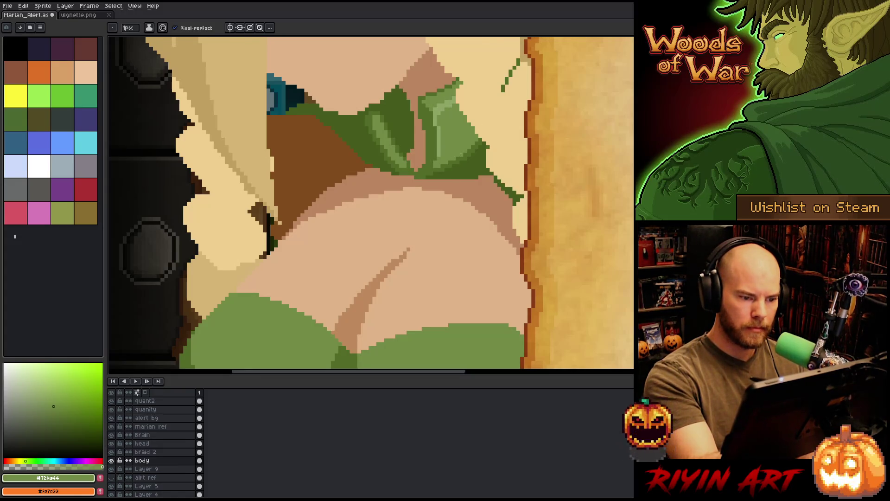
key("minus")
key("minus")
key("ctrl+s")
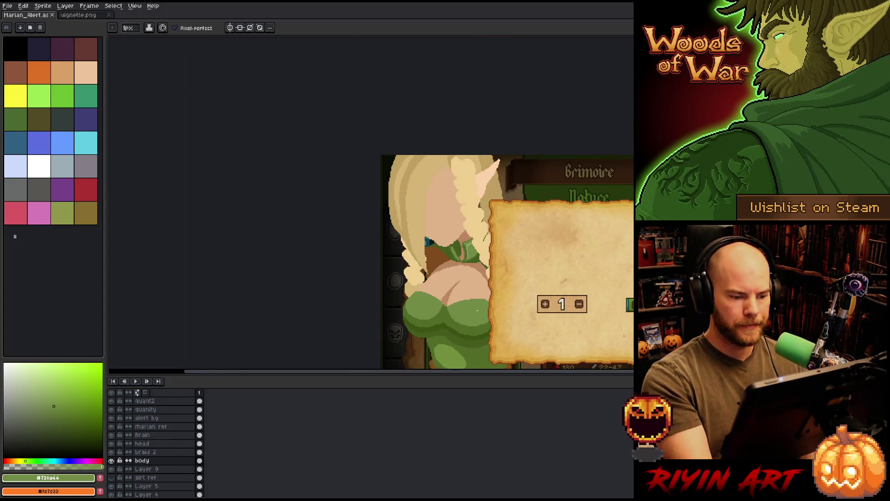
- Pan to the green dress, ending with the whole Grimoire scene in view
mouse_move(464, 260)
left_mouse_down()
mouse_move(490, 300)
mouse_move(457, 277)
left_mouse_up()
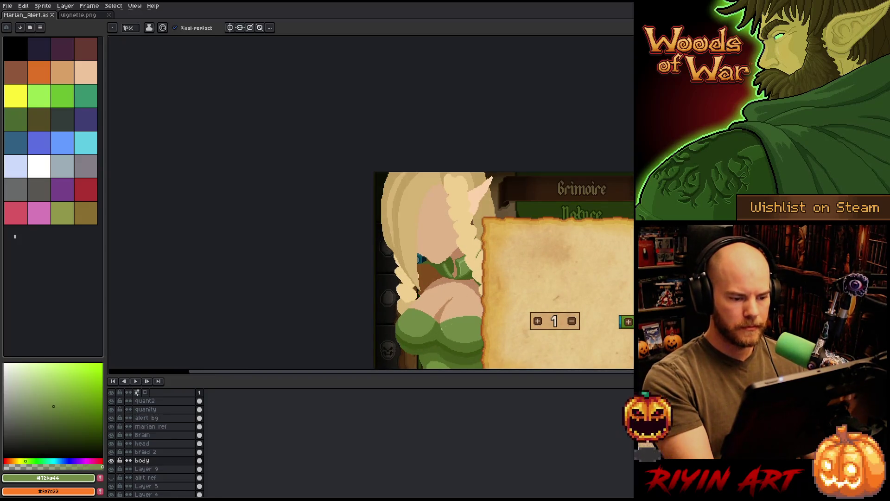
left_click_drag(448, 400, 416, 328)
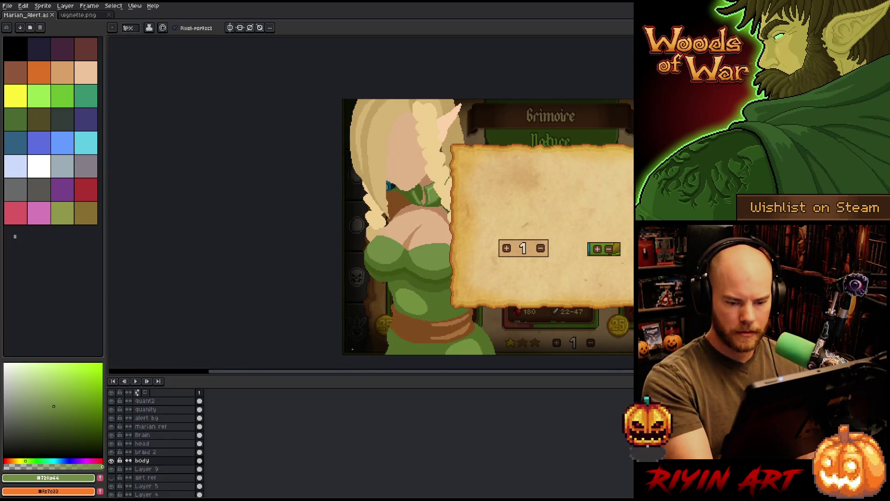
key("plus")
key("plus")
key("plus")
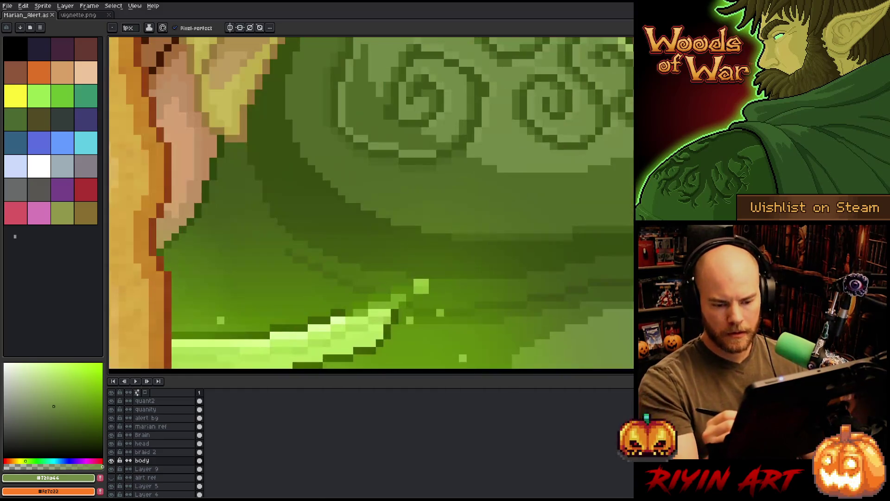
key("minus")
key("minus")
key("minus")
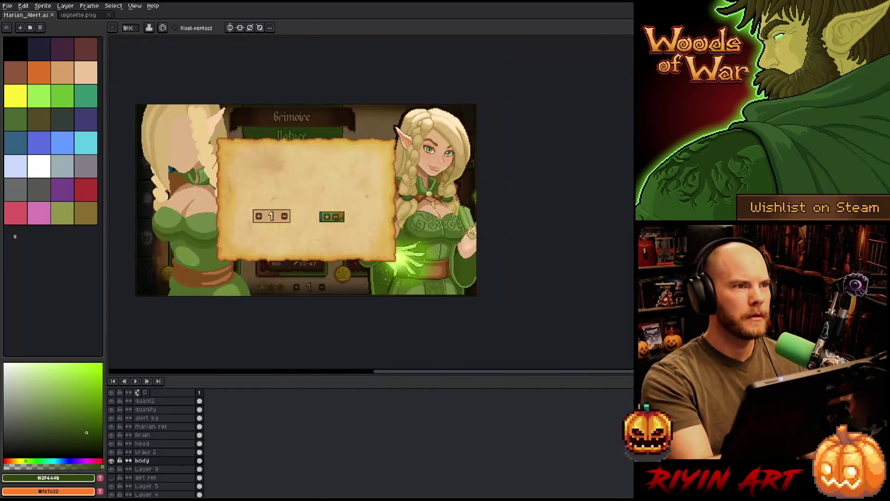
- Draw a 1px dark green fold line down the upper dress front and save the sprite
scroll(133, 231, "up", 2)
scroll(399, 250, "up", 1)
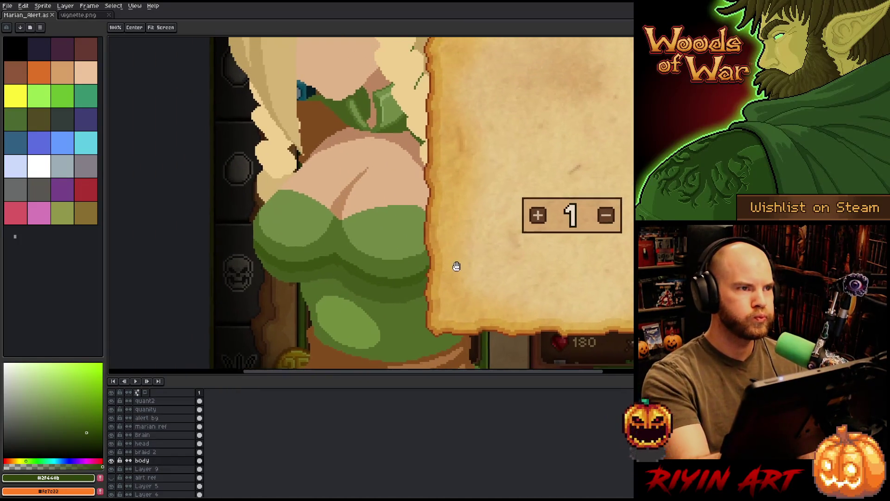
key("b")
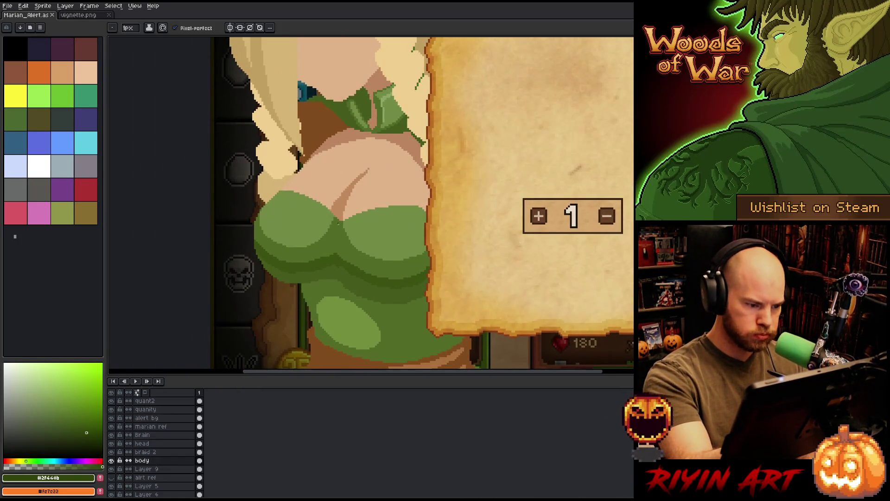
left_click_drag(334, 224, 341, 283)
key("ctrl+z")
mouse_move(333, 218)
left_mouse_down()
mouse_move(330, 253)
mouse_move(340, 267)
left_mouse_up()
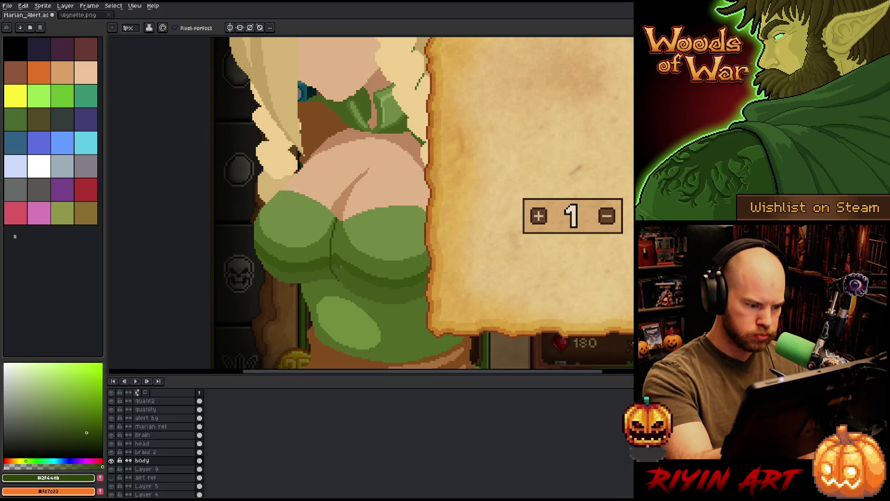
scroll(360, 270, "down", 2)
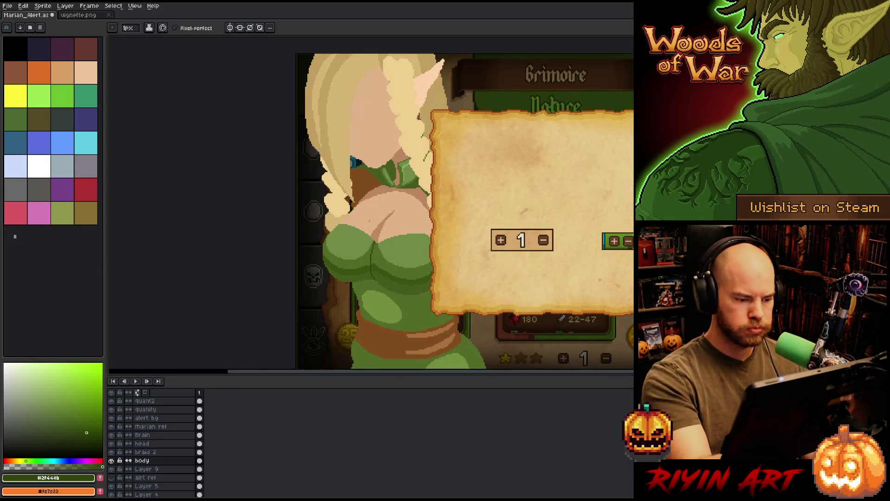
key("ctrl+s")
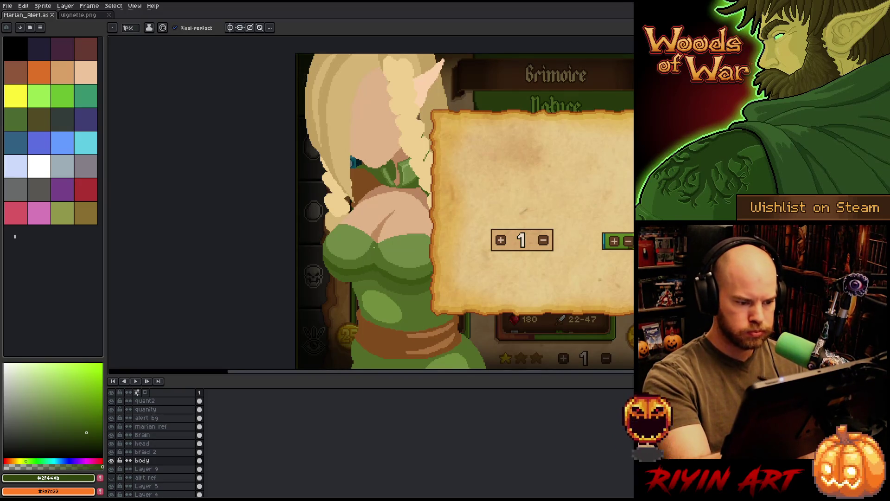
- Extend the dark green fold line down to the brown waistband, redrawing until it fits
left_click_drag(372, 249, 370, 266)
key("ctrl+z")
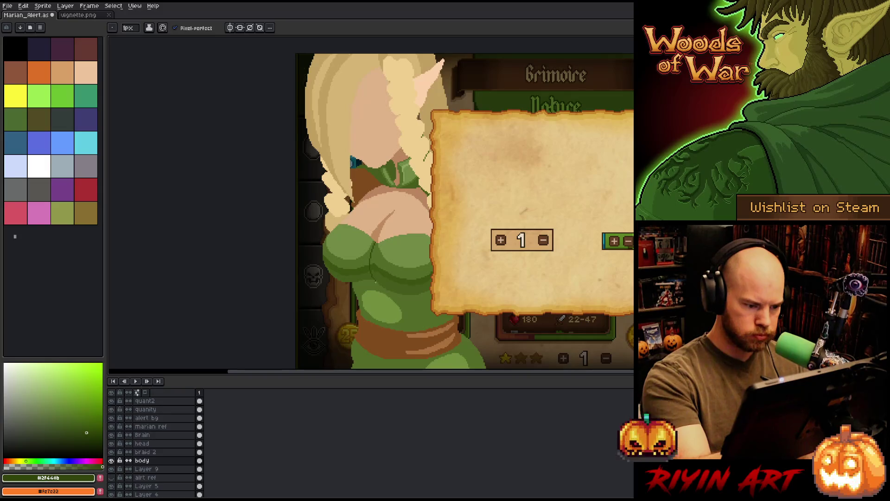
left_click_drag(375, 282, 381, 320)
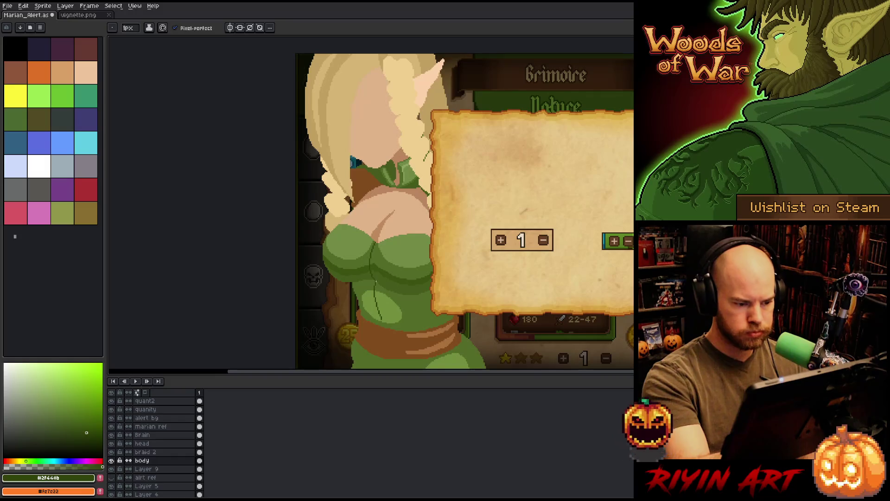
key("ctrl+z")
left_click_drag(376, 281, 387, 318)
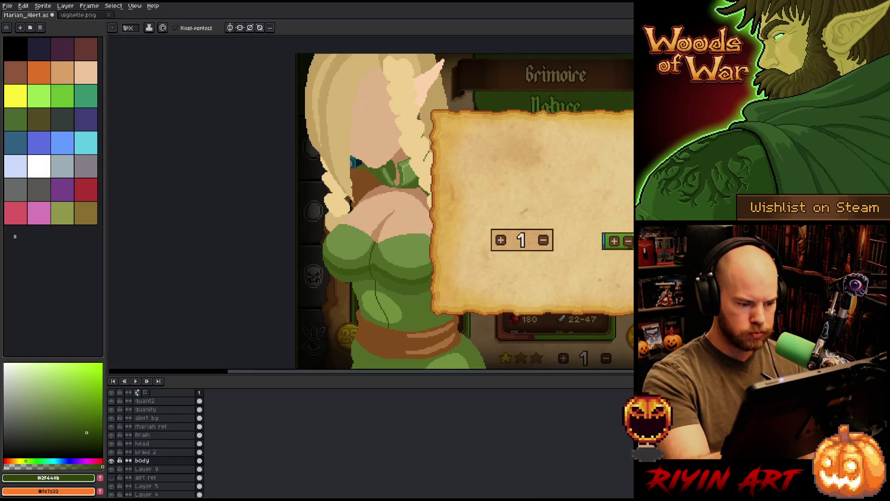
key("space")
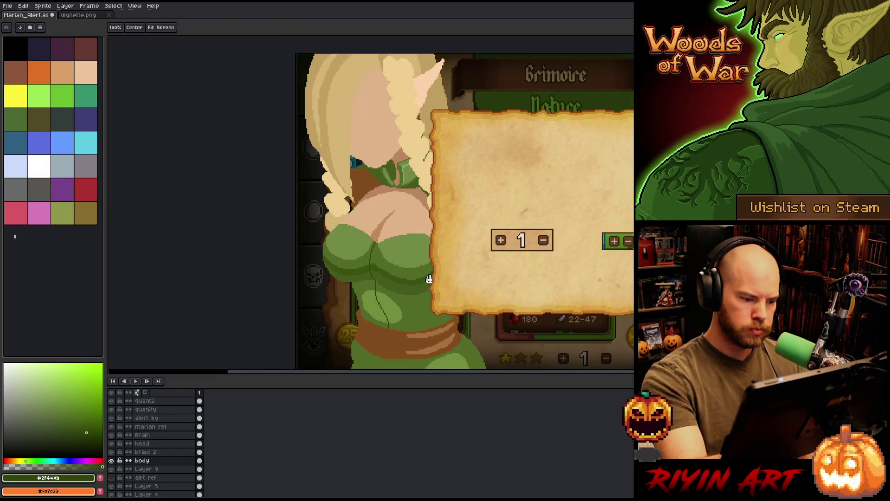
left_click_drag(429, 278, 440, 237)
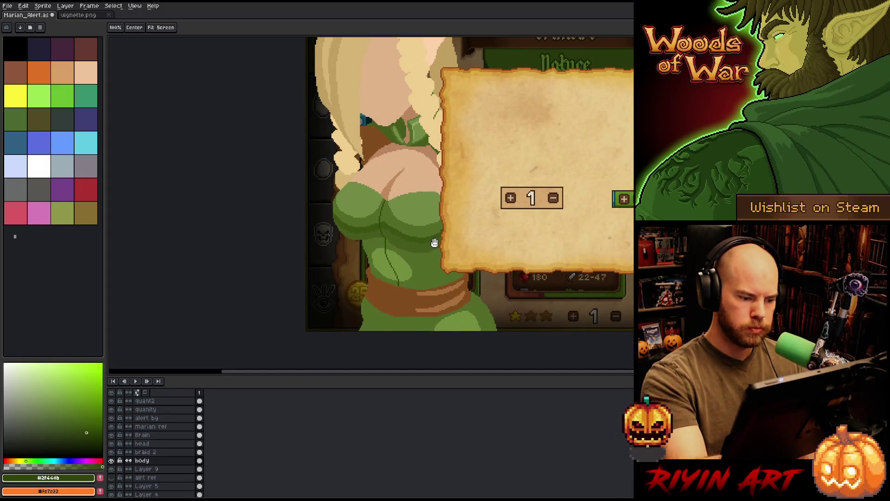
key("ctrl+z")
left_click_drag(384, 251, 396, 282)
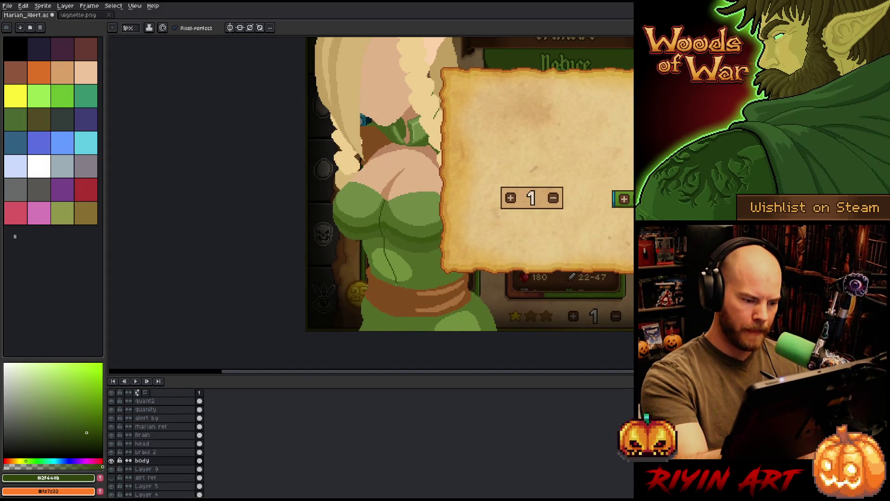
key("ctrl+z")
left_click_drag(384, 249, 395, 285)
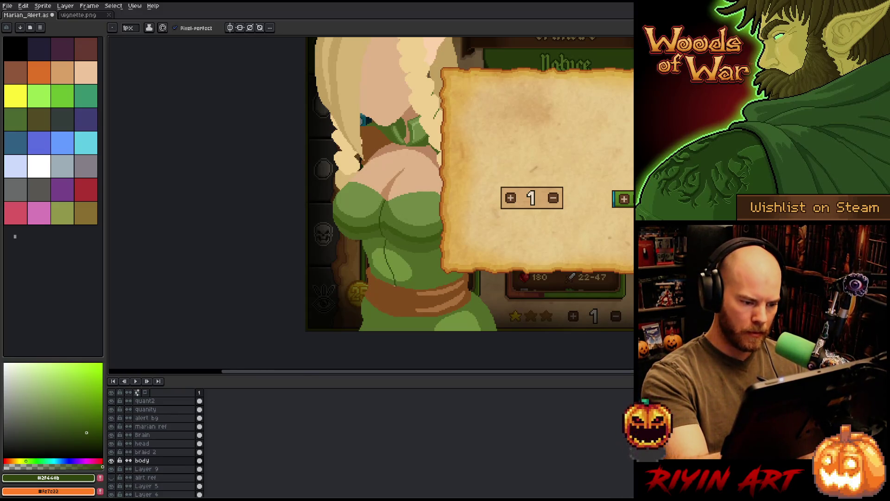
key("alt")
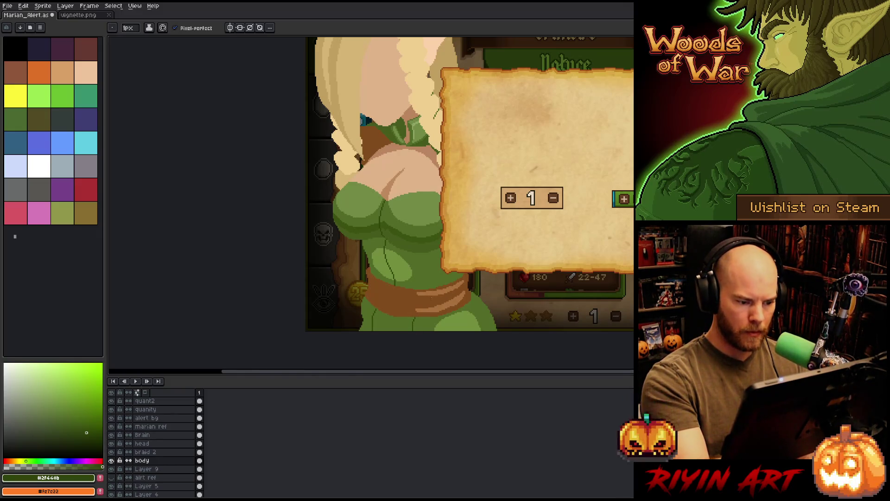
left_click_drag(466, 254, 459, 278)
- Pick the pale hair tone from the braid, make braid 2 active, and choose Paint Bucket
scroll(432, 280, "down", 3)
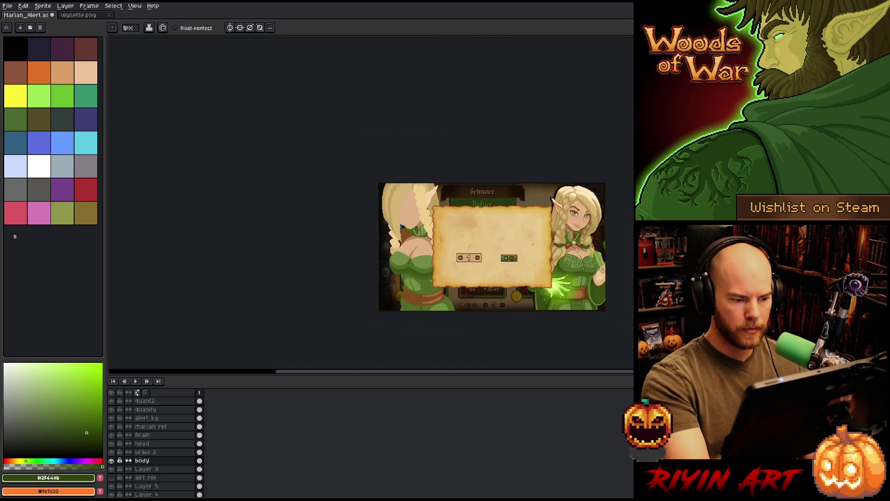
scroll(449, 294, "up", 2)
left_click_drag(449, 294, 429, 305)
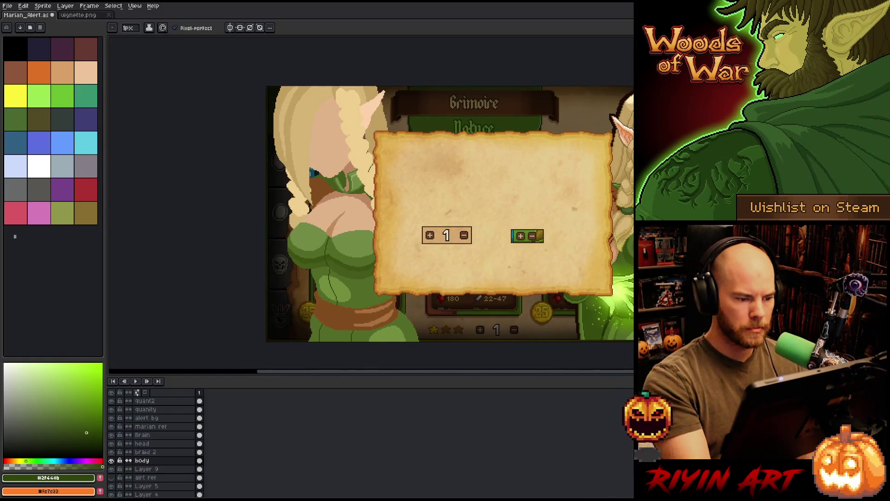
key("i")
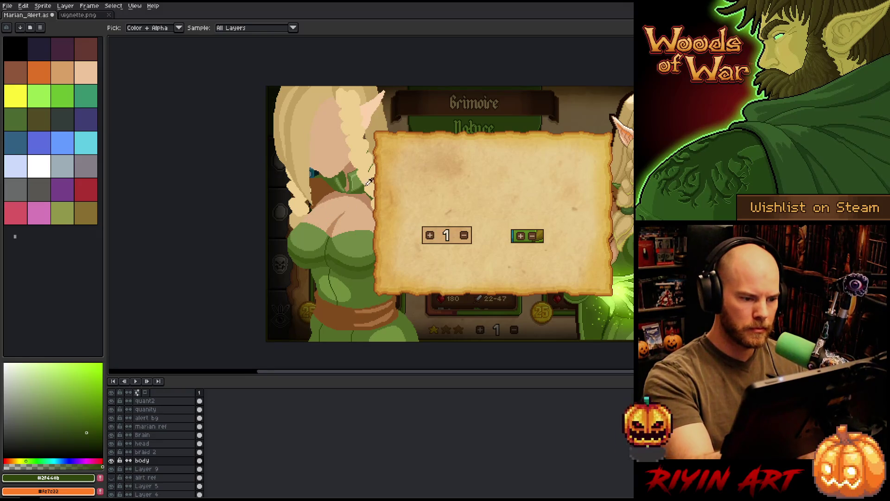
left_click(367, 153)
key("b")
left_click(166, 452)
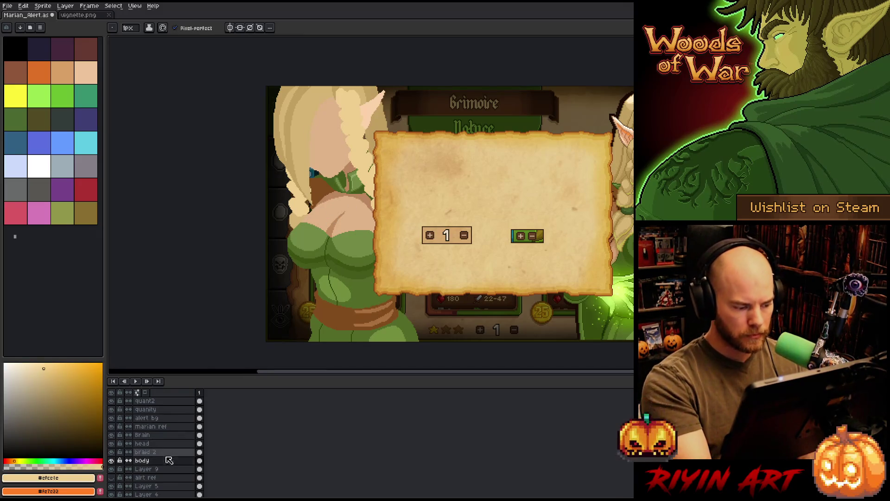
key("g")
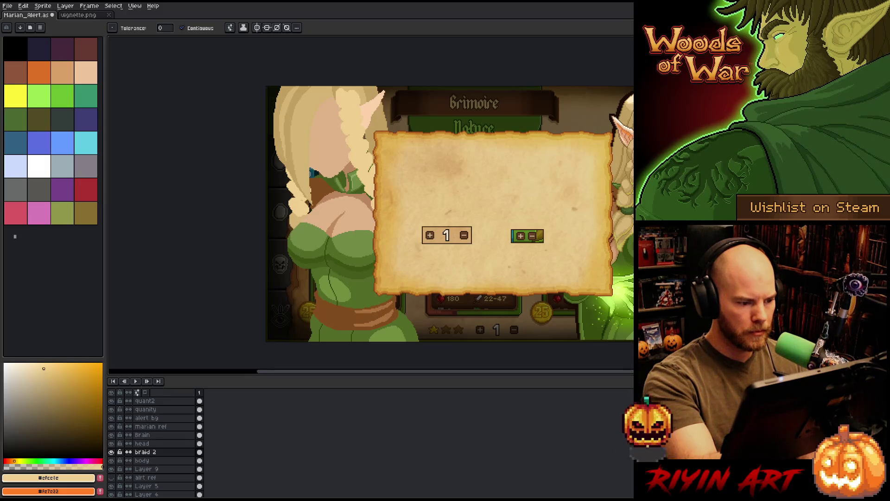
scroll(325, 232, "up", 3)
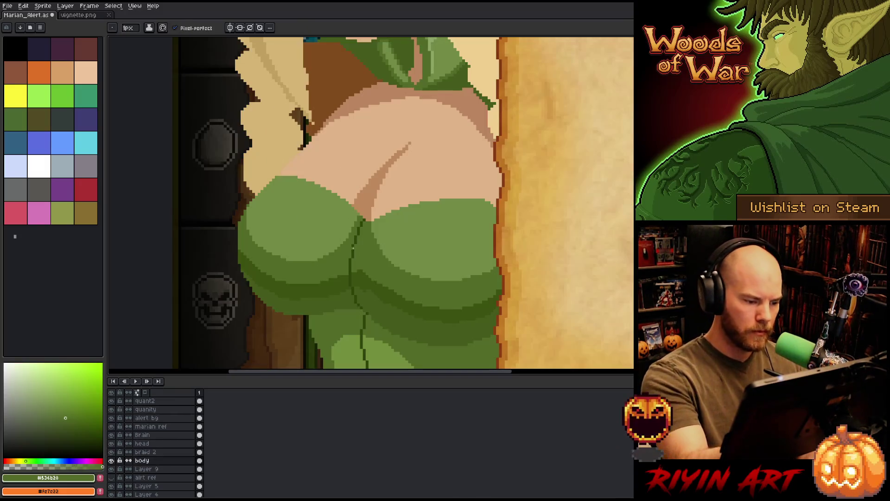
- Shade the green neckpiece below Marian's face with dark green fold lines
left_click(355, 246, "alt")
left_click_drag(397, 263, 402, 335)
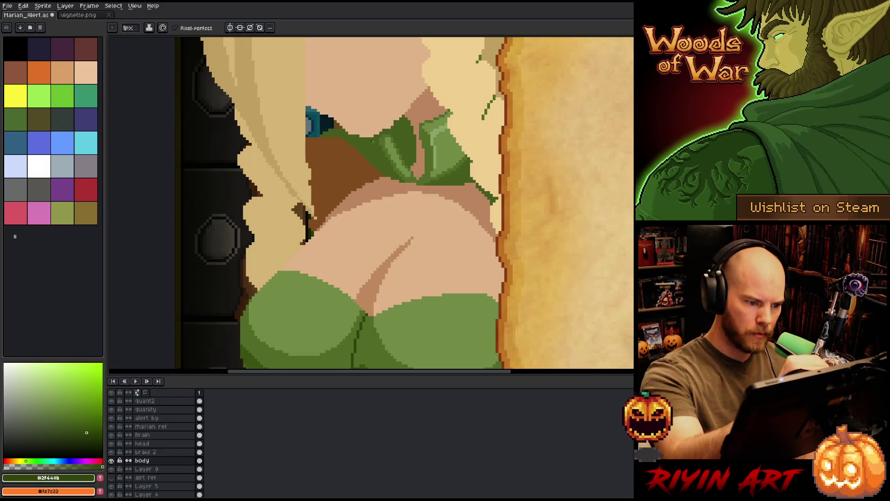
left_click_drag(373, 141, 394, 175)
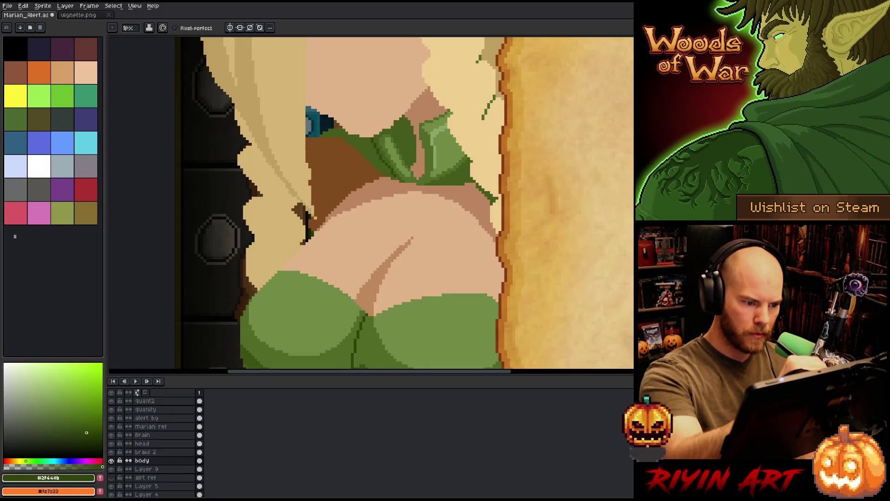
key("ctrl+z")
left_click_drag(372, 141, 395, 175)
key("ctrl+z")
left_click_drag(373, 137, 400, 183)
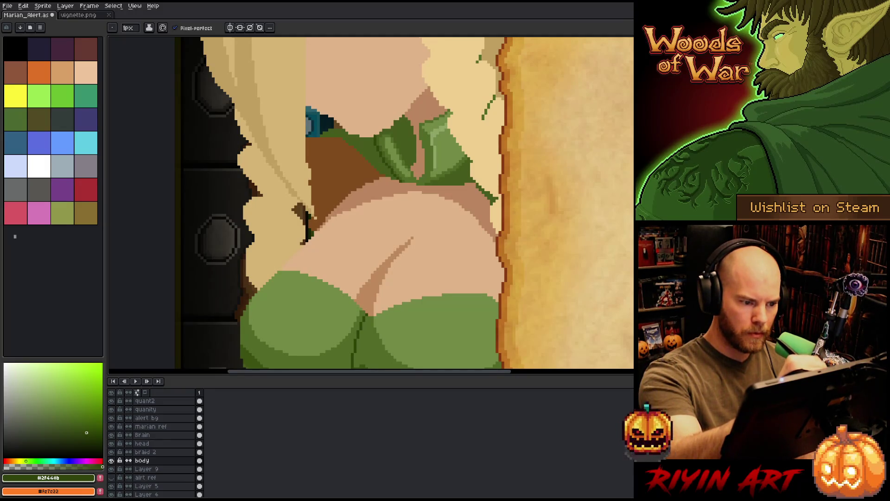
left_click(379, 144, "alt")
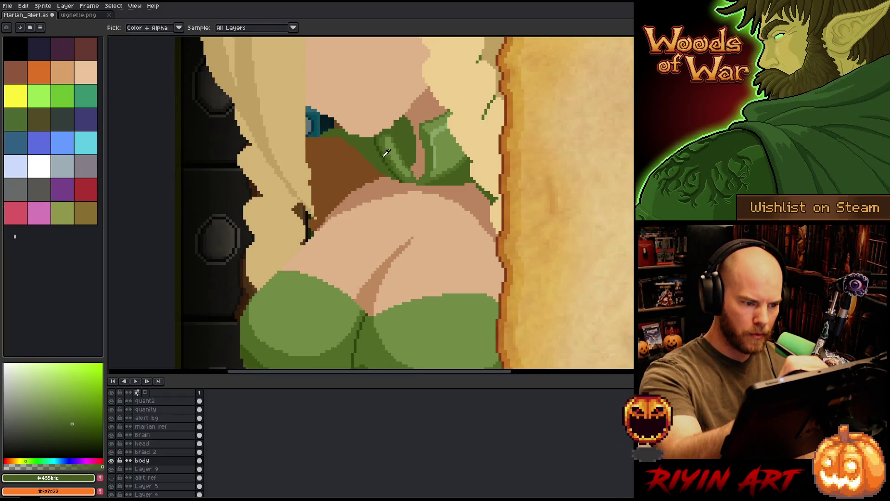
left_click(387, 165, "alt")
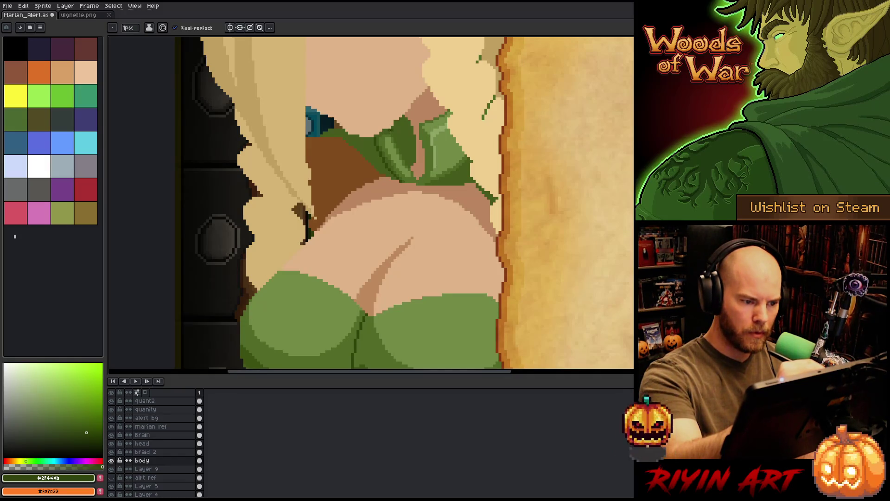
left_click_drag(393, 132, 398, 146)
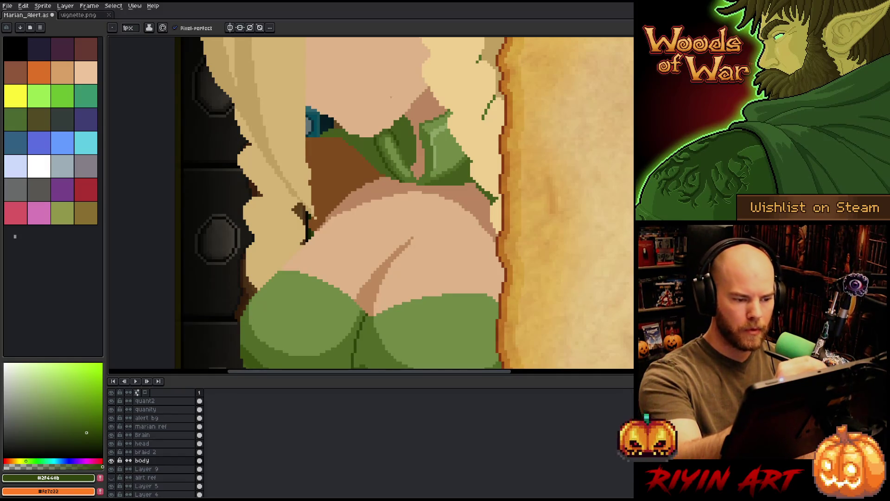
- Sample the peach skin tone and switch to the head layer, centring Marian's face
left_click(387, 103, "alt")
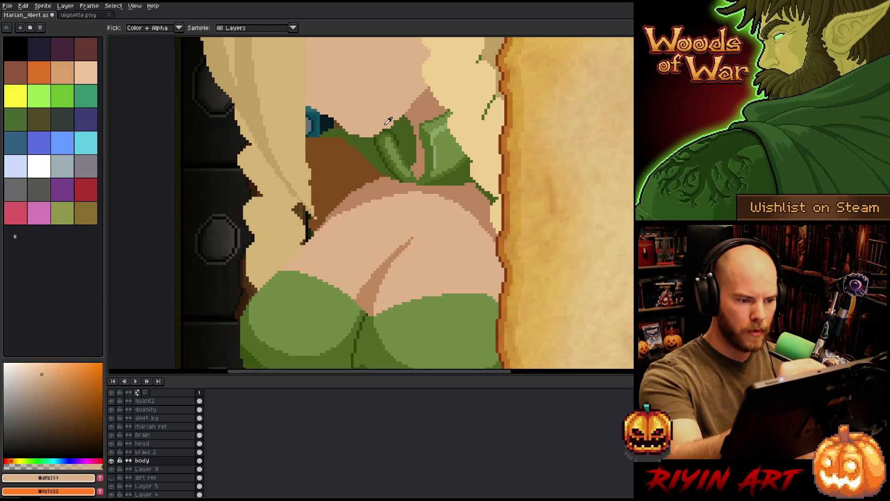
left_click(141, 444)
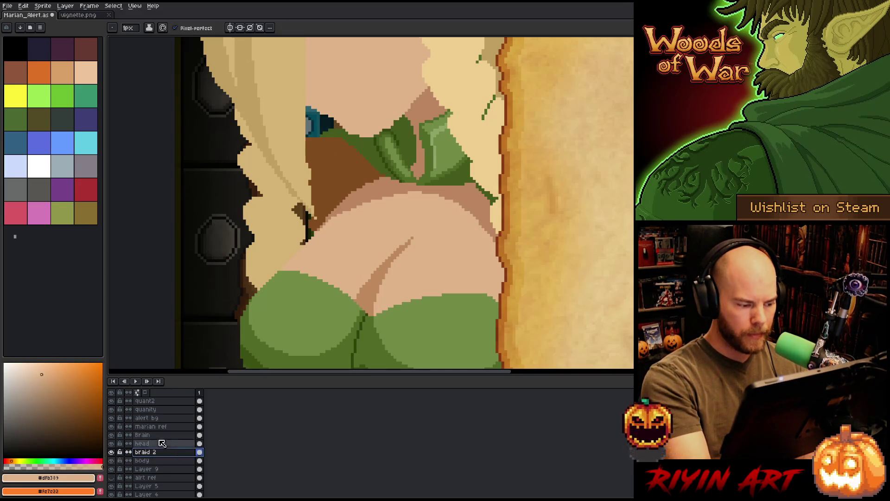
left_click_drag(371, 204, 408, 324)
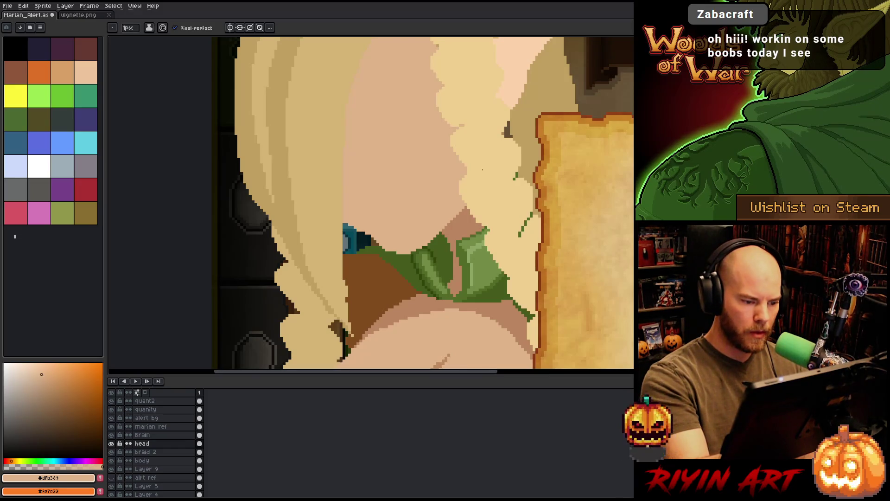
- Adjust the pencil brush size and reframe the view on Marian and the parchment
key("b")
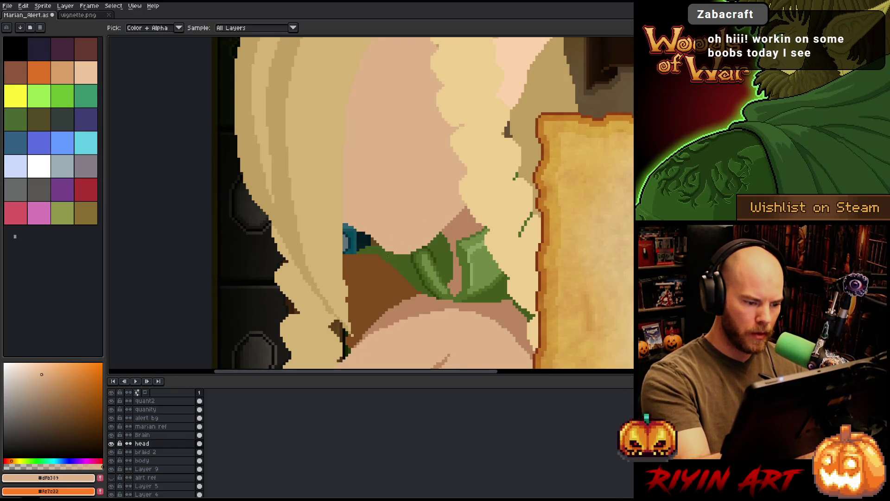
left_click(129, 33)
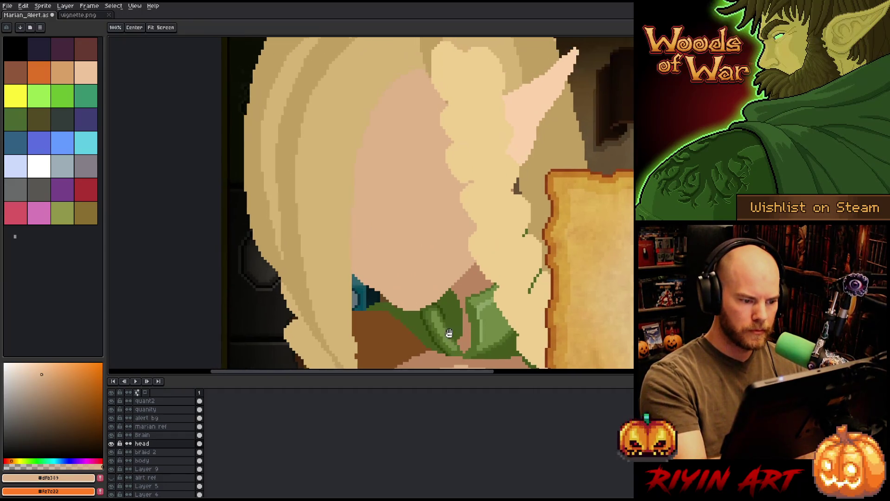
left_click_drag(457, 275, 467, 333)
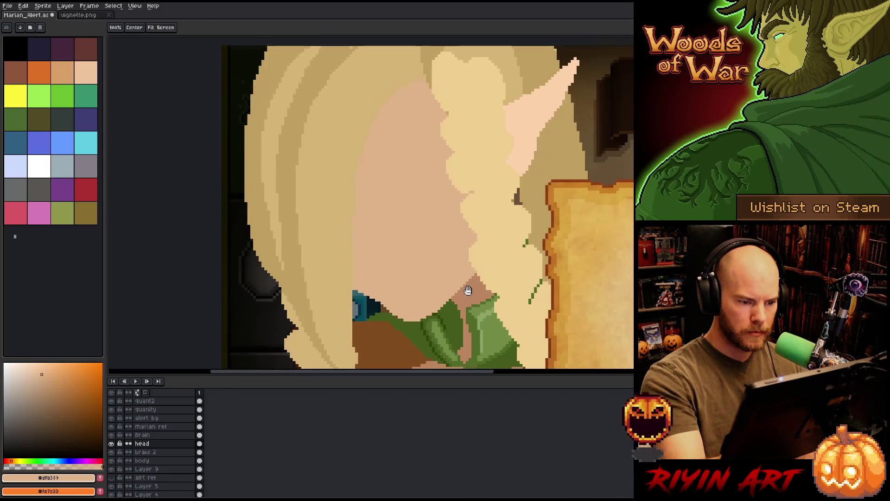
scroll(470, 303, "down", 4)
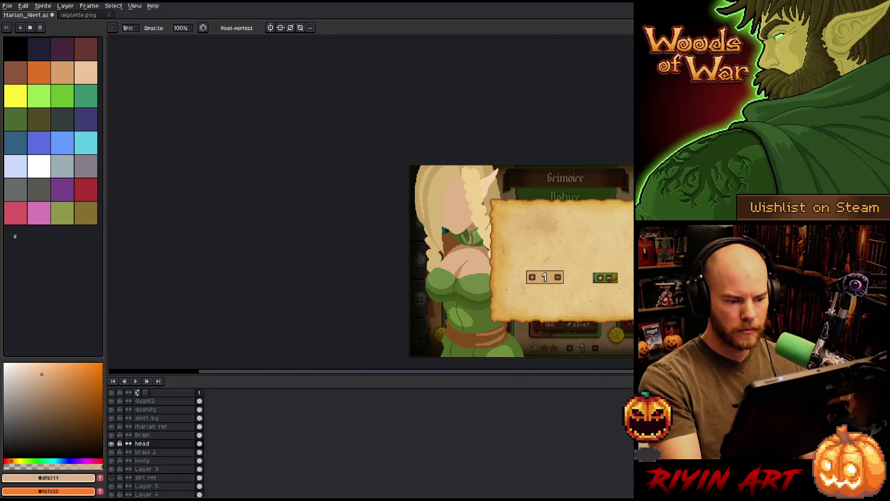
left_click_drag(500, 270, 355, 229)
right_click(429, 226)
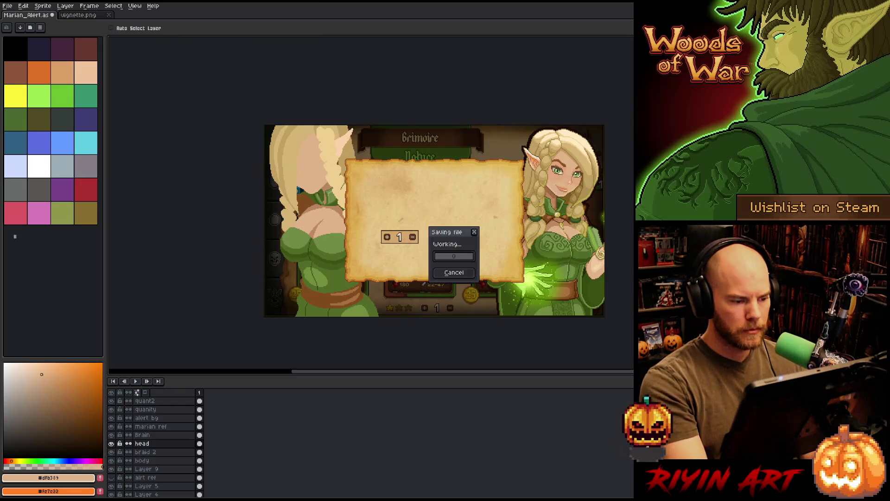
left_click(441, 231)
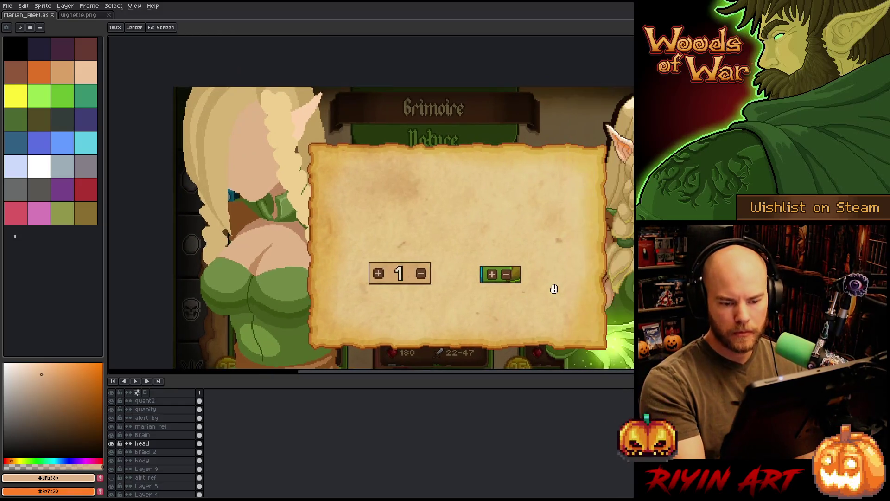
- Magic-wand select the chest skin on the body layer
key("b")
key("w")
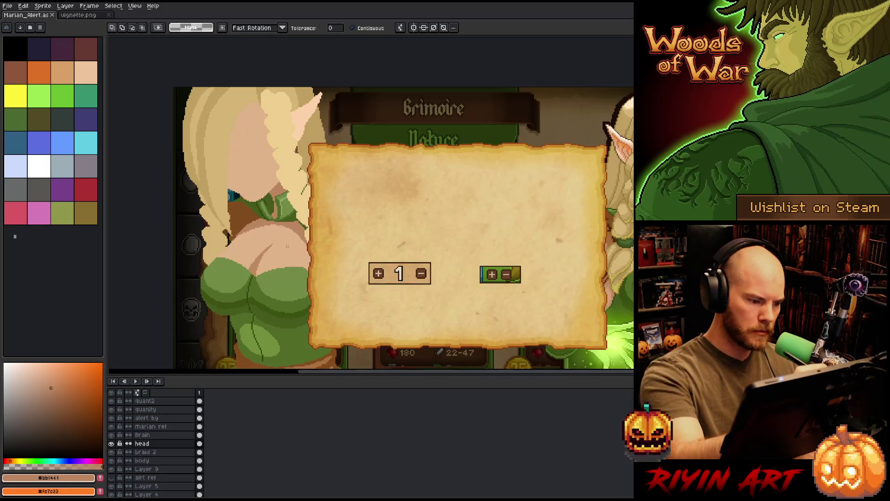
left_click(163, 465)
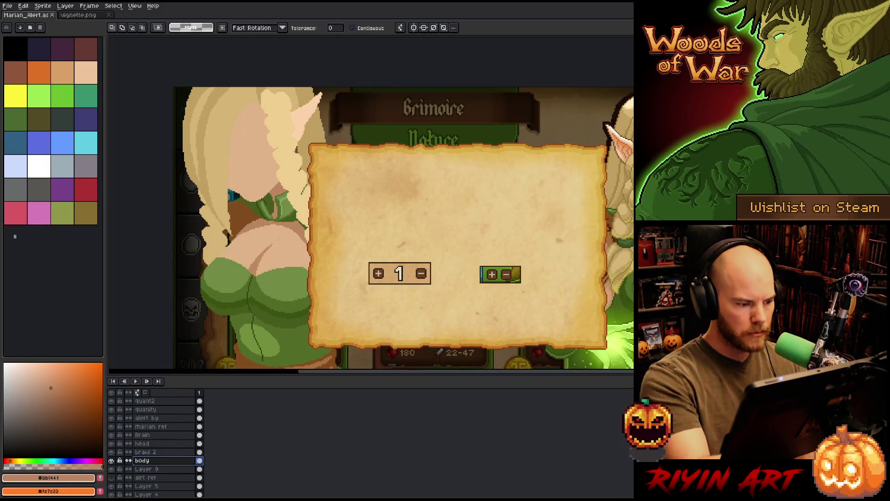
key("b")
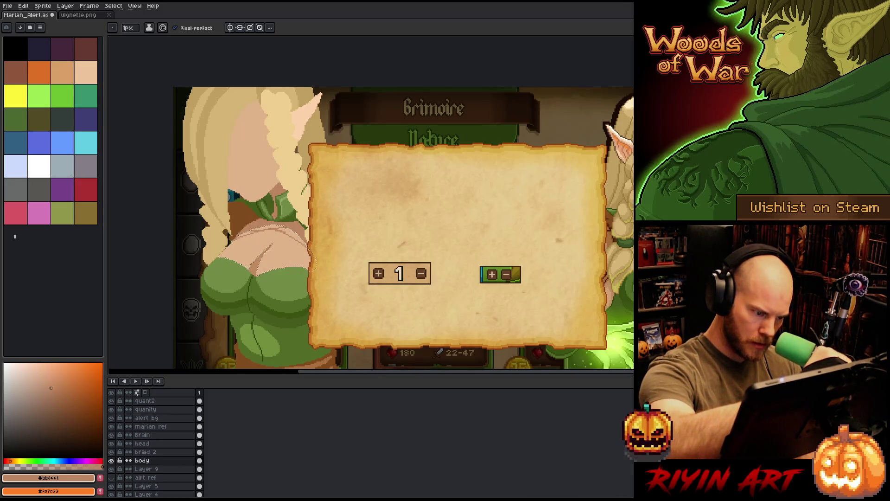
- Settle on the darker tan skin tone over the lighter one, then clear the chest selection
key("g")
key("b")
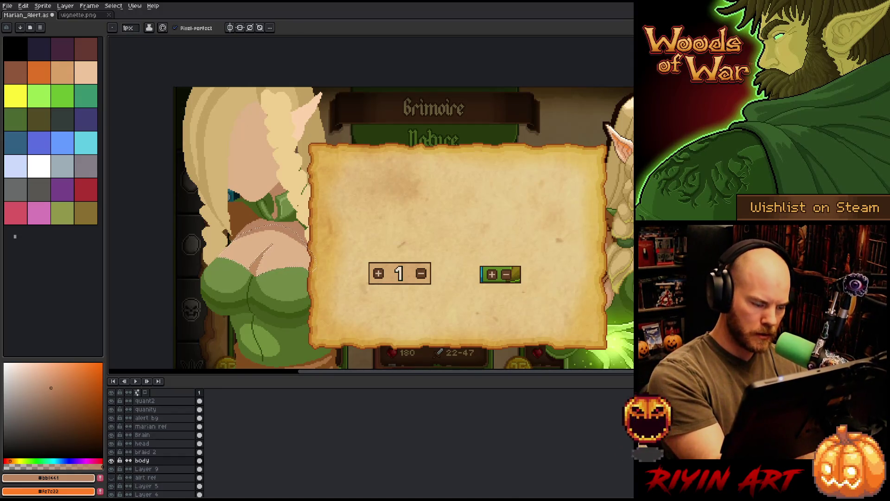
left_click(41, 374)
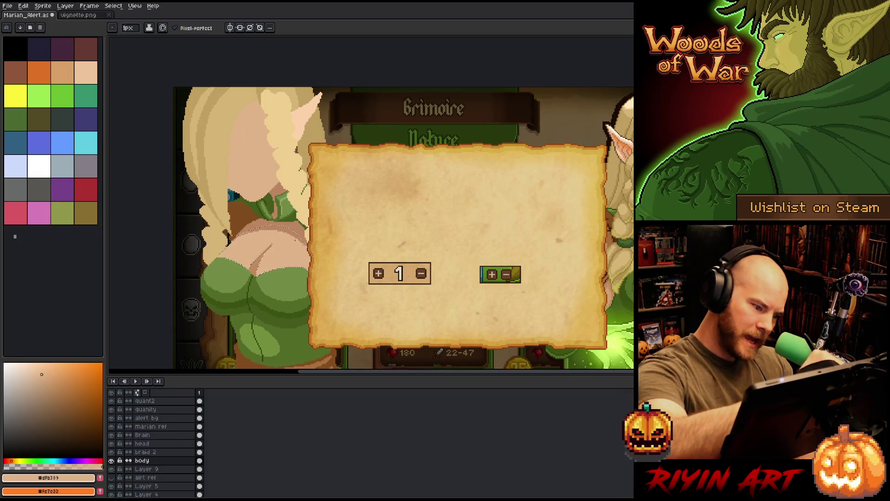
left_click(51, 387)
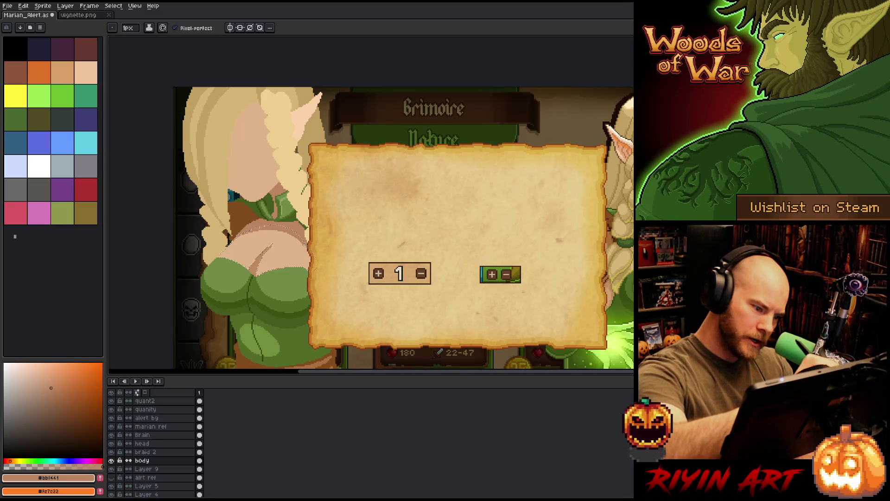
left_click(41, 374)
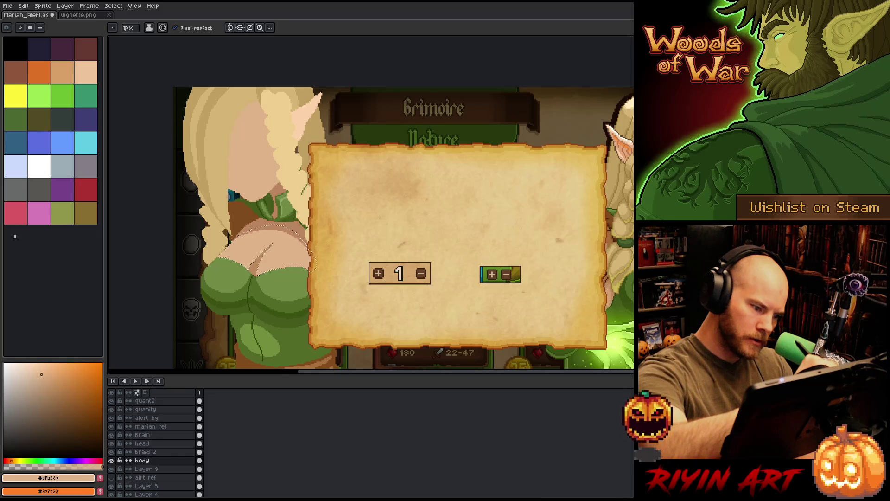
left_click(51, 388)
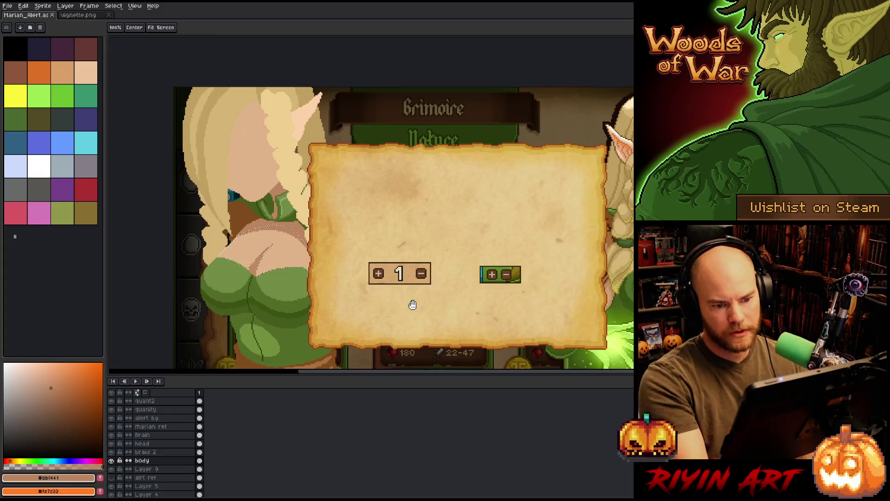
left_click_drag(411, 305, 423, 290)
key("ctrl+d")
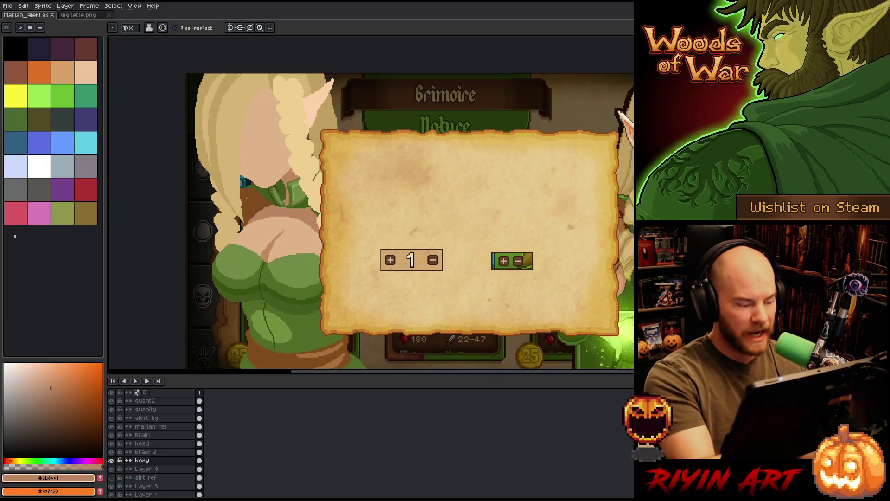
- Sample the brown #814c1c and draw a 1px shadow line under the left of the leaf collar
scroll(272, 182, "up", 3)
scroll(332, 254, "left", 3)
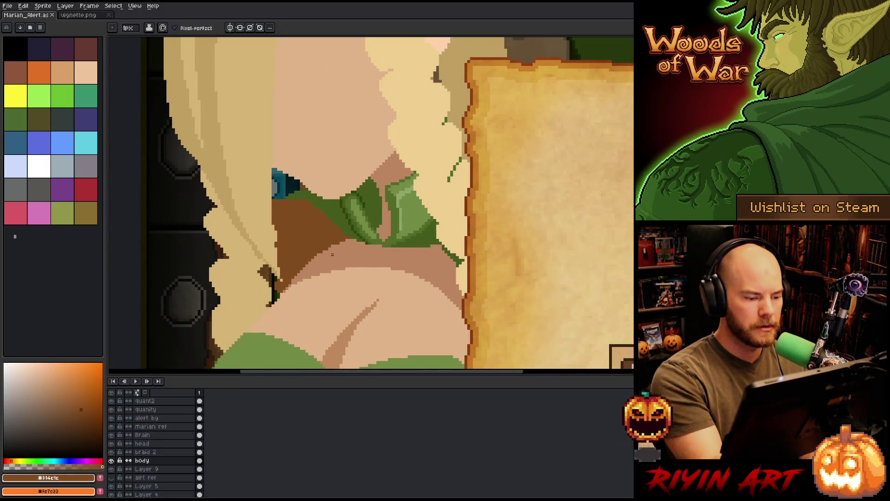
left_click_drag(378, 245, 286, 288)
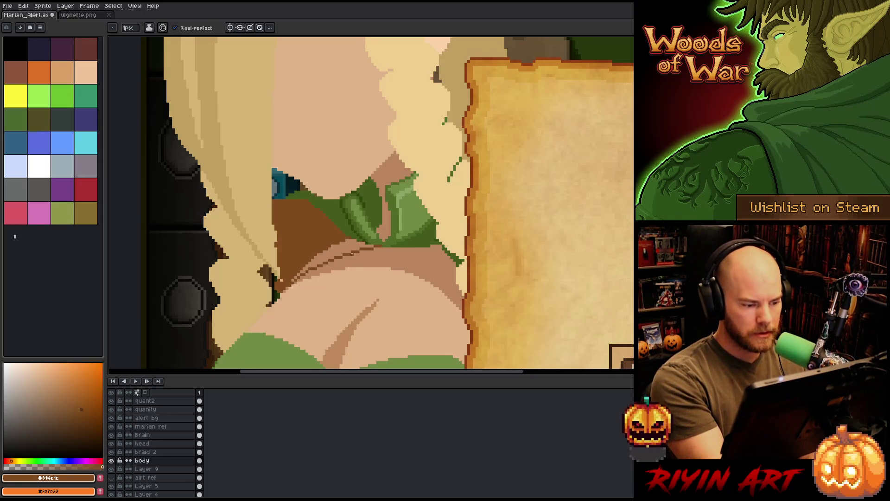
key("ctrl+z")
left_click(377, 245, "alt")
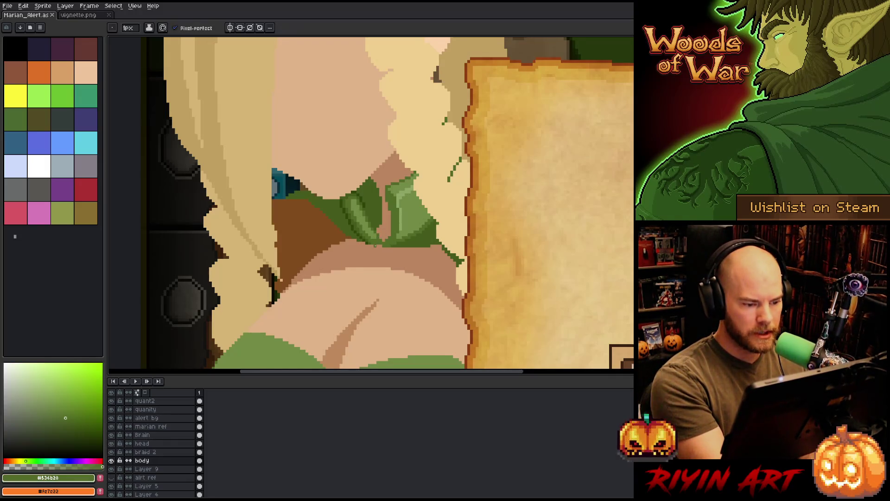
left_click(374, 249, "alt")
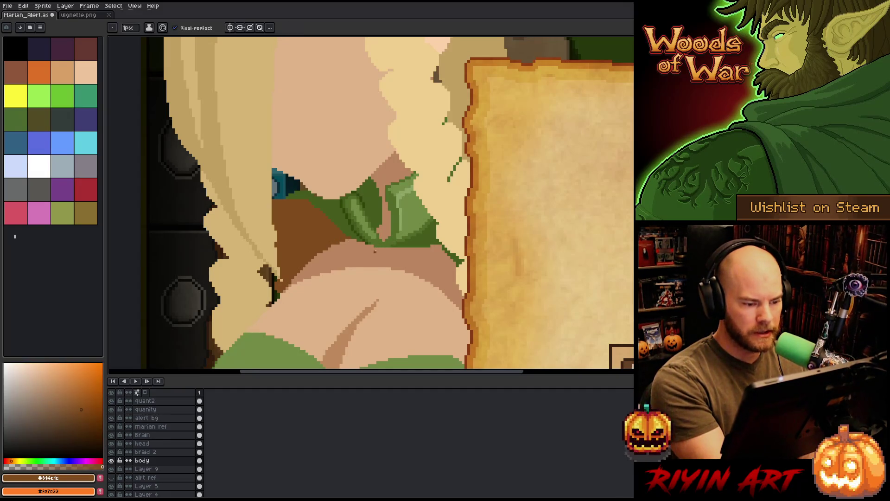
left_click_drag(374, 250, 288, 282)
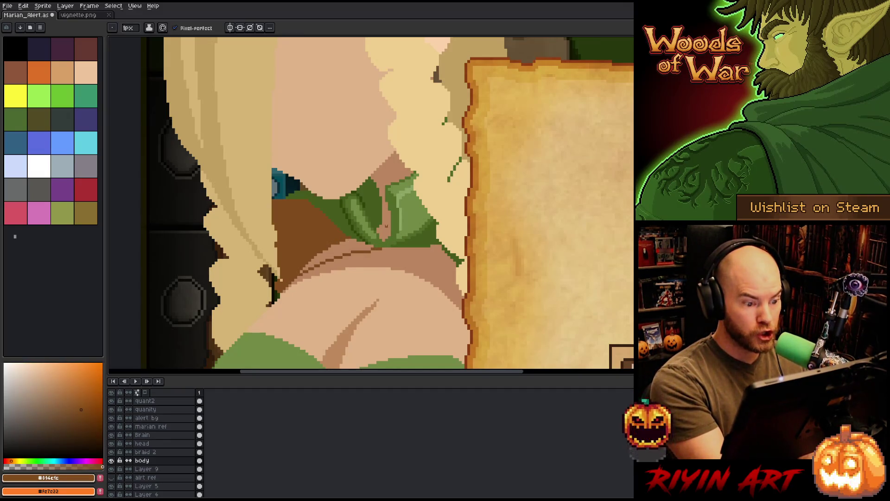
- Extend the brown shadow line across the chest, redrawing it shorter to fit
left_click_drag(381, 248, 458, 285)
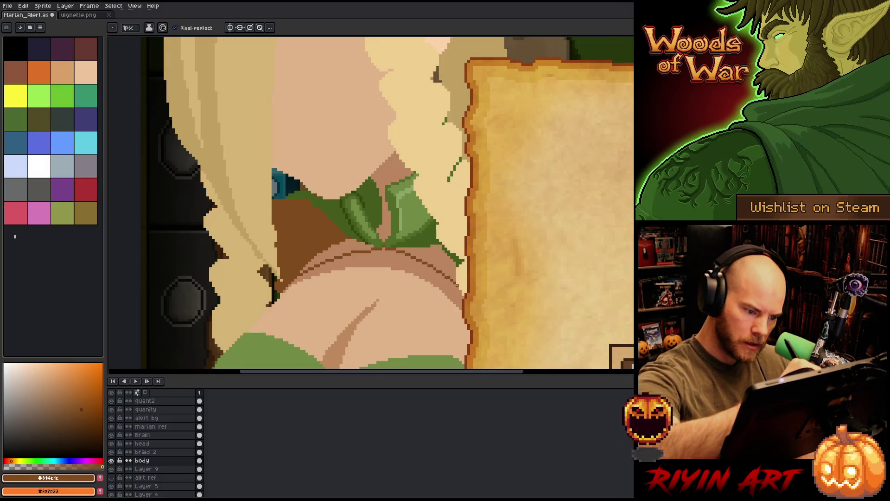
key("ctrl+z")
left_click_drag(394, 249, 458, 285)
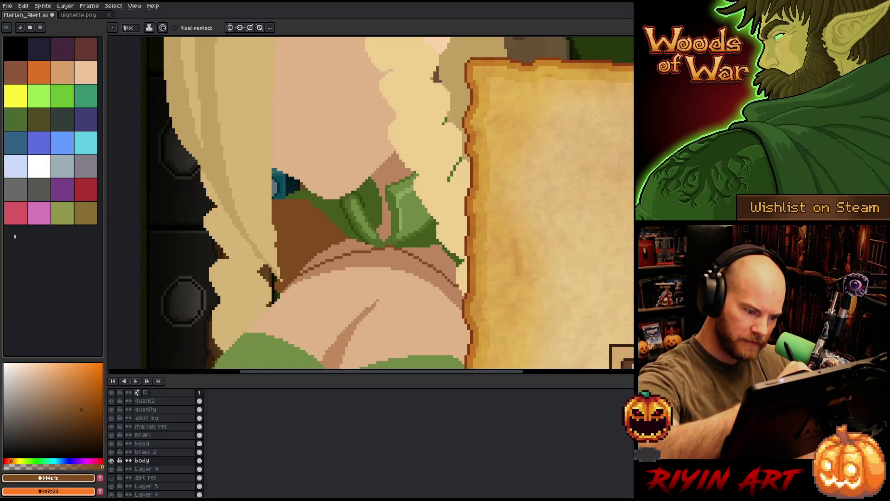
key("ctrl+z")
left_click_drag(386, 248, 459, 287)
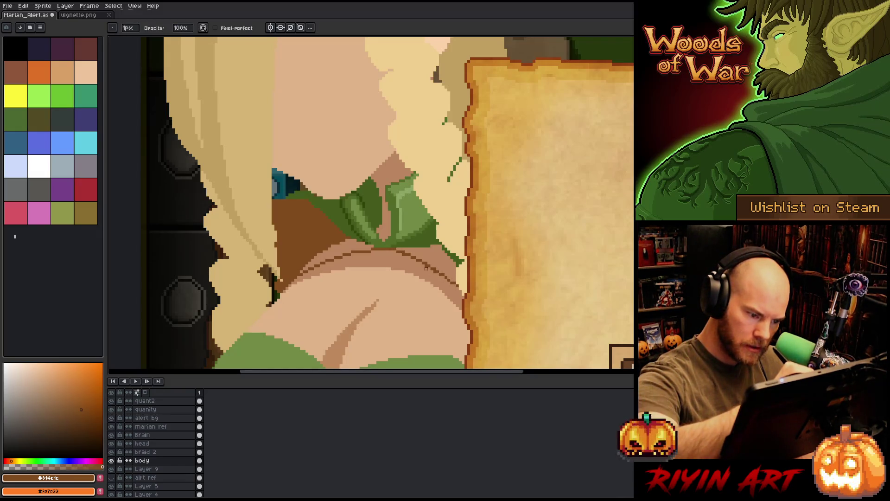
left_click(401, 238, "alt")
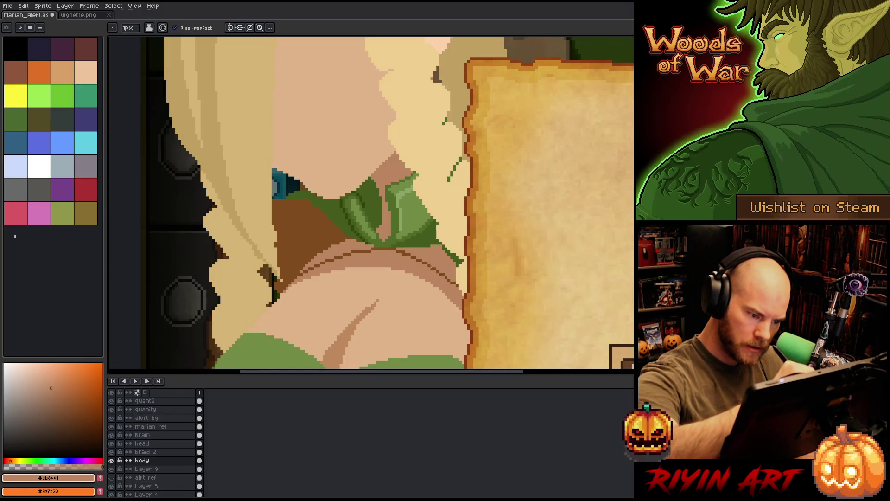
left_click(297, 218, "alt")
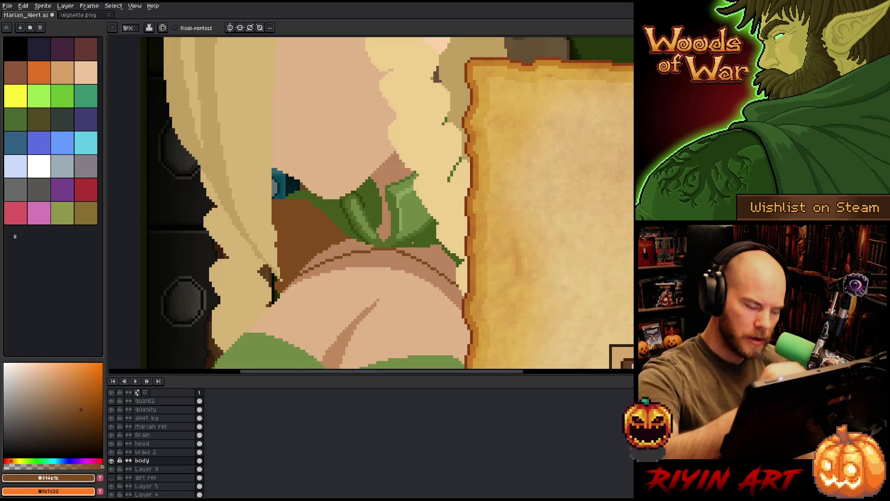
scroll(541, 287, "down", 5)
left_click_drag(541, 287, 200, 195)
scroll(200, 195, "up", 2)
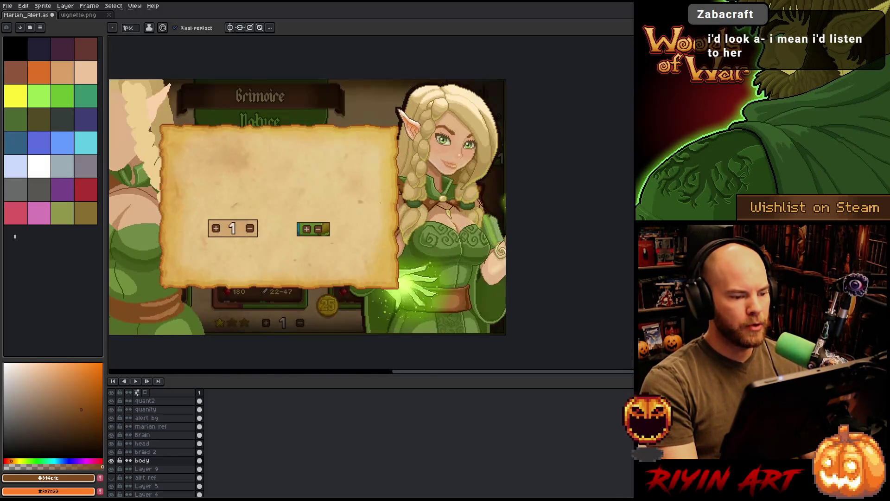
scroll(510, 199, "up", 1)
scroll(507, 197, "up", 1)
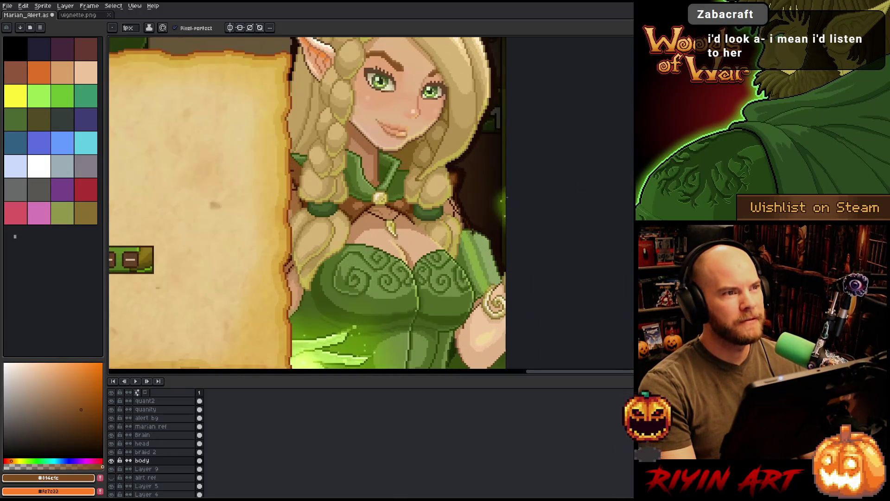
scroll(507, 198, "down", 1)
scroll(437, 232, "down", 2)
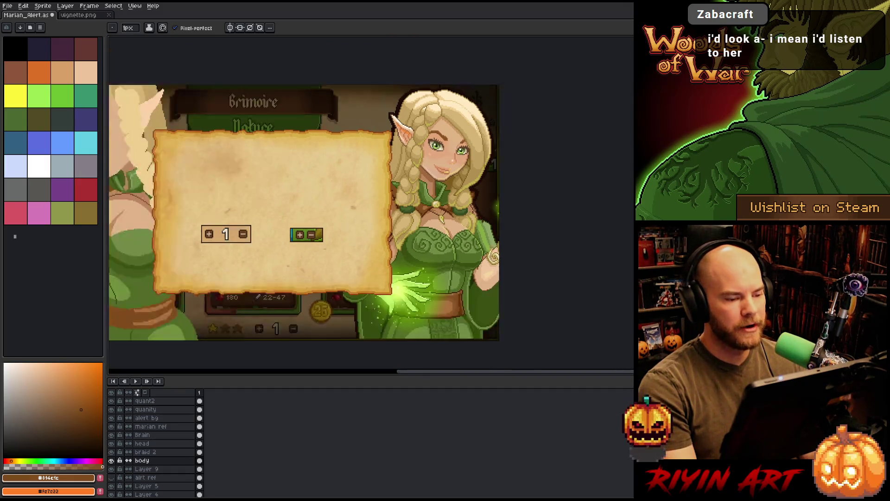
left_click_drag(324, 204, 408, 217)
scroll(245, 204, "up", 1)
scroll(245, 204, "down", 1)
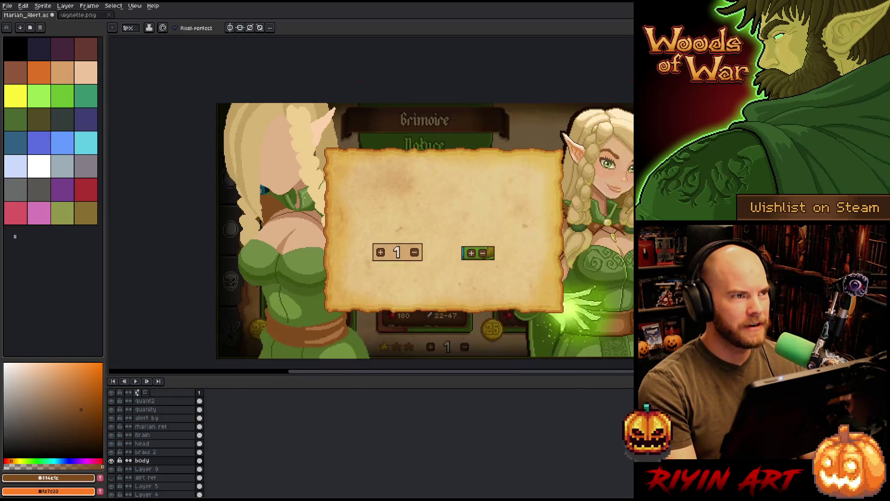
scroll(278, 209, "up", 1)
scroll(278, 209, "down", 1)
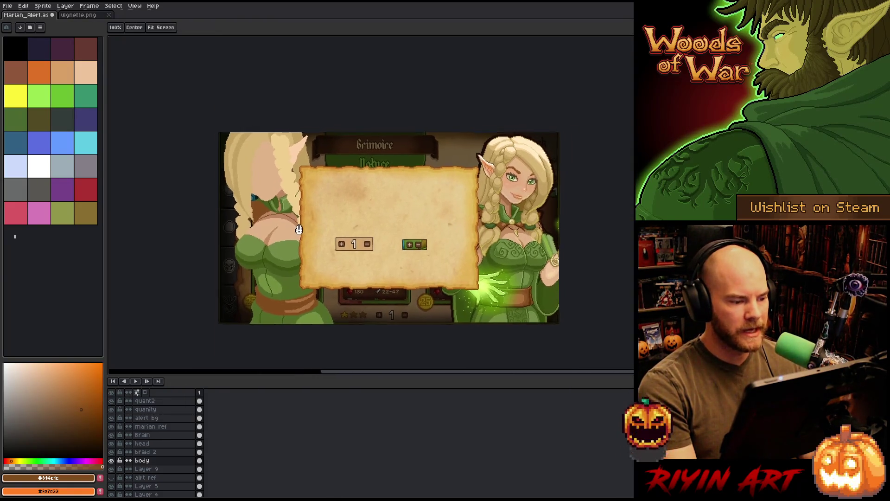
scroll(306, 209, "up", 3)
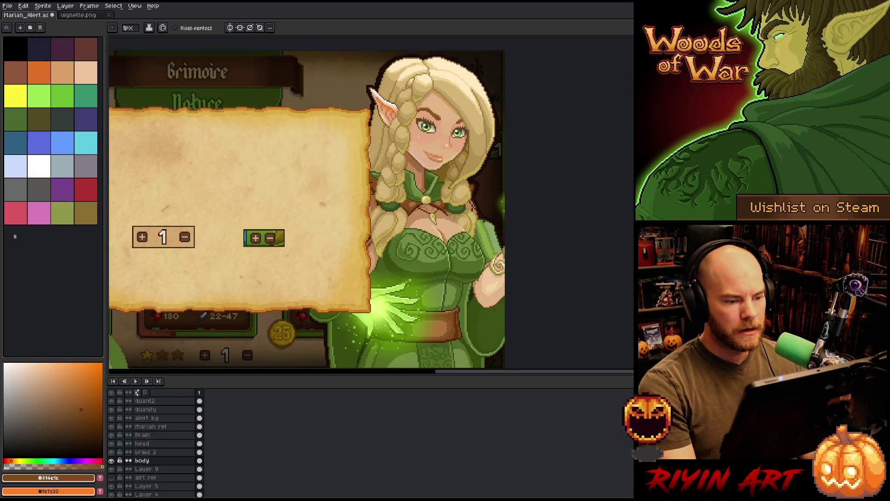
scroll(325, 208, "down", 3)
scroll(392, 202, "up", 2)
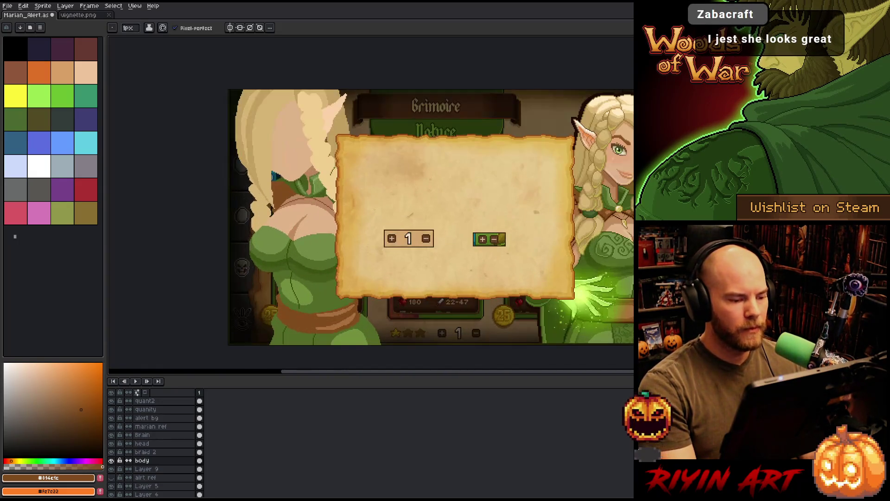
scroll(325, 221, "up", 1)
scroll(325, 220, "down", 1)
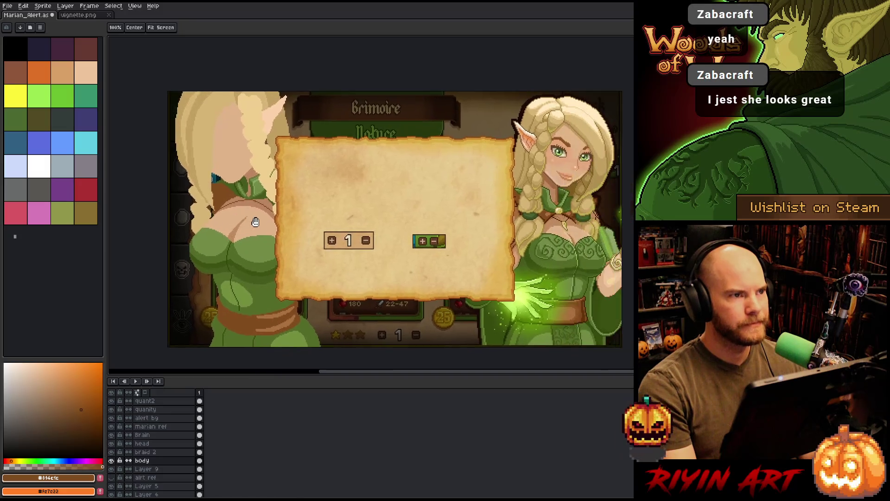
left_click_drag(270, 220, 387, 221)
scroll(357, 206, "up", 1)
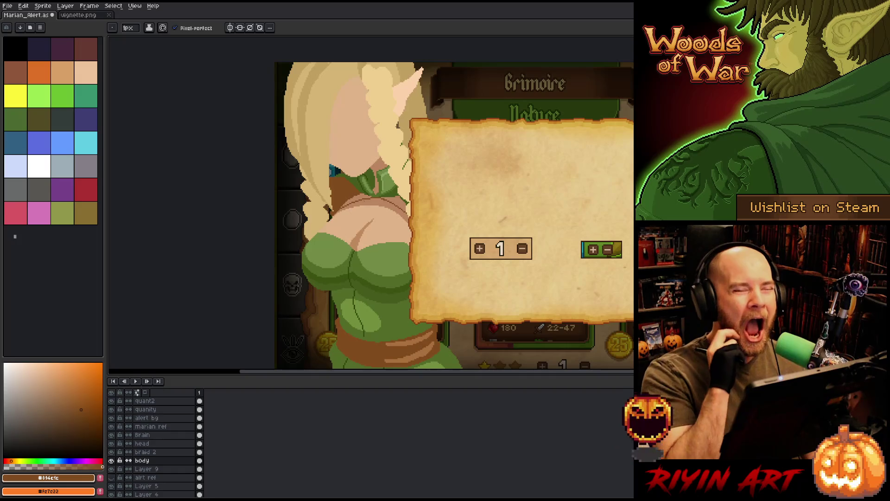
scroll(365, 198, "down", 1)
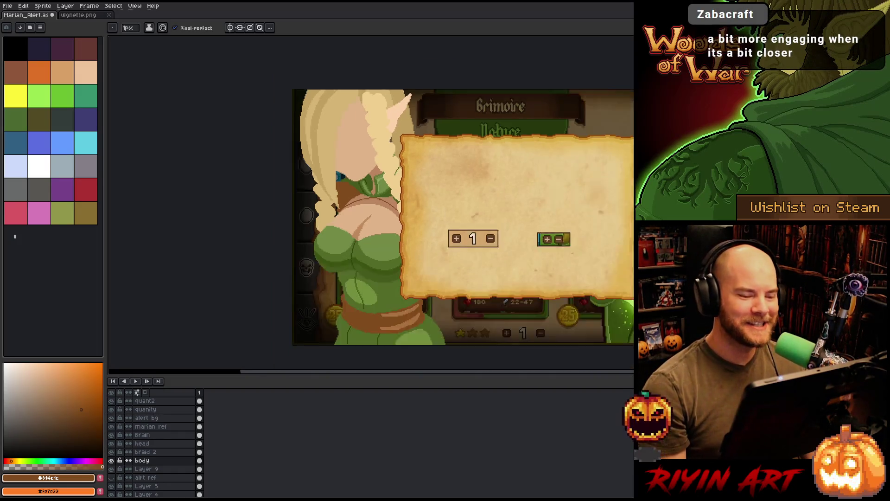
scroll(629, 122, "down", 1)
scroll(629, 121, "up", 1)
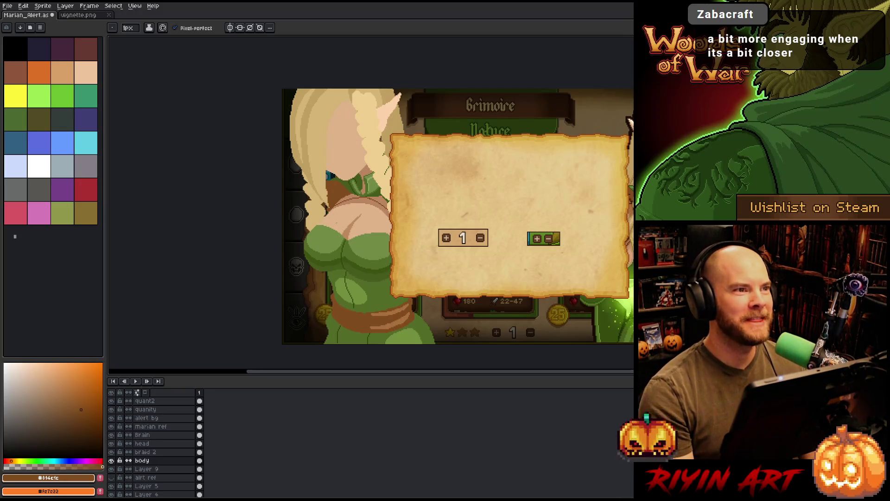
key("h")
left_click_drag(372, 232, 328, 234)
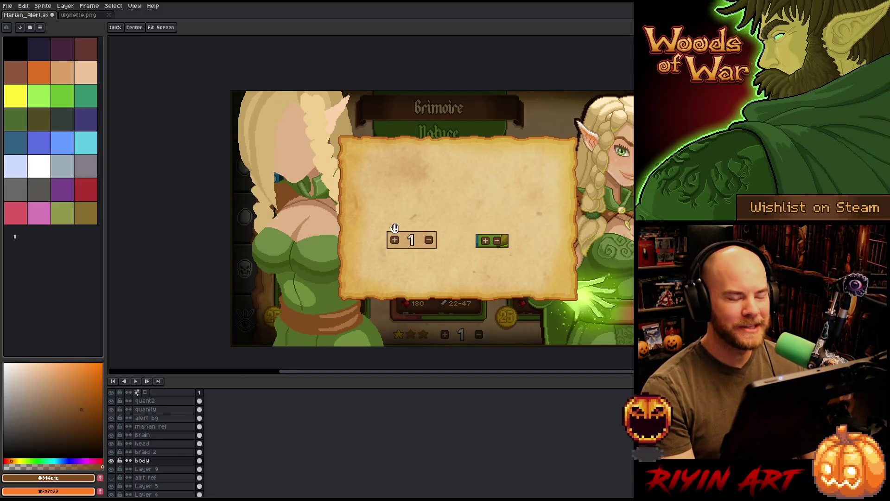
left_click_drag(394, 230, 376, 223)
key("b")
scroll(299, 237, "up", 1)
scroll(297, 239, "down", 1)
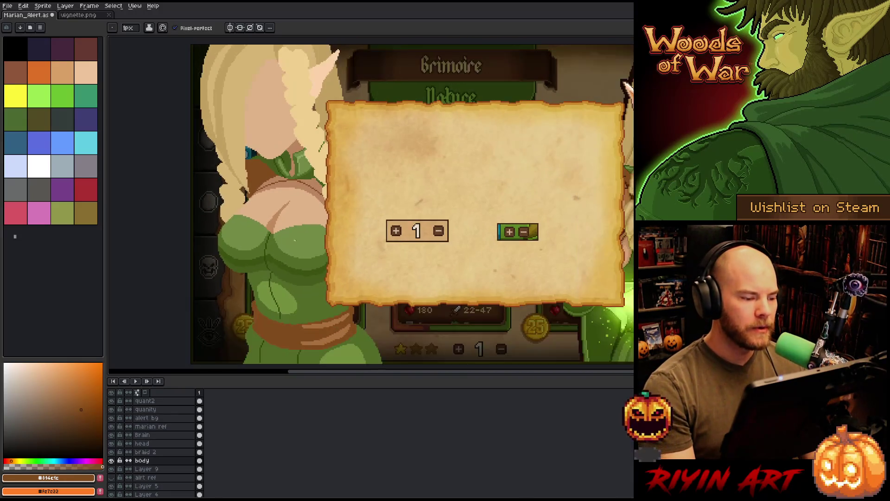
scroll(297, 239, "up", 2)
scroll(297, 239, "down", 1)
key("h")
left_click_drag(261, 265, 279, 256)
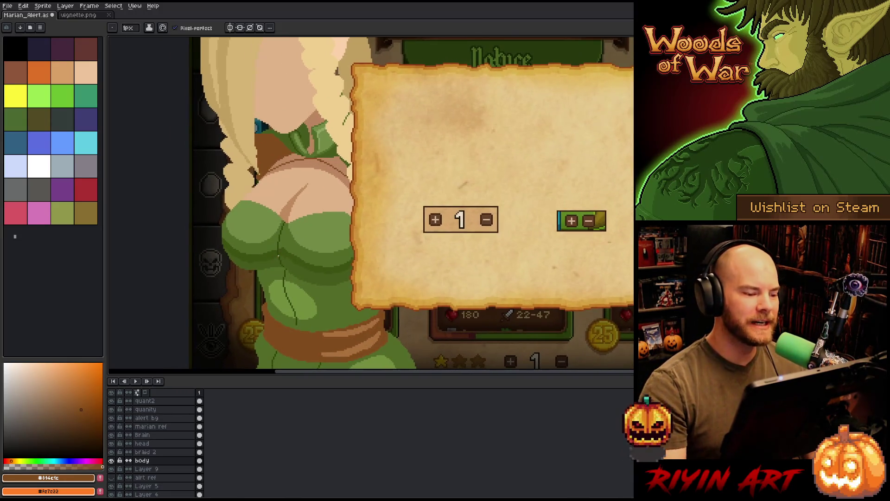
key("b")
scroll(297, 233, "up", 2)
left_click(297, 234, "alt")
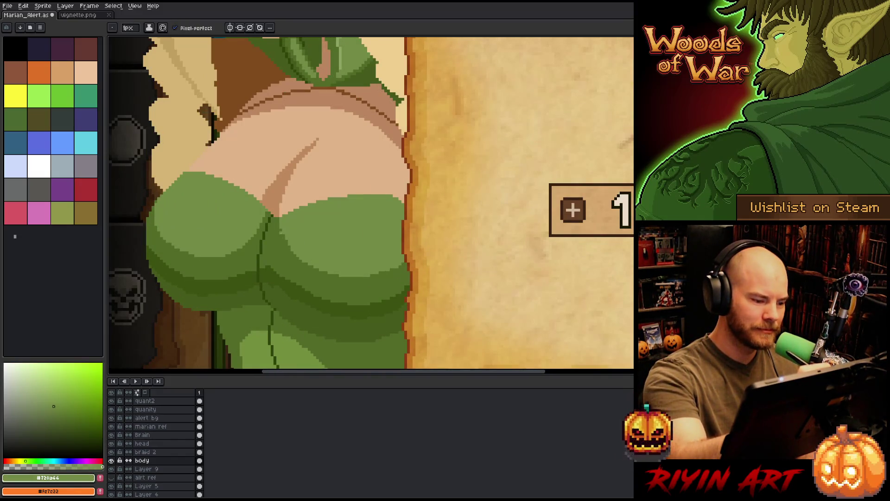
- Pick the darker green #536b28 and pencil a line along the bodice's inner edge
mouse_move(413, 295)
left_mouse_down()
mouse_move(453, 318)
mouse_move(494, 287)
left_mouse_up()
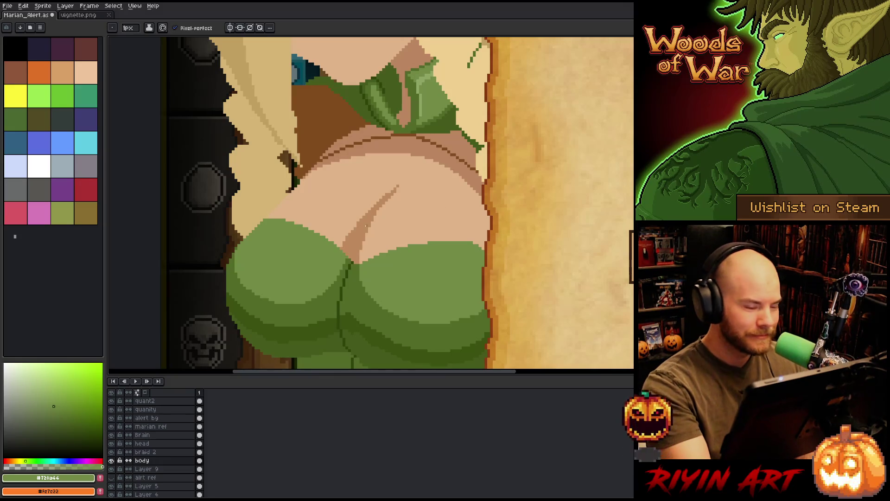
left_click(344, 253, "alt")
left_click_drag(342, 257, 321, 295)
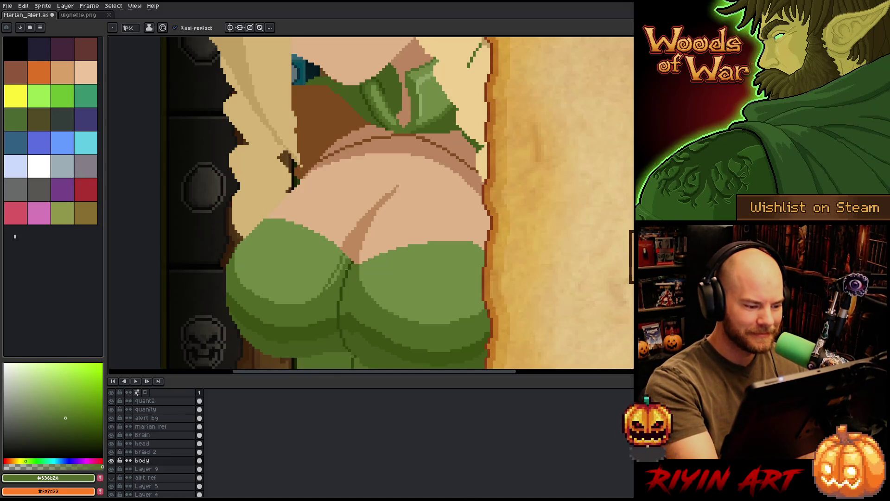
key("ctrl+z")
mouse_move(341, 256)
left_mouse_down()
mouse_move(320, 294)
mouse_move(335, 281)
left_mouse_up()
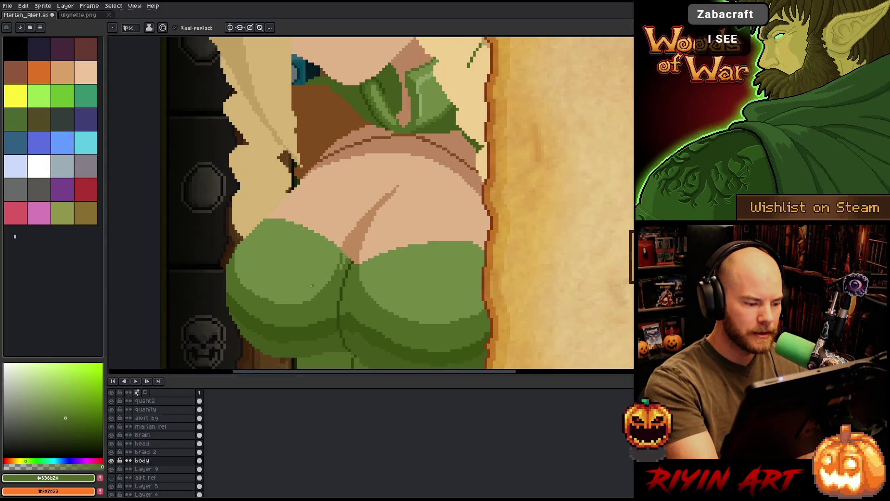
left_click_drag(345, 261, 340, 270)
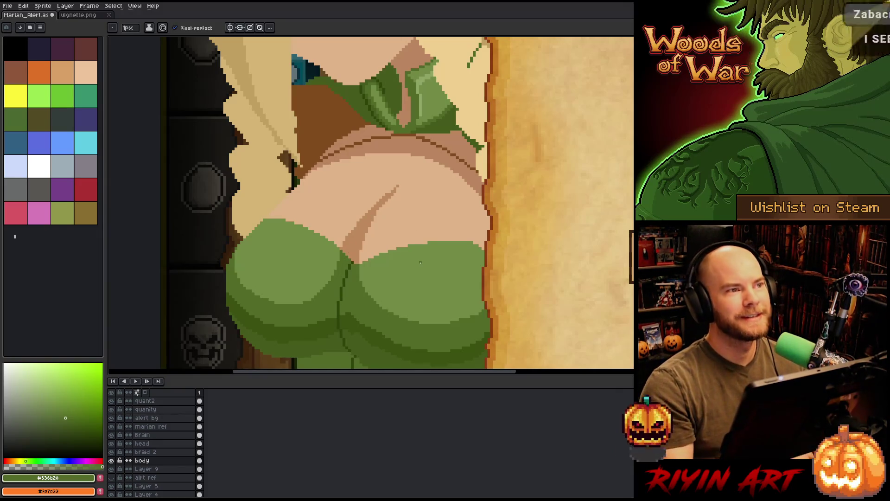
scroll(415, 234, "down", 2)
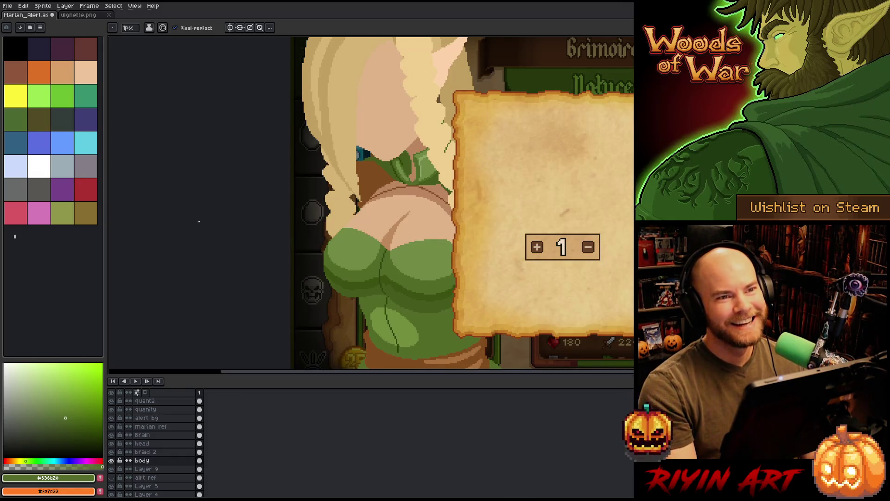
- Paint-bucket the skin gaps beneath the green bodice with brown shadow
scroll(366, 221, "up", 2)
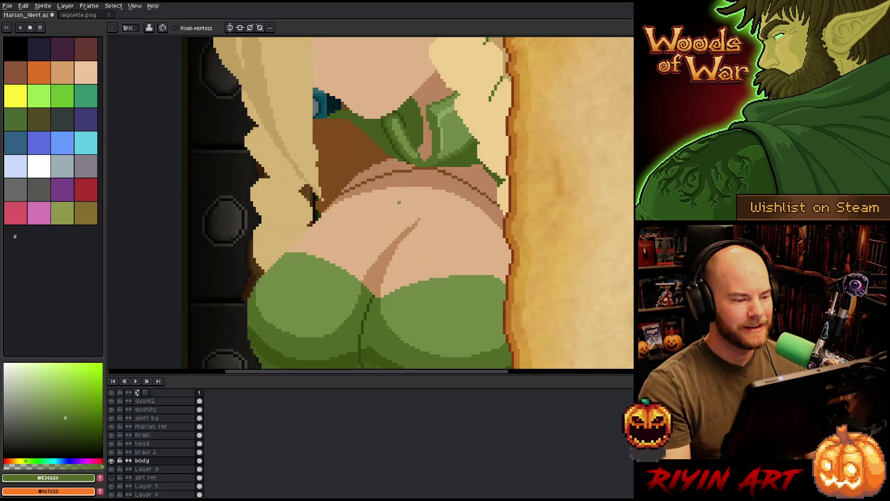
key("g")
left_click(375, 169, "alt")
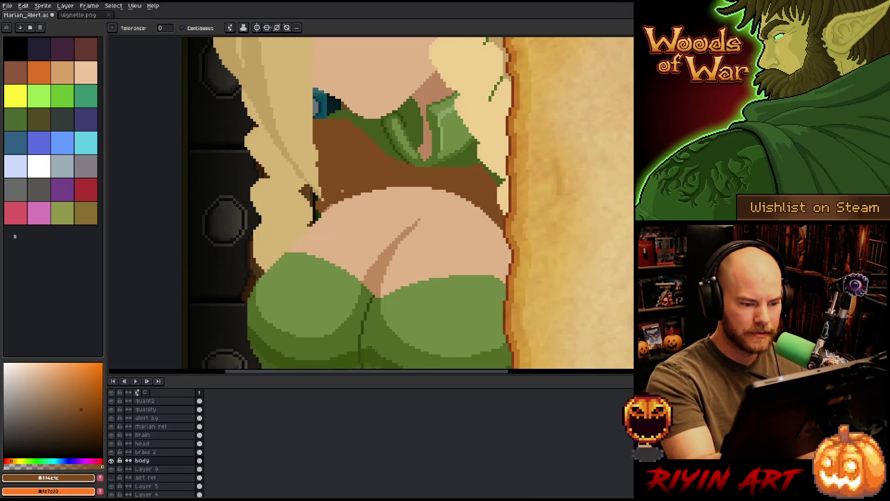
key("b")
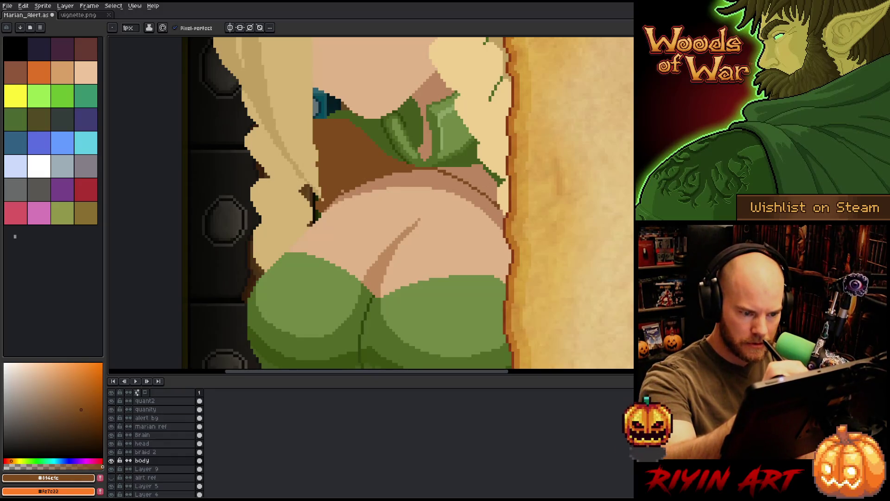
key("g")
left_click(487, 179)
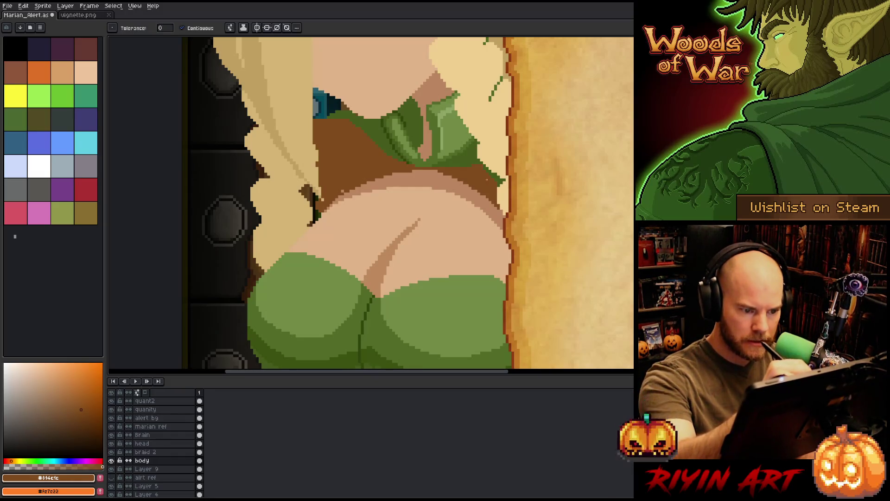
key("b")
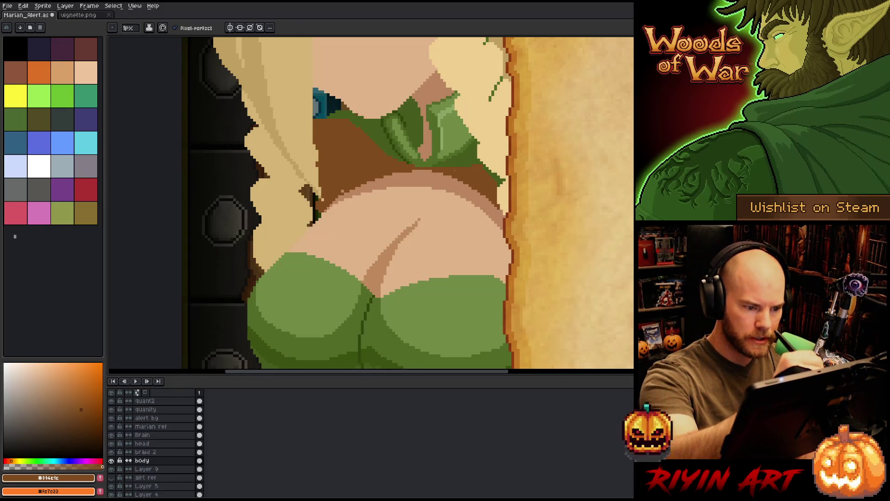
left_click(473, 189, "alt")
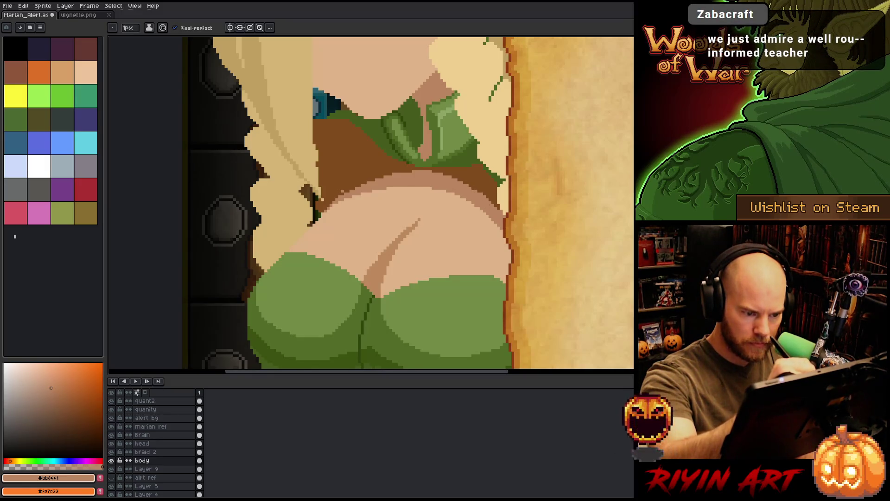
left_click(501, 211, "alt")
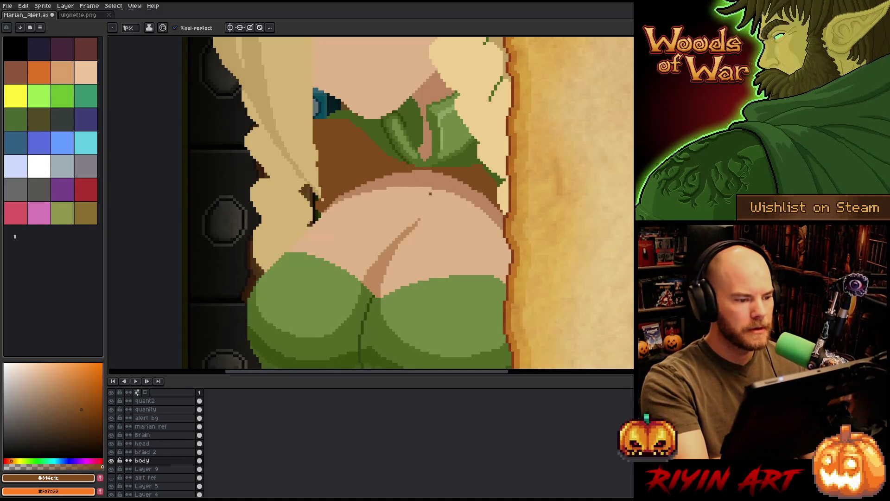
- Pick a darker green from the dress and draw a fold line along the collar
key("alt")
left_click(366, 120, "alt")
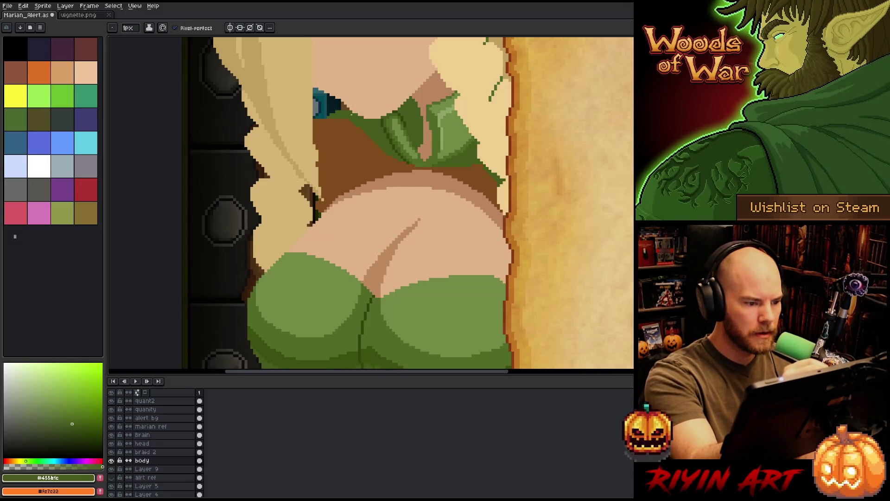
left_click_drag(498, 208, 461, 290)
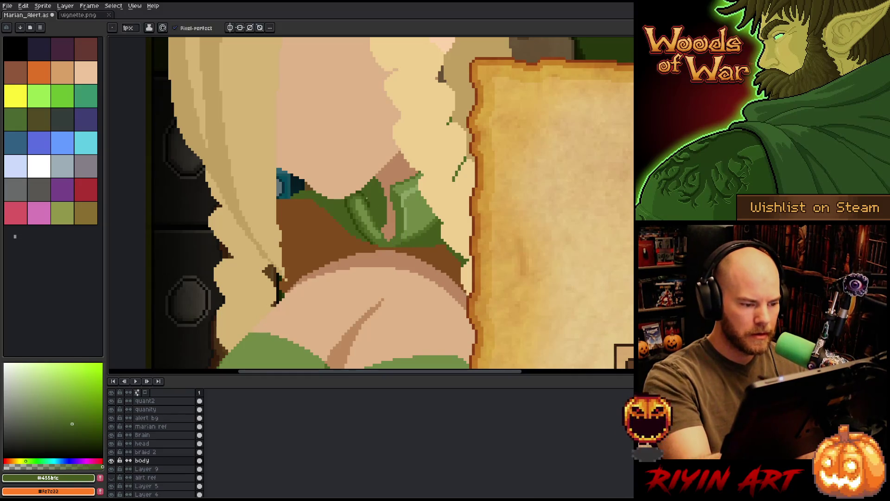
left_click(373, 236, "alt")
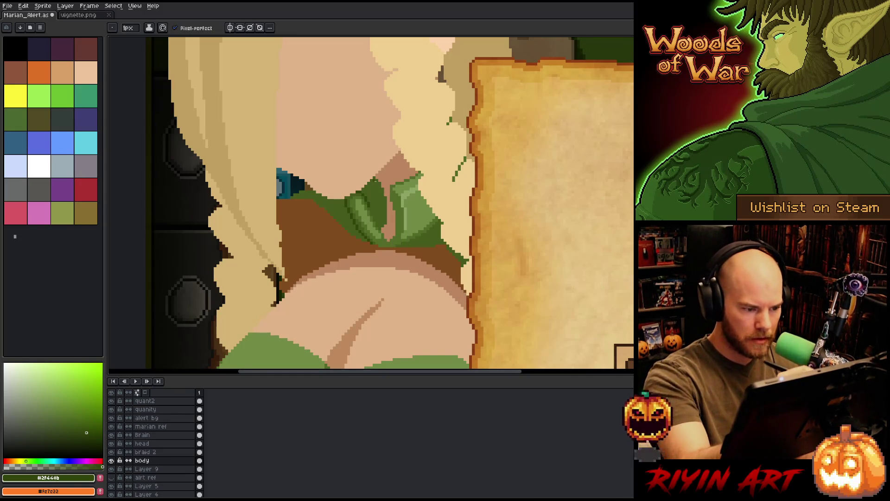
left_click_drag(382, 188, 385, 209)
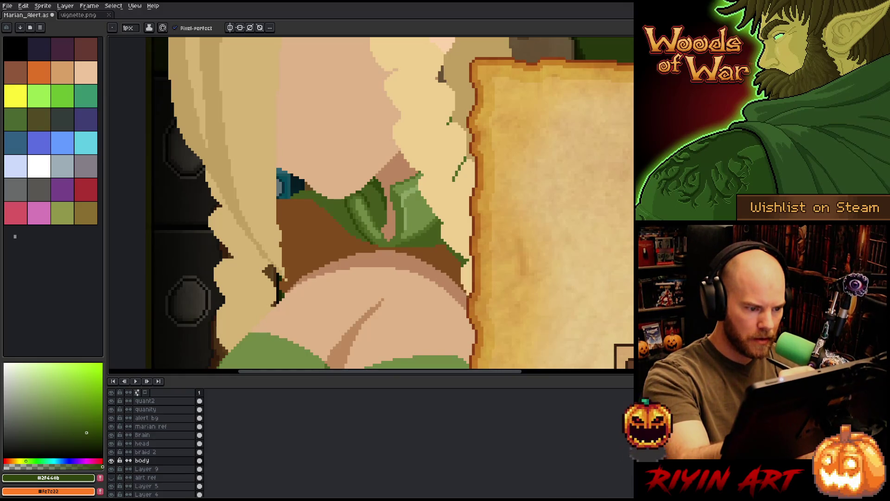
key("1")
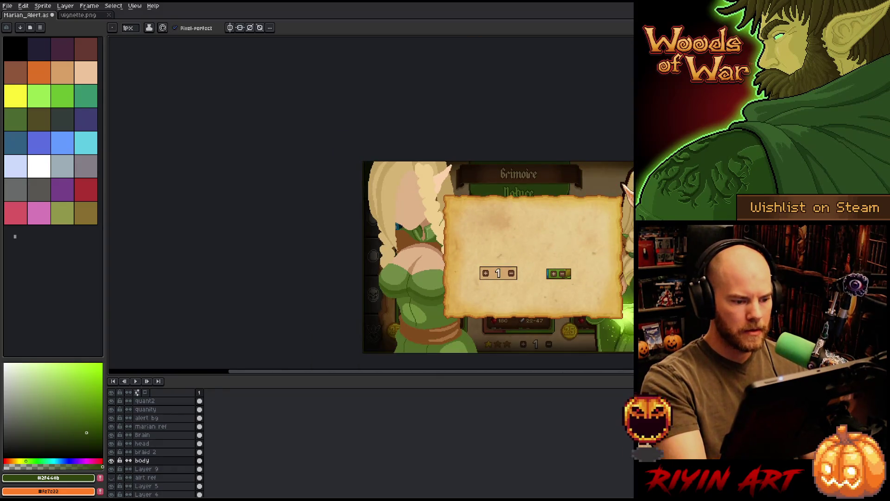
key("3")
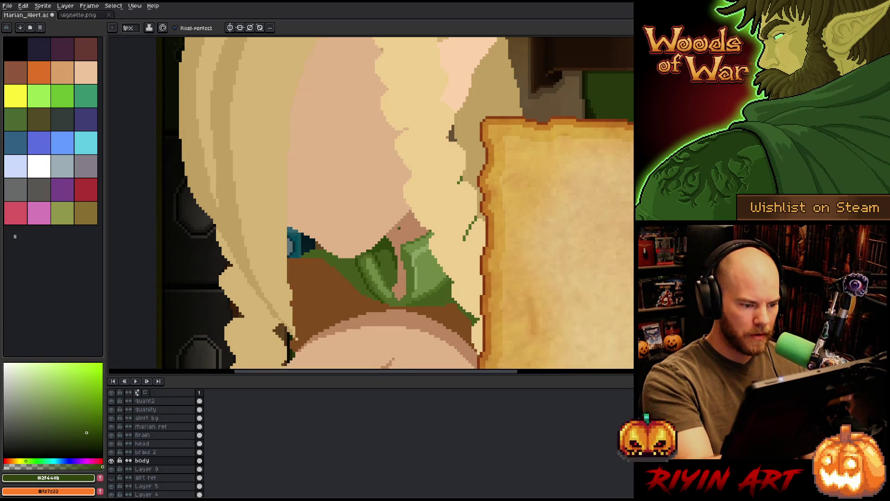
scroll(384, 244, "down", 3)
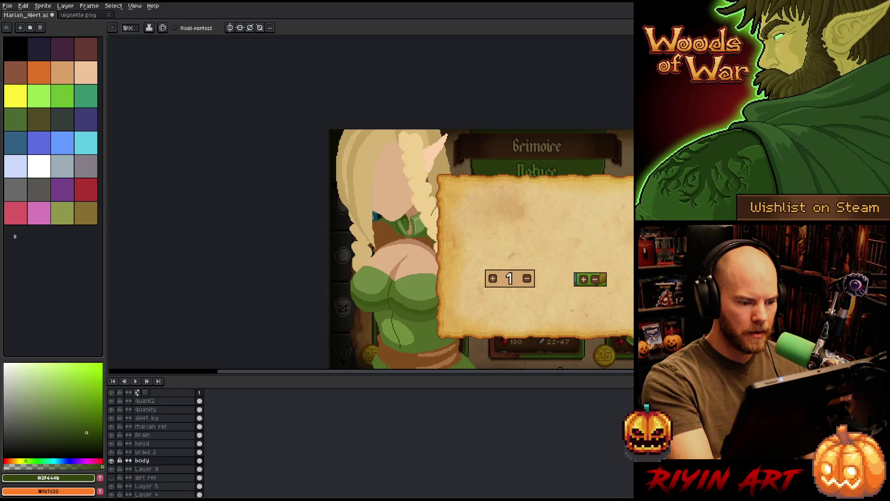
scroll(422, 229, "up", 2)
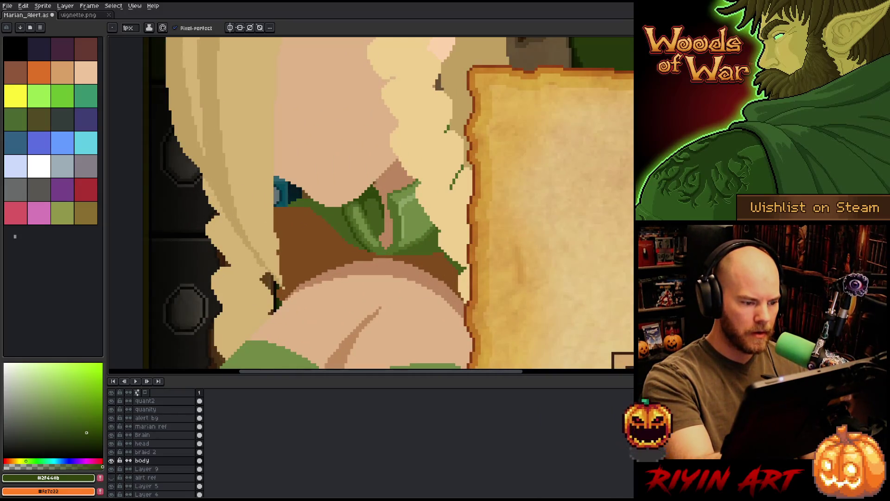
scroll(385, 199, "down", 3)
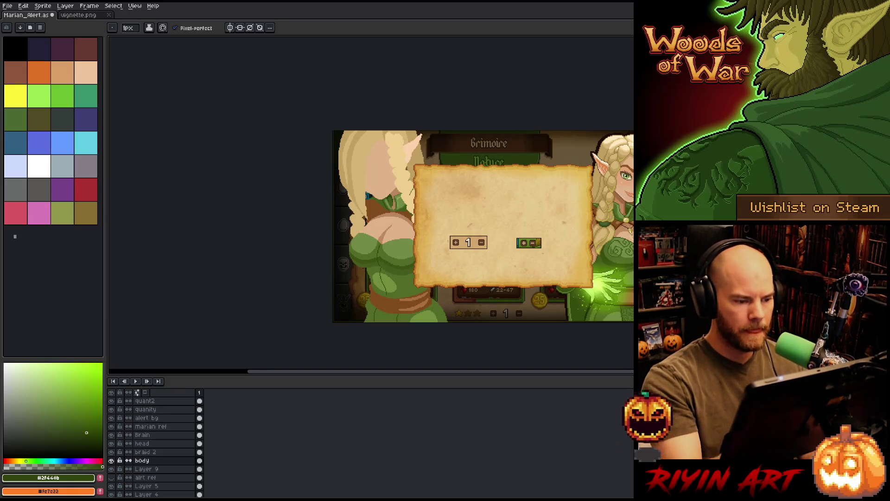
left_click(160, 443)
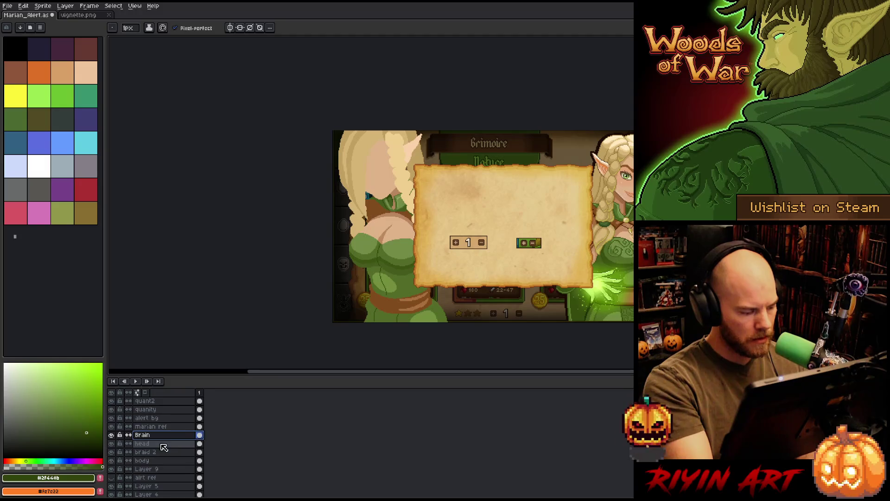
- Sample the hair tan and fill the hair's left outline with it
left_click_drag(344, 133, 343, 172)
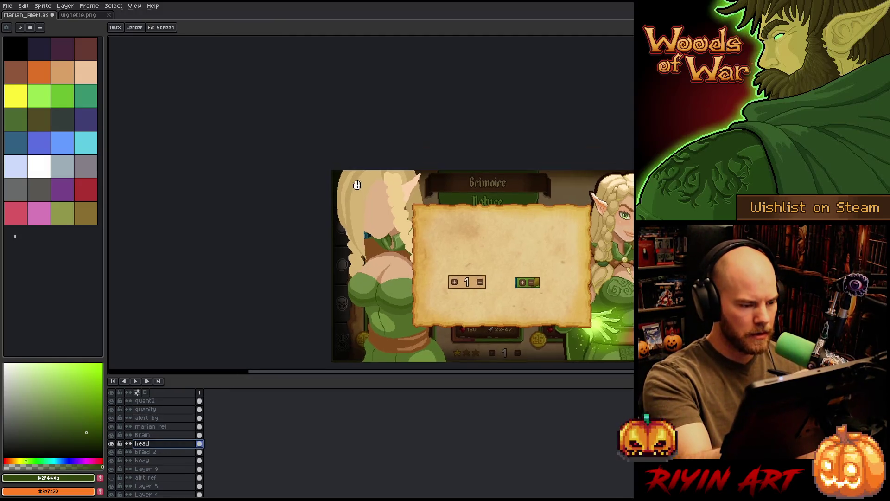
scroll(342, 172, "up", 1)
scroll(343, 175, "up", 1)
left_click(346, 178, "alt")
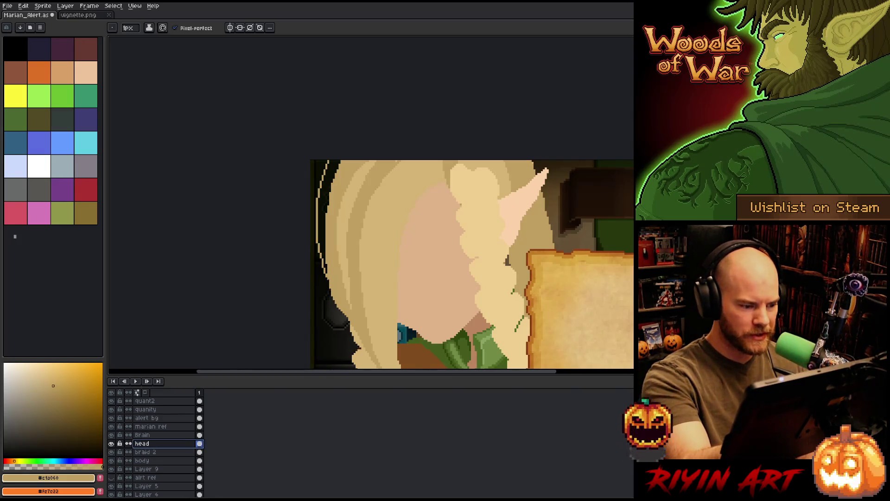
key("g")
left_click(324, 192)
scroll(489, 205, "down", 3)
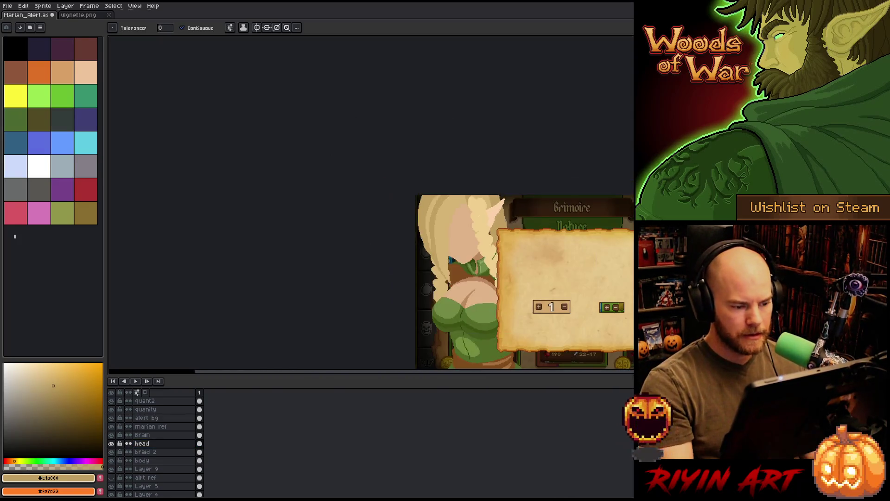
left_click_drag(513, 233, 386, 203)
scroll(366, 218, "up", 1)
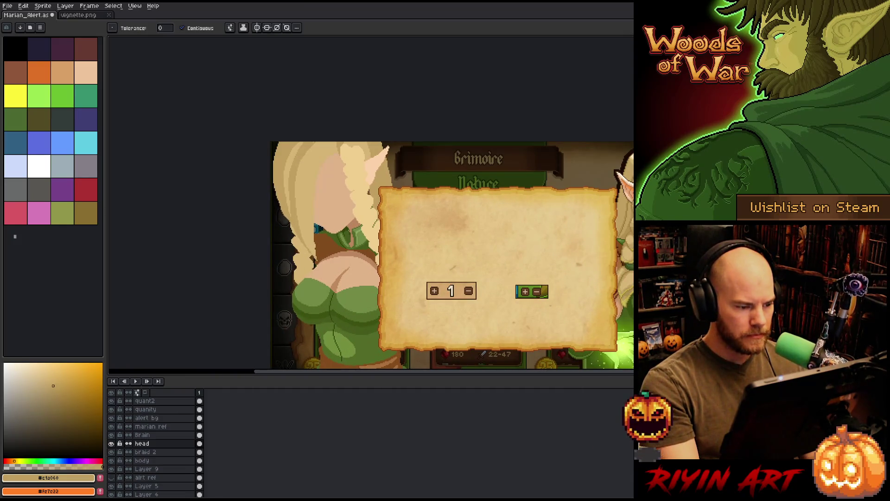
- Shift the braid 2 layer's contents slightly left
left_click(146, 452)
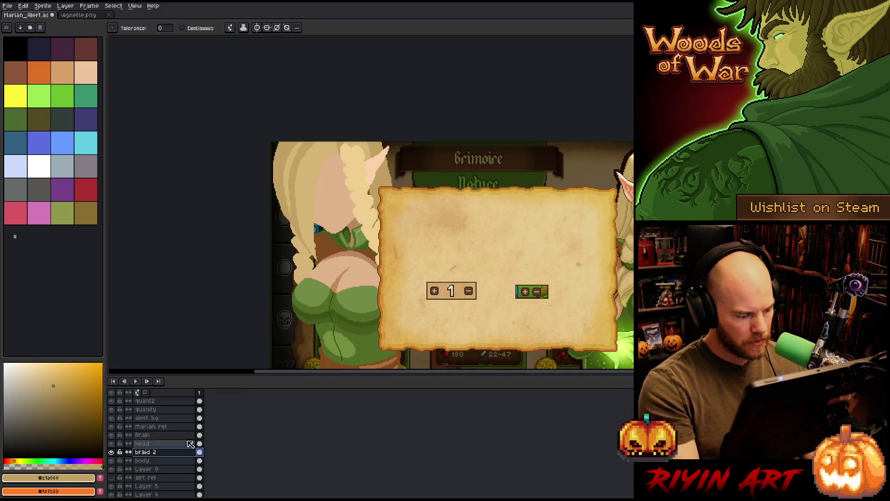
key("v")
left_click_drag(306, 266, 297, 262)
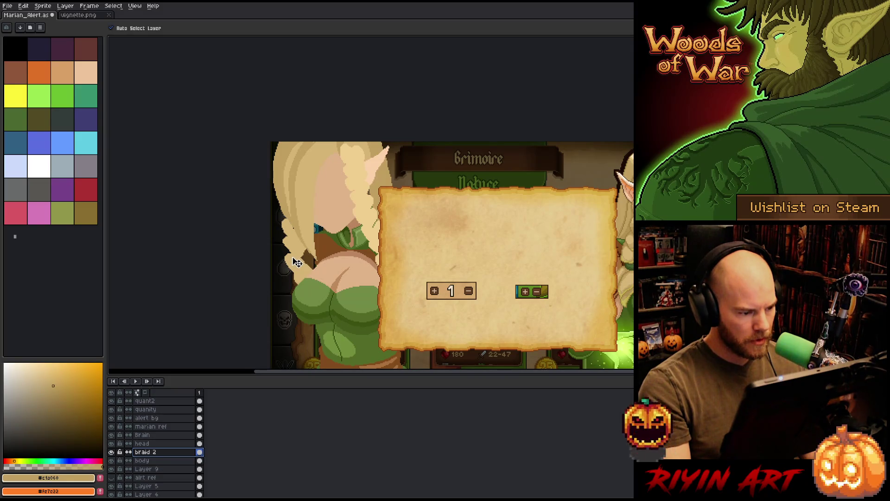
left_click(155, 461)
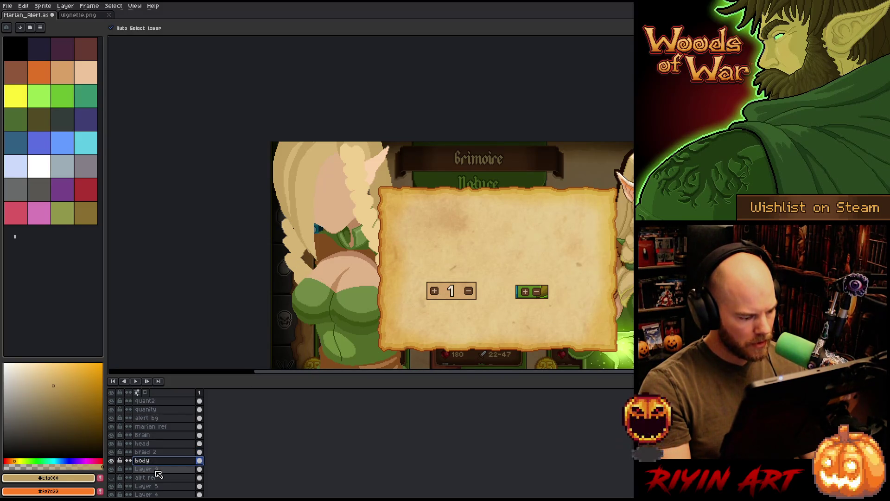
left_click(156, 470)
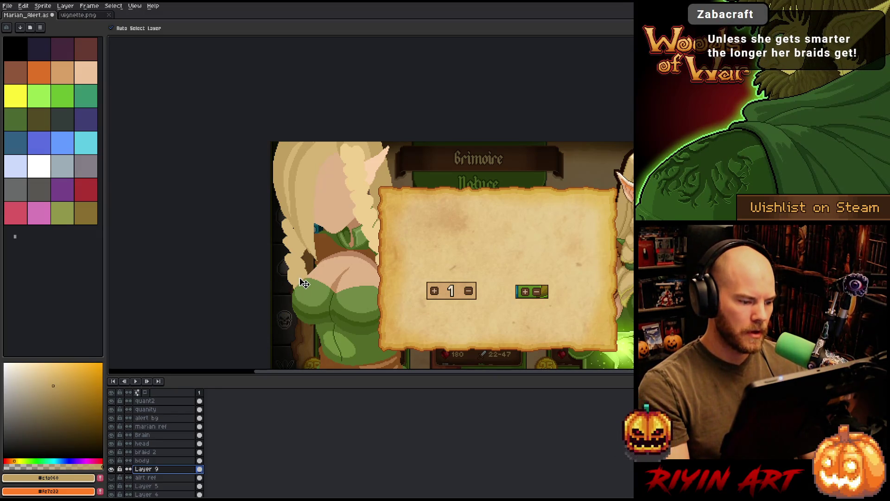
left_click(163, 459)
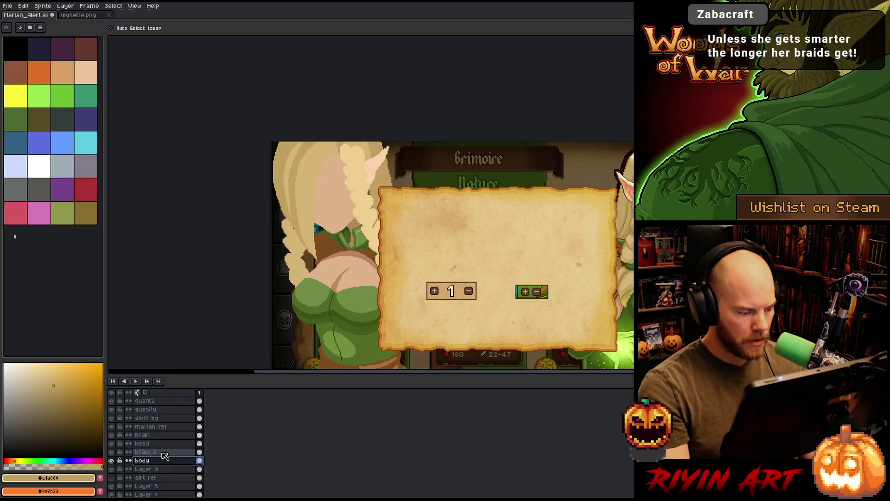
left_click(162, 452)
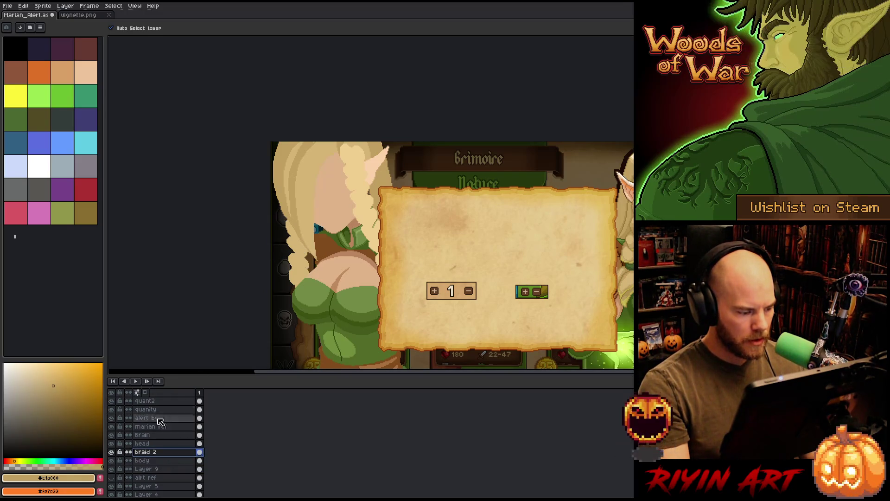
- Rename the 'Brain' layer to 'Braid', then make the head layer active
double_click(145, 435)
key("BackSpace")
type("d")
key("Return")
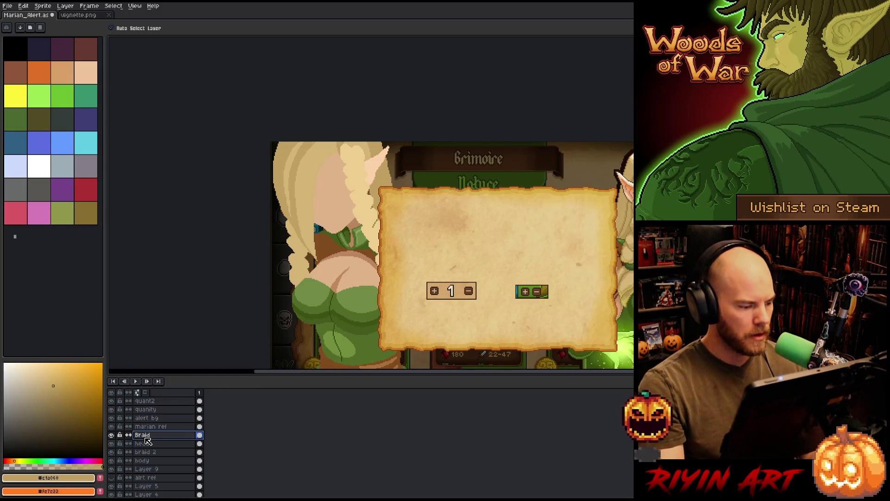
left_click(160, 443)
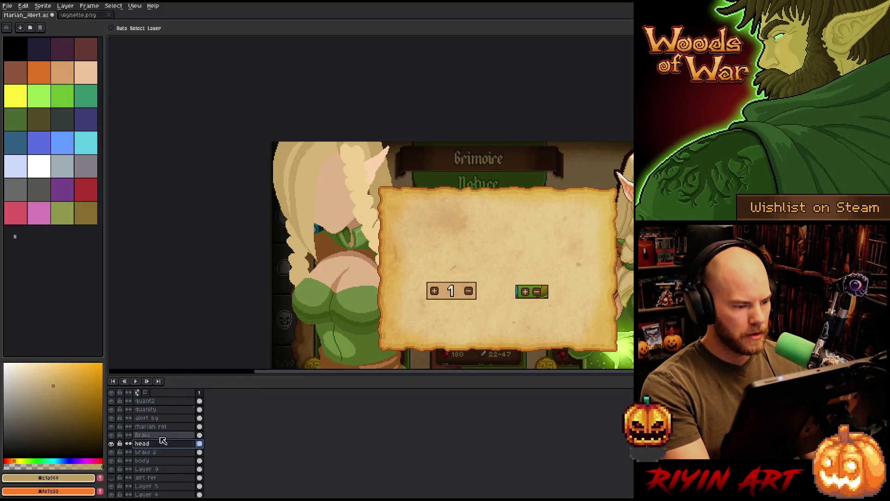
scroll(278, 287, "down", 1)
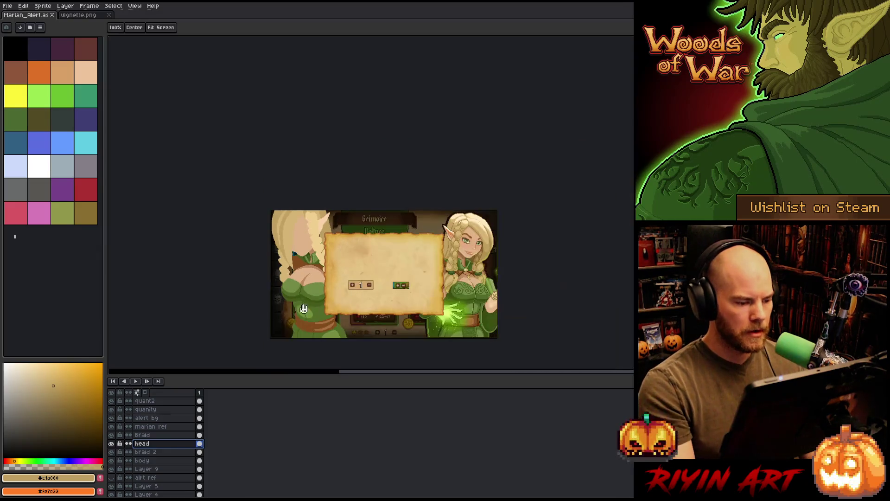
left_click_drag(303, 309, 319, 272)
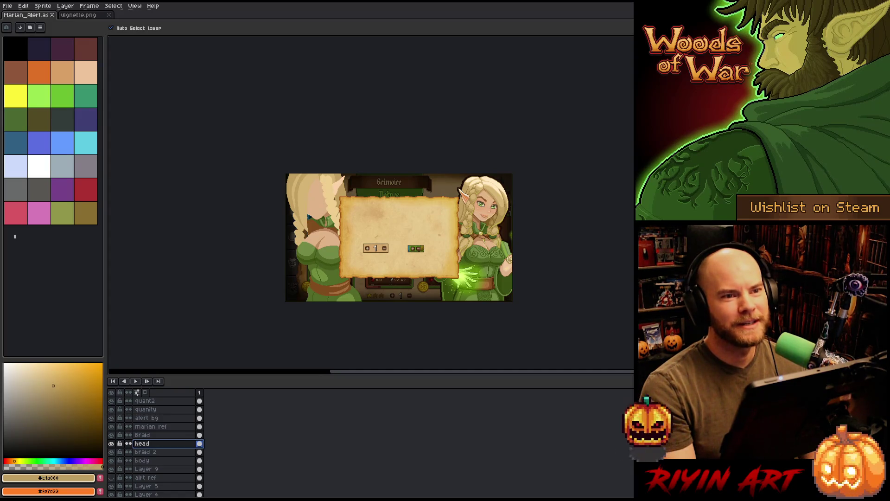
scroll(422, 281, "up", 1)
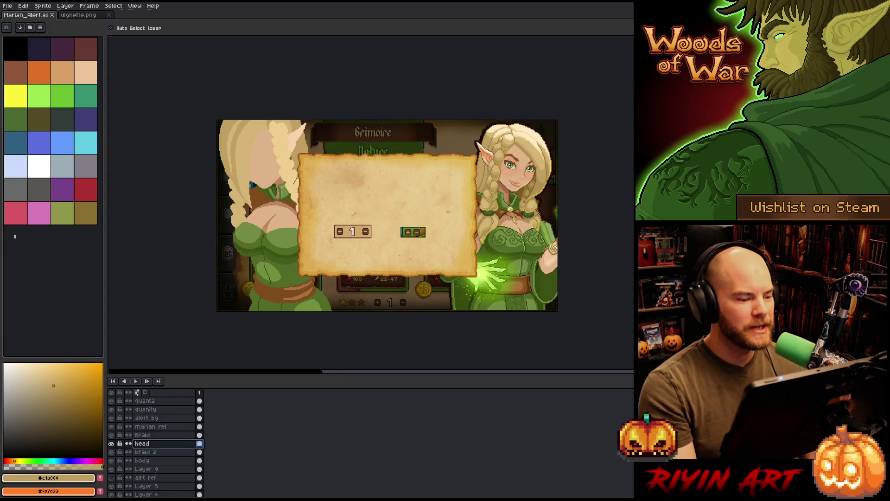
scroll(302, 201, "up", 1)
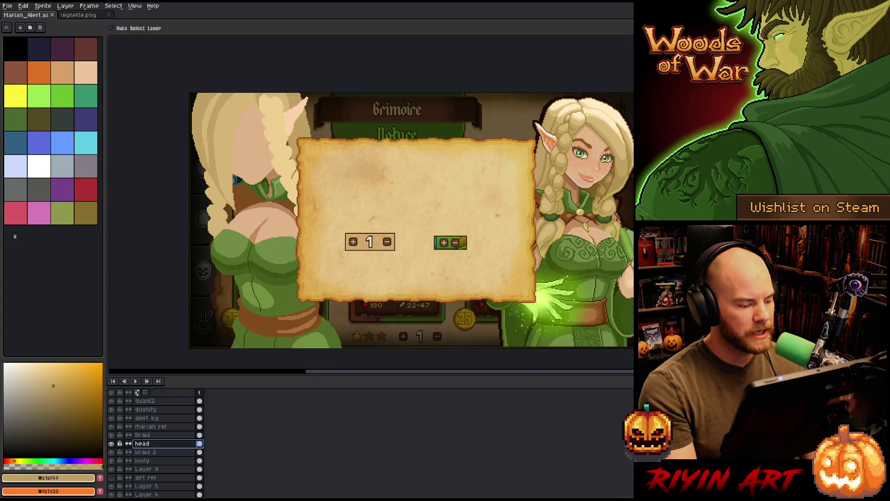
key("h")
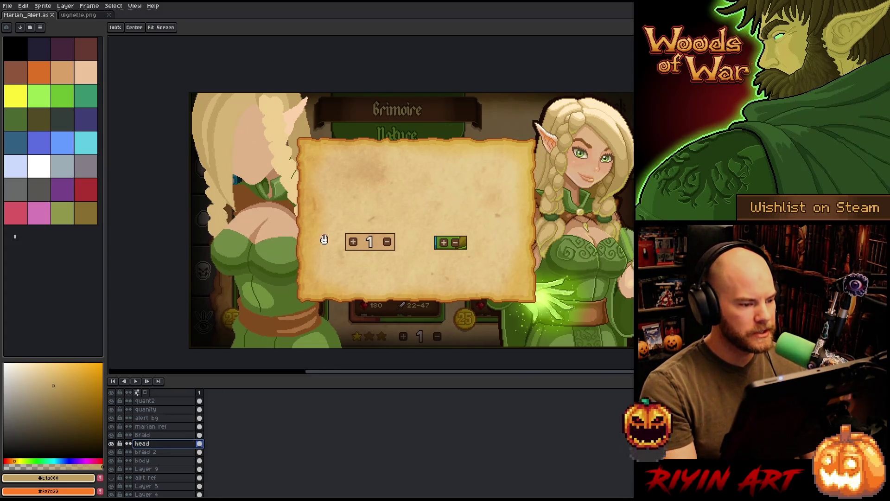
left_click_drag(325, 239, 352, 242)
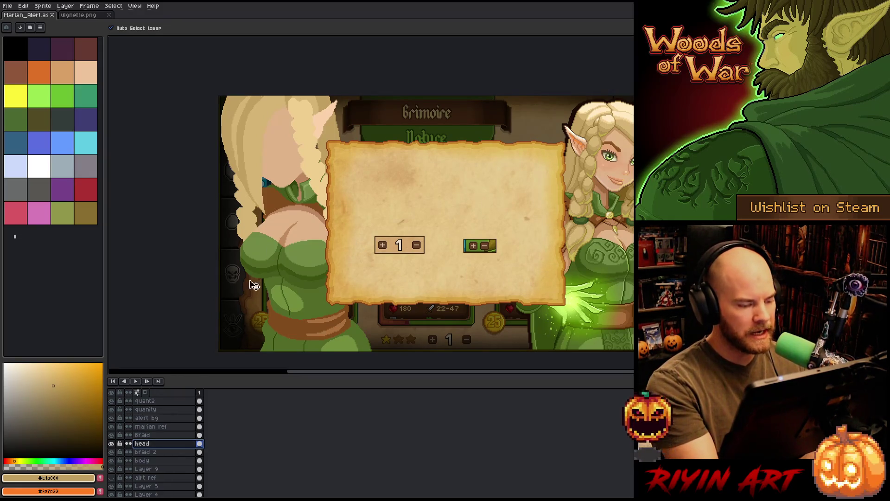
key("b")
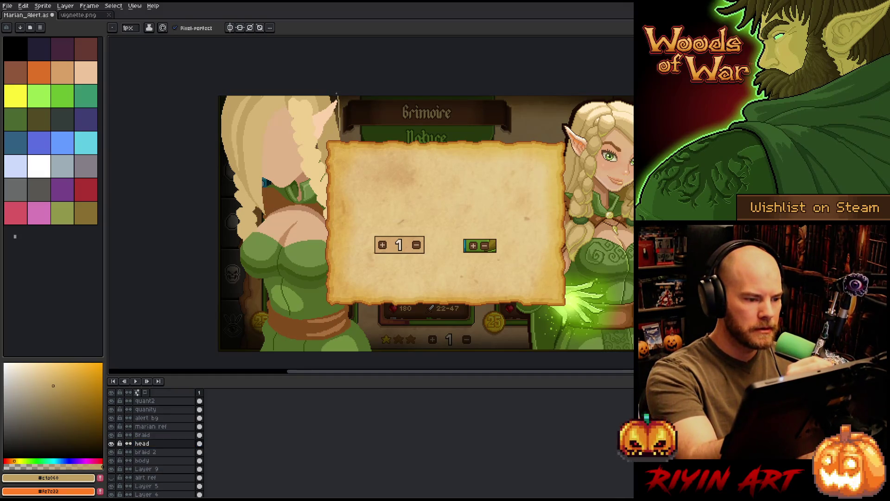
key("g")
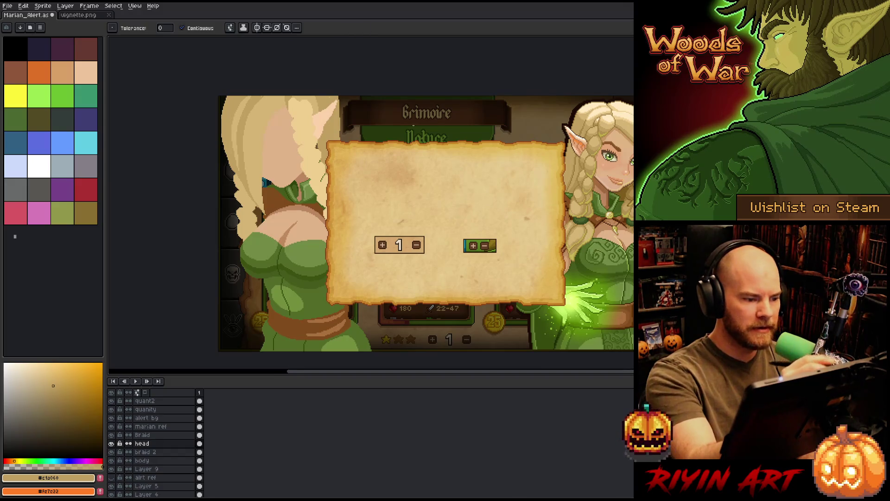
left_click_drag(441, 310, 446, 286)
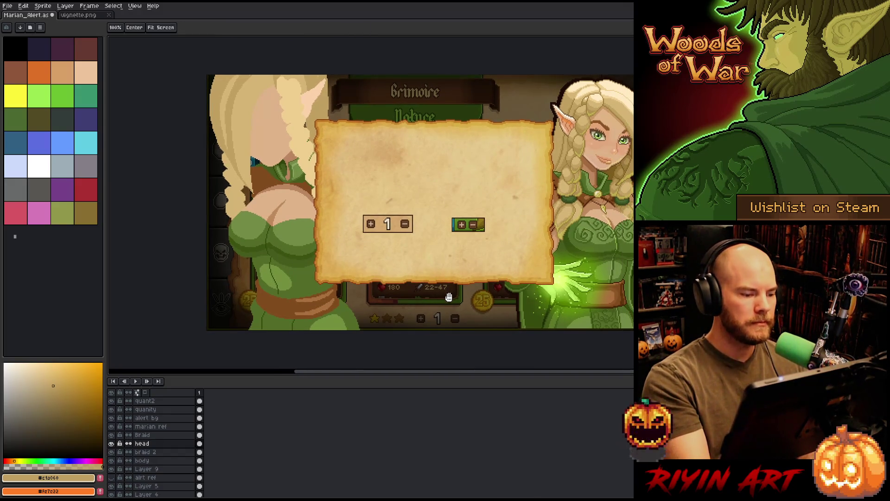
key("g")
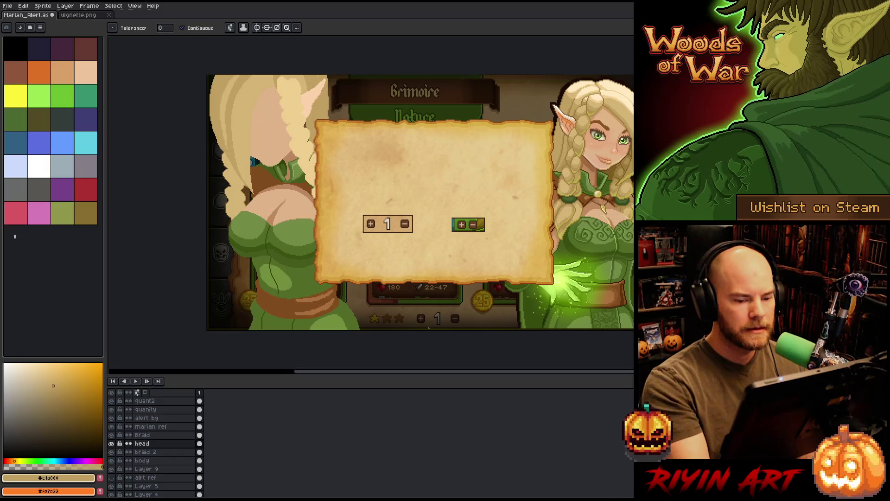
scroll(575, 238, "up", 10)
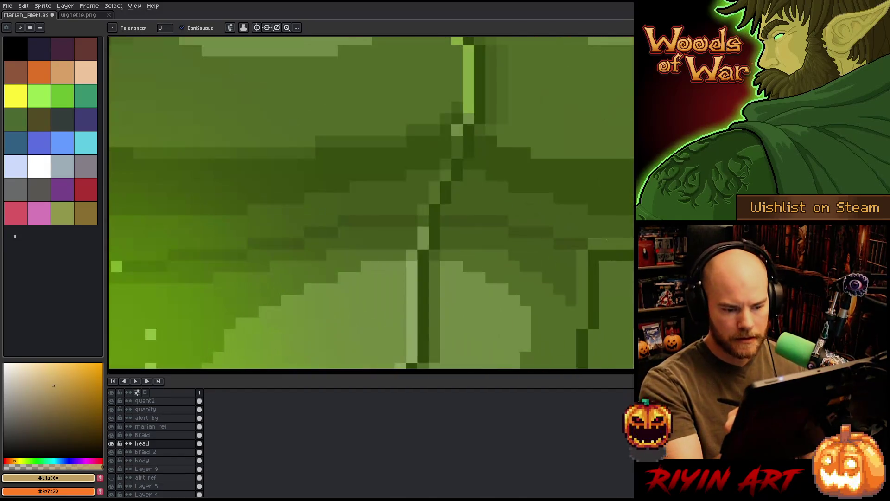
- Sample the dark bodice green #455b1c from Marian's dress and undo the accidental solid fill
key("i")
left_click(574, 238)
scroll(574, 239, "down", 10)
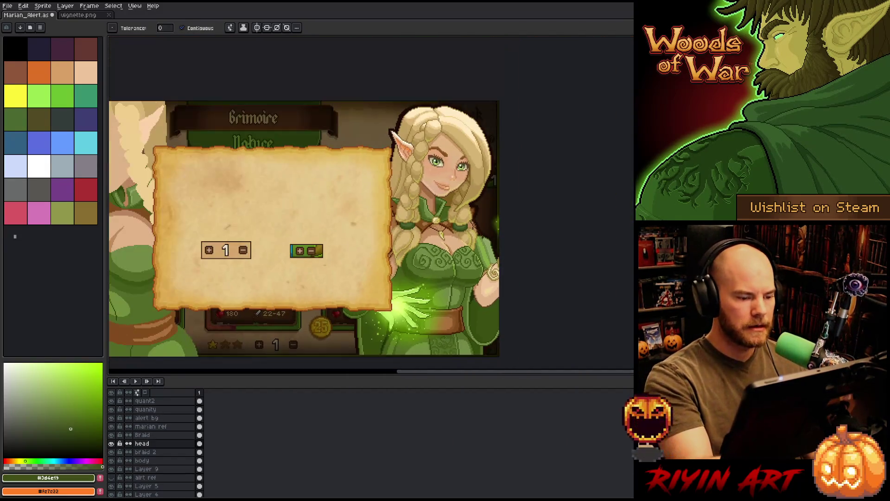
scroll(130, 283, "up", 5)
mouse_move(200, 262)
left_mouse_down()
mouse_move(300, 252)
mouse_move(445, 209)
left_mouse_up()
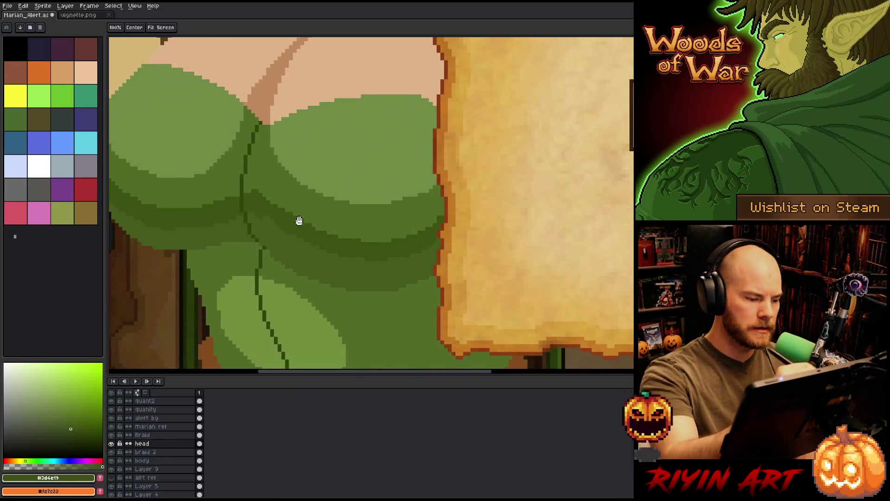
key("x")
left_click(272, 243, "alt")
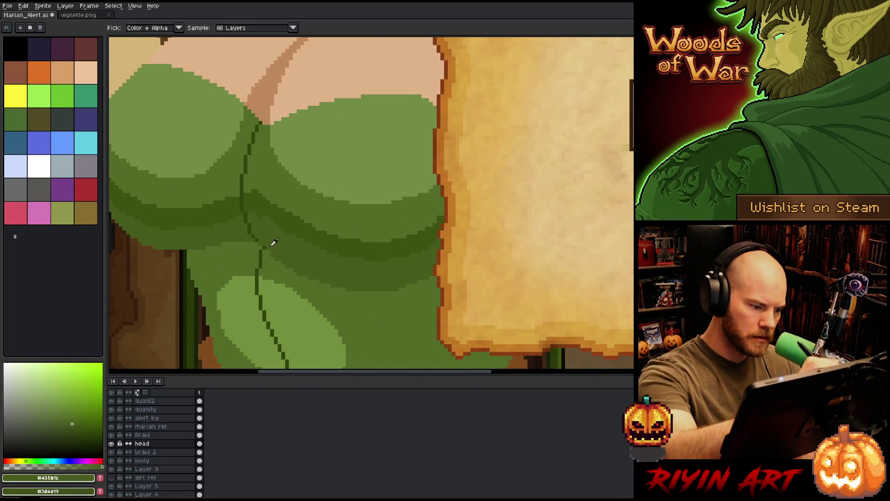
left_click(251, 225)
key("ctrl+z")
- Select the body layer with the pencil and sample bodice greens, ending on #536b28
left_click(166, 460)
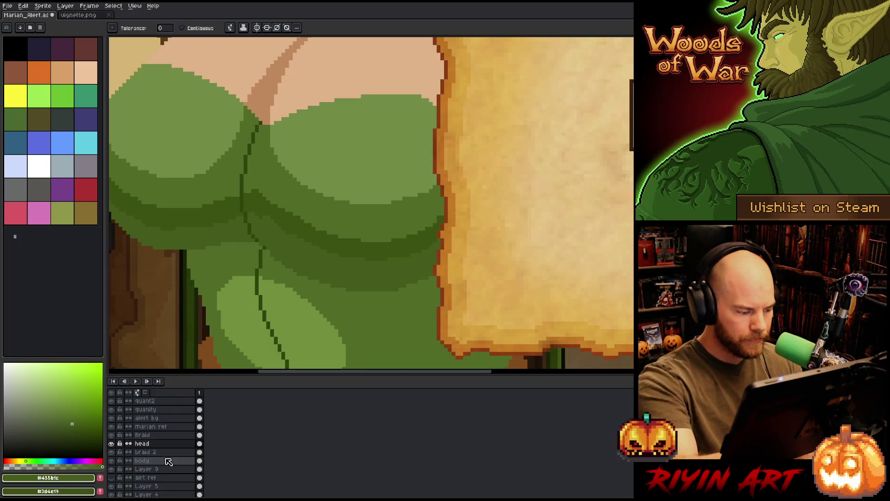
key("b")
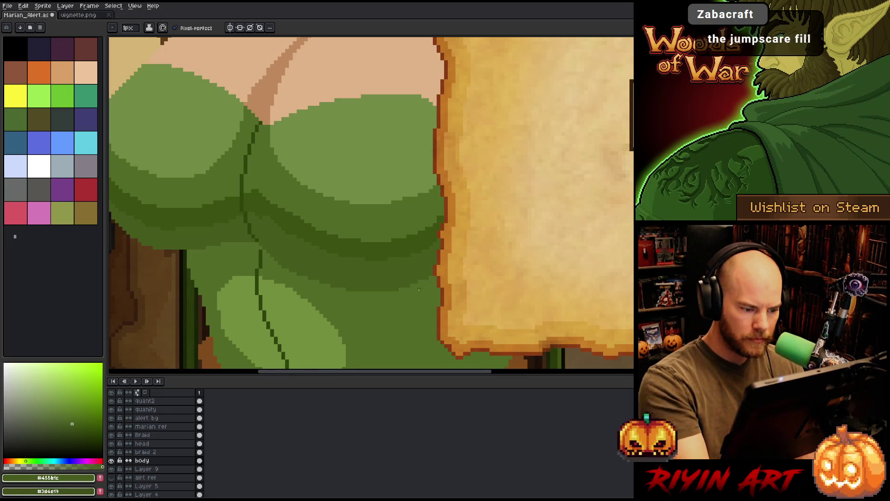
scroll(460, 228, "left", 3)
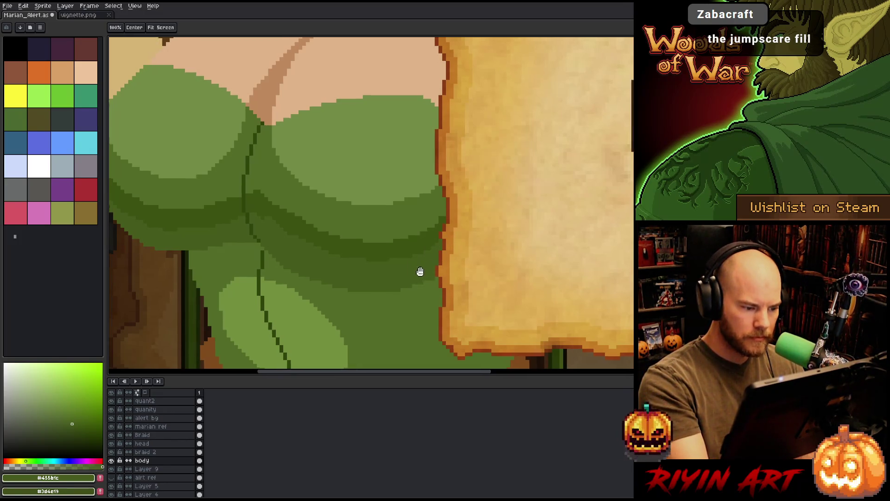
left_click(318, 243, "alt")
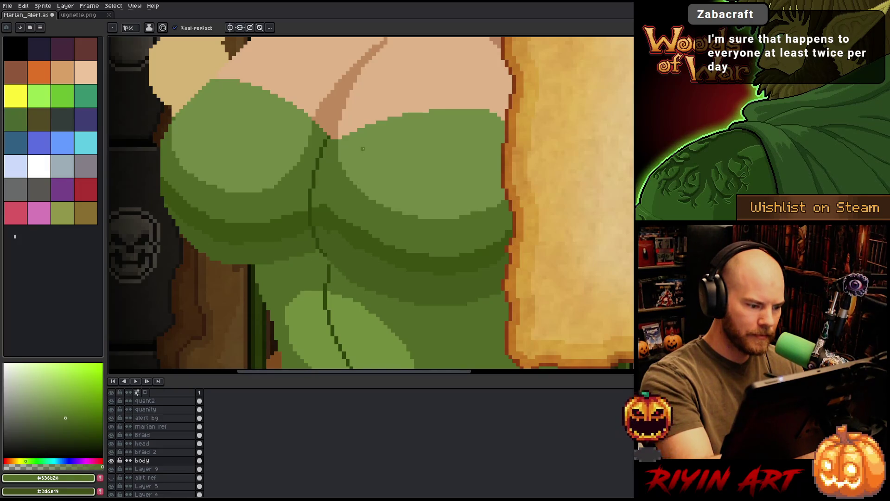
scroll(394, 252, "left", 1)
scroll(393, 253, "up", 1)
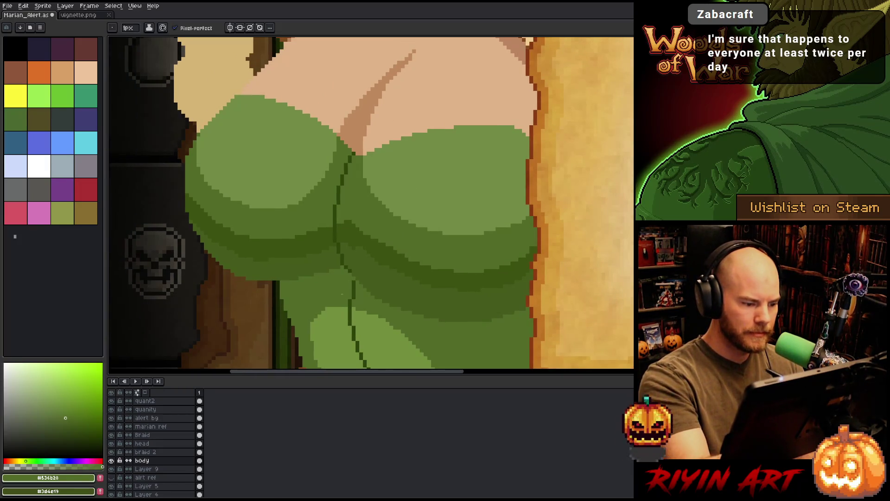
left_click(351, 270, "alt")
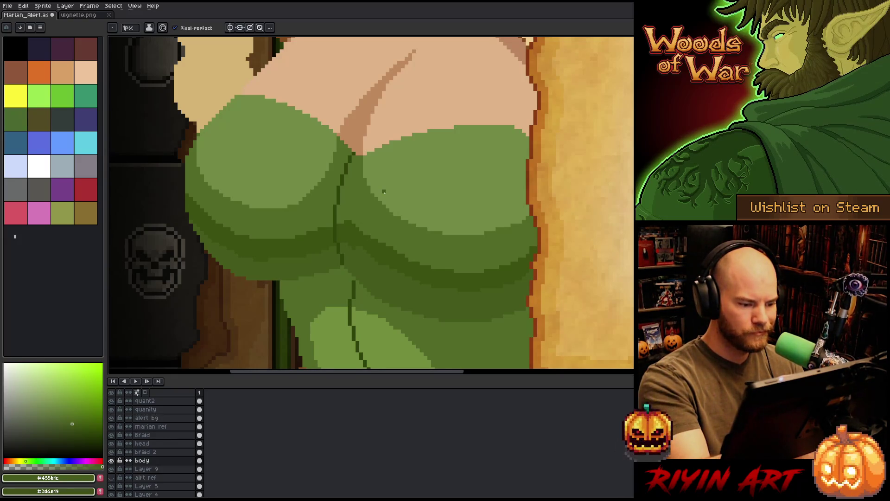
left_click(345, 237, "alt")
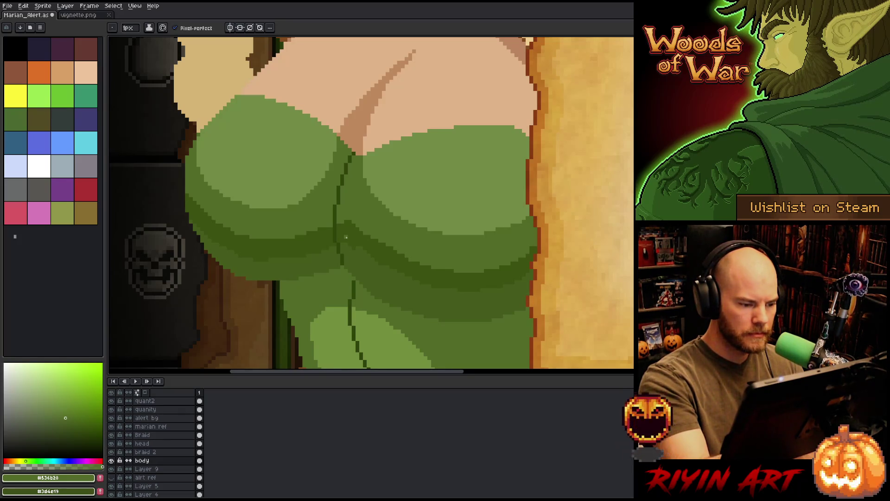
left_click_drag(383, 207, 401, 224)
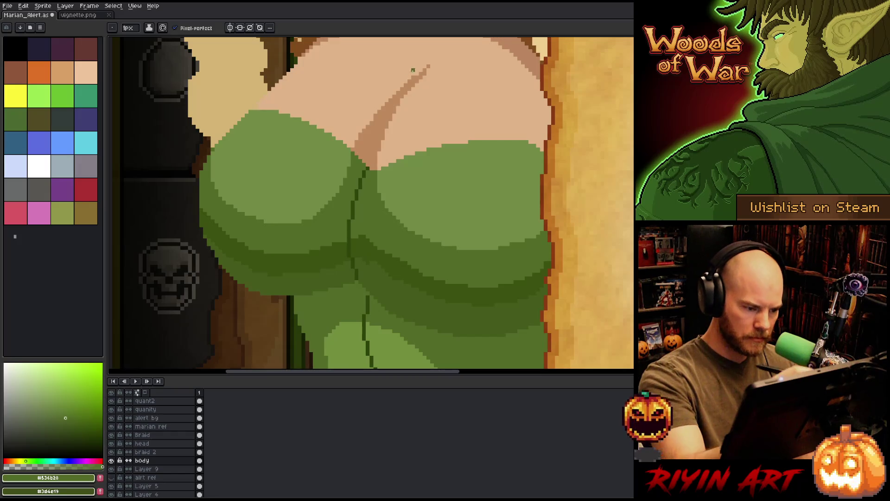